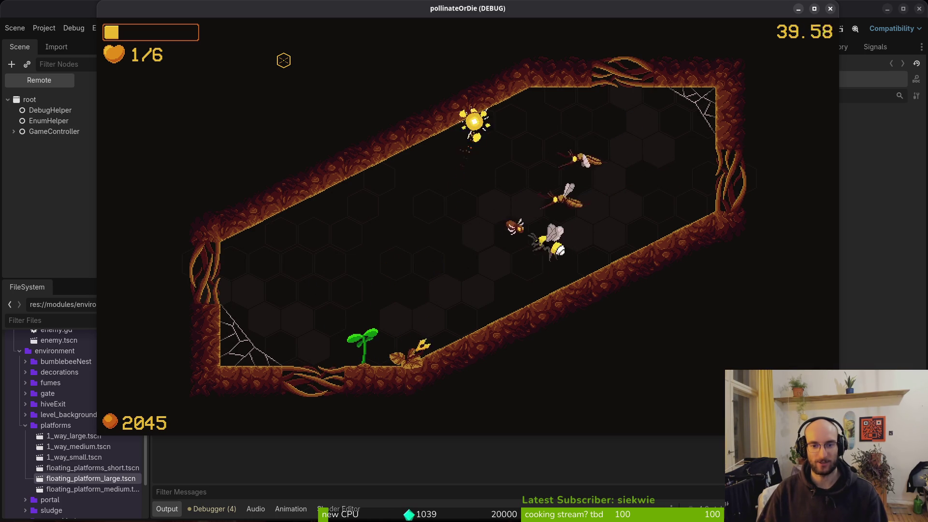
# Leave the current level for the hive room and load level 2-3 from level select.
pyautogui.press('Escape')
pyautogui.press('Down')
pyautogui.press('Down')
pyautogui.press('Down')
pyautogui.press('Return')
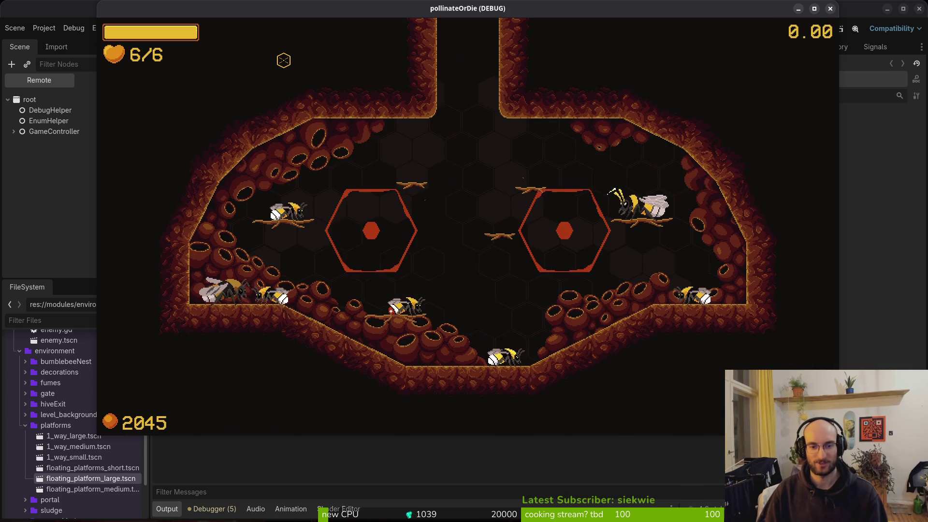
pyautogui.press('Escape')
pyautogui.press('Left')
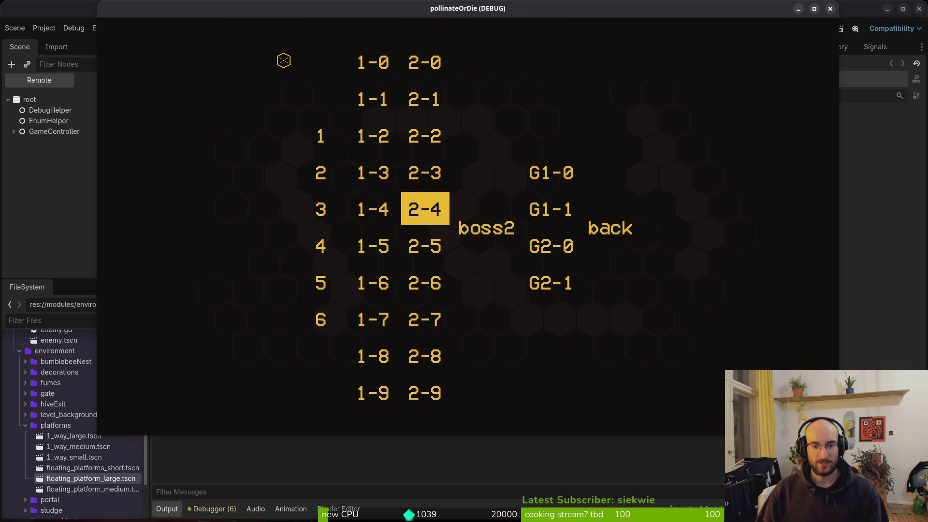
pyautogui.press('Up')
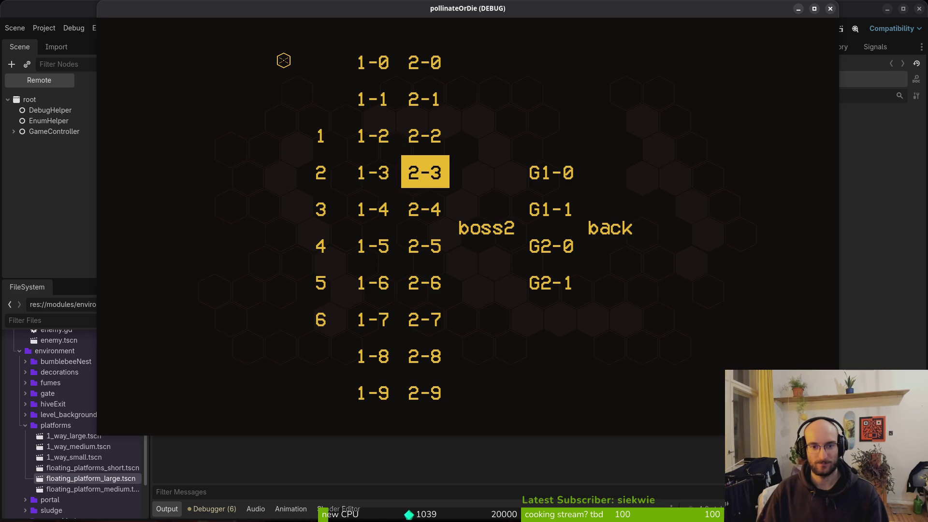
pyautogui.press('Return')
# Go back to the debugging level select and load level 2-5.
pyautogui.press('Escape')
pyautogui.press('Down')
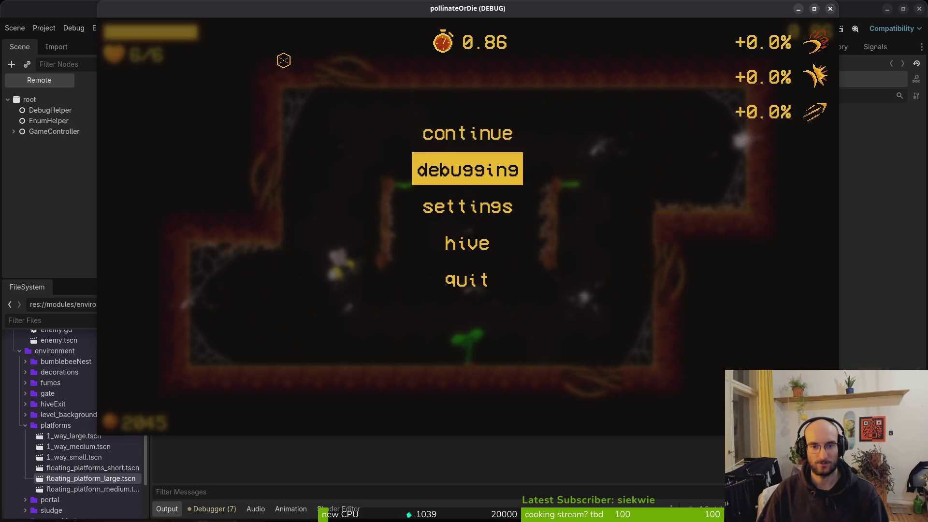
pyautogui.press('Escape')
pyautogui.press('Escape')
pyautogui.press('Left')
pyautogui.press('Down')
pyautogui.press('Return')
pyautogui.press('Escape')
pyautogui.press('Escape')
pyautogui.press('Escape')
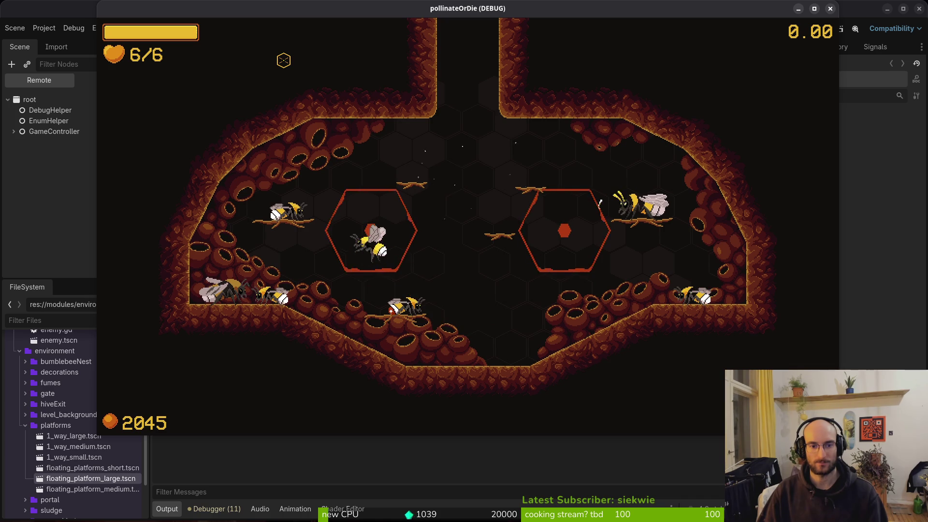
# Return to the level-select grid and start level 2-4.
pyautogui.press('Escape')
pyautogui.press('Left')
pyautogui.press('Return')
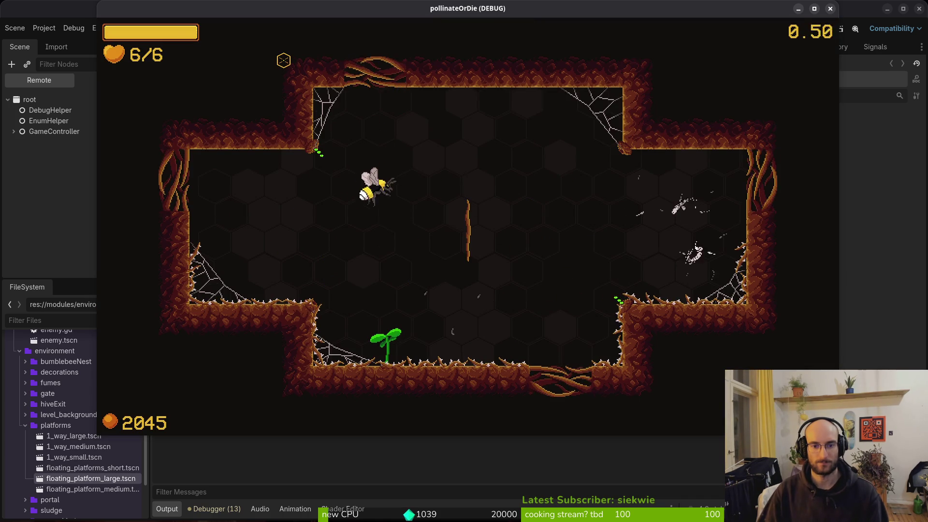
# Go back to level select and start level 2-2, hitting the fumes_vfx error.
pyautogui.press('Escape')
pyautogui.press('Escape')
pyautogui.press('Left')
pyautogui.press('Left')
pyautogui.press('Up')
pyautogui.press('Right')
pyautogui.press('Return')
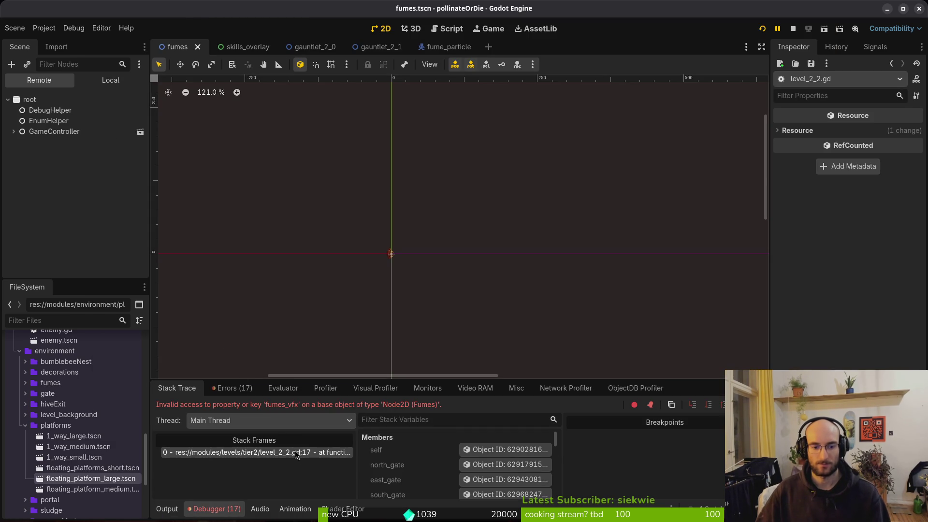
# Switch to Neovim and open level_2_2.gd with Telescope Find Files.
pyautogui.press('F12')
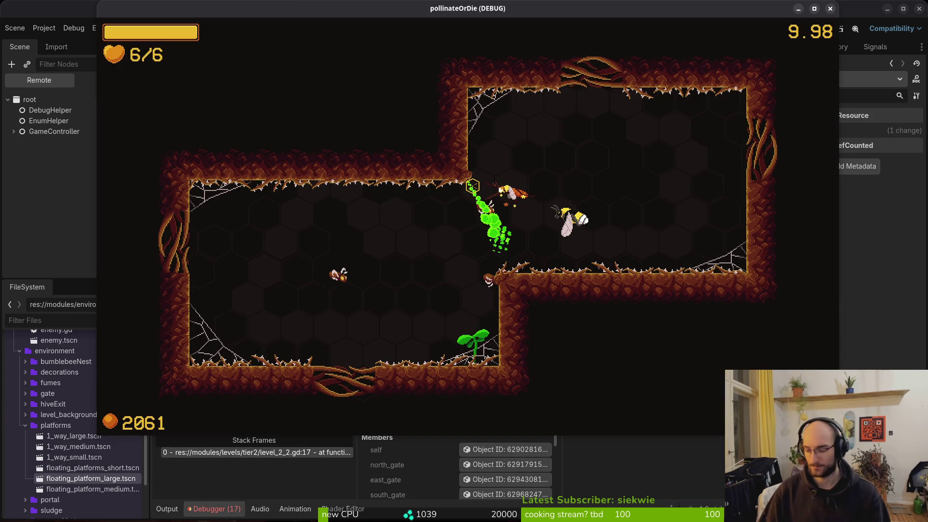
pyautogui.hotkey('alt', 'Tab')
pyautogui.press('space')
pyautogui.press('f')
pyautogui.press('f')
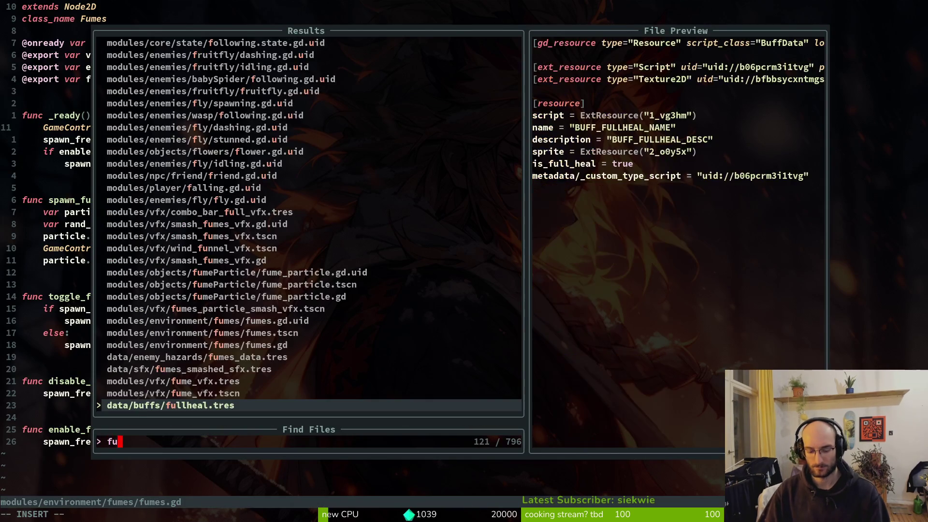
pyautogui.write('22')
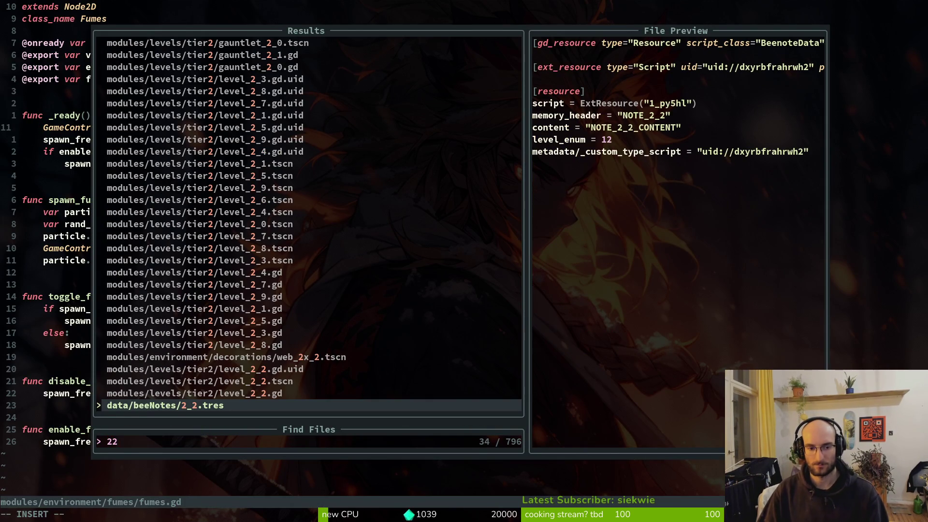
pyautogui.press('Up')
pyautogui.press('Return')
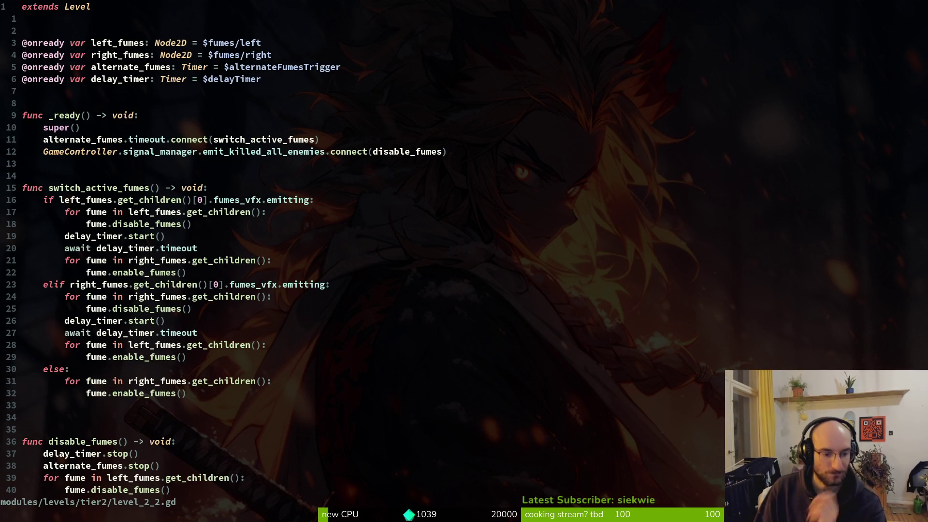
# Open fumes.gd in a vertical split beside level_2_2.gd.
pyautogui.press('space')
pyautogui.press('f')
pyautogui.press('f')
pyautogui.write('fume')
pyautogui.press('Up')
pyautogui.press('Up')
pyautogui.press('Up')
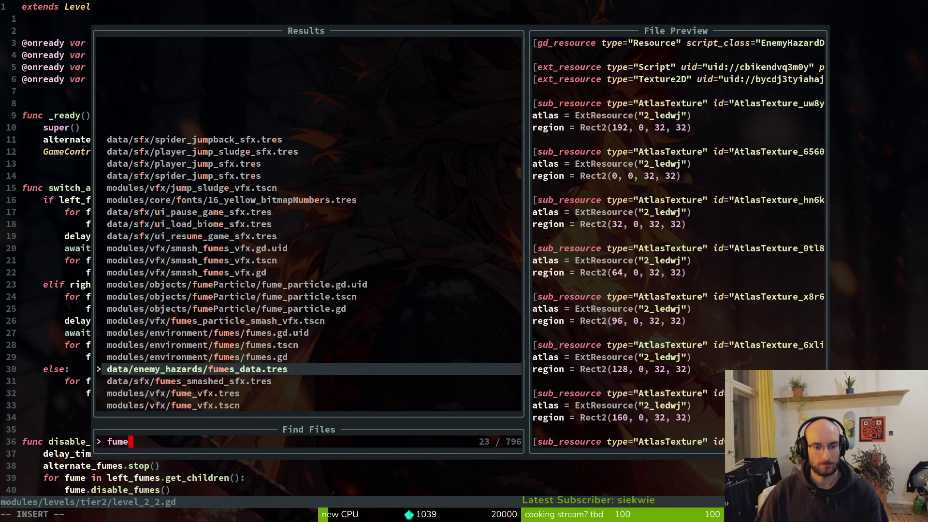
pyautogui.hotkey('ctrl', 'v')
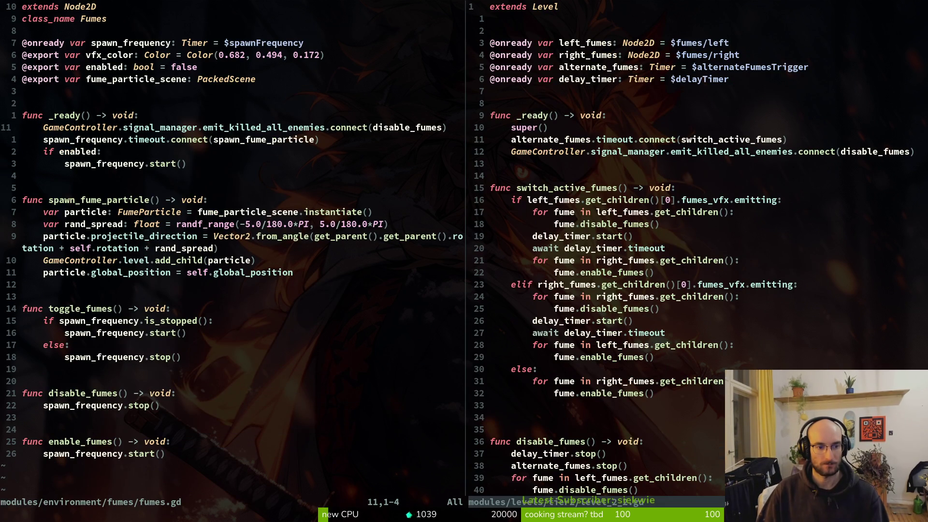
# Go to the _ready connection lines and grep the project for fumes_vfx usages.
pyautogui.hotkey('ctrl', 'l')
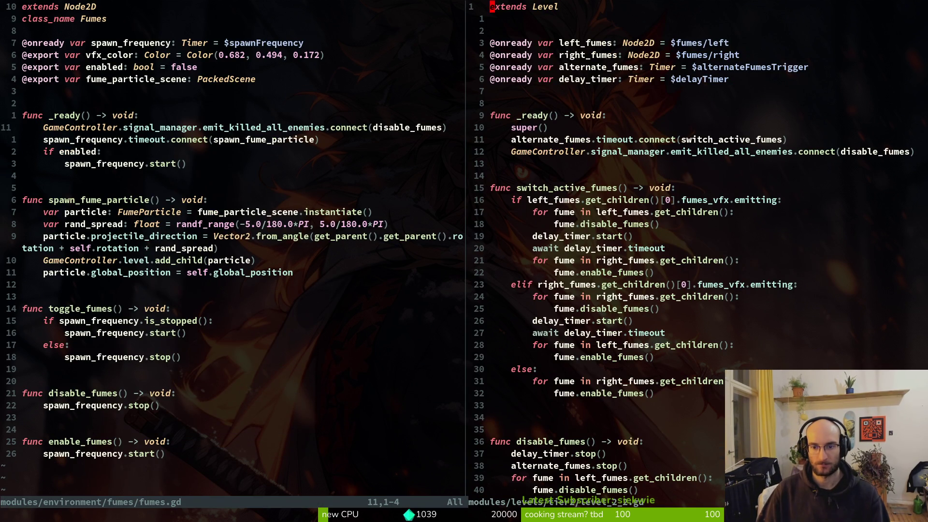
pyautogui.press('1')
pyautogui.press('0')
pyautogui.press('j')
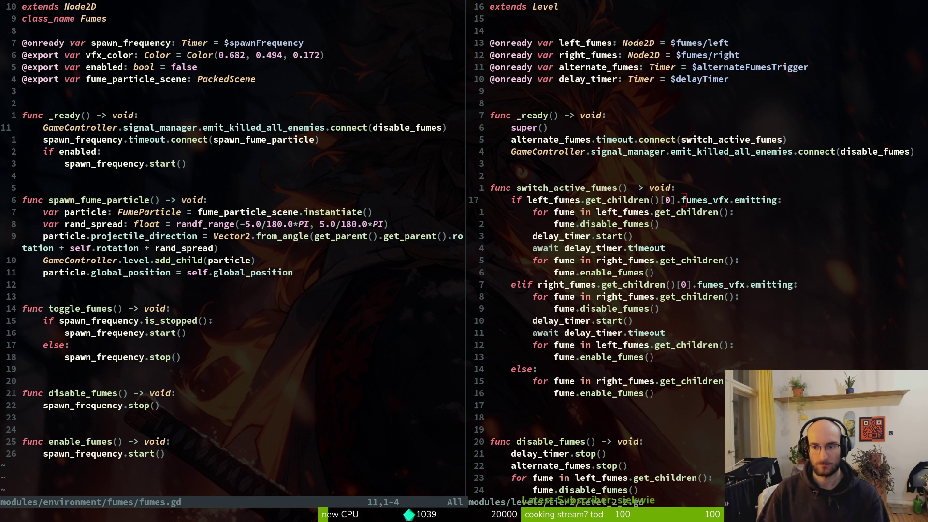
pyautogui.press('space')
pyautogui.press('s')
pyautogui.press('w')
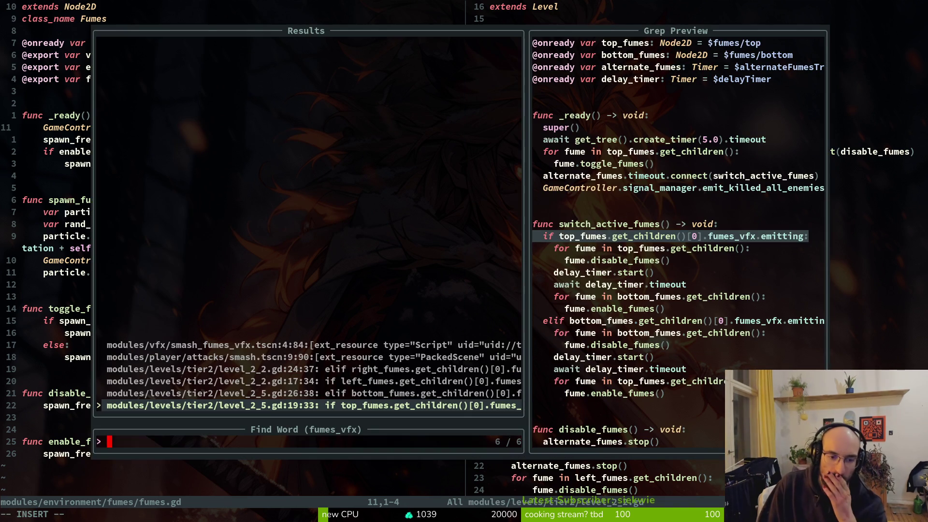
pyautogui.press('Up')
pyautogui.press('Down')
pyautogui.press('Escape')
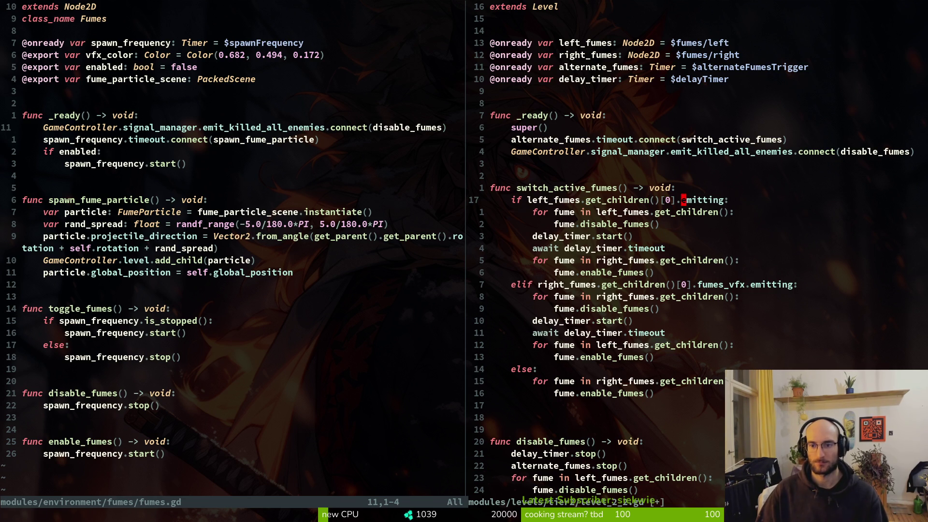
# Change the if check to .enabled, then remove fumes.gd's stray line and save it.
pyautogui.write('cwen')
pyautogui.press('Escape')
pyautogui.hotkey('ctrl', 'w')
pyautogui.press('h')
pyautogui.press('o')
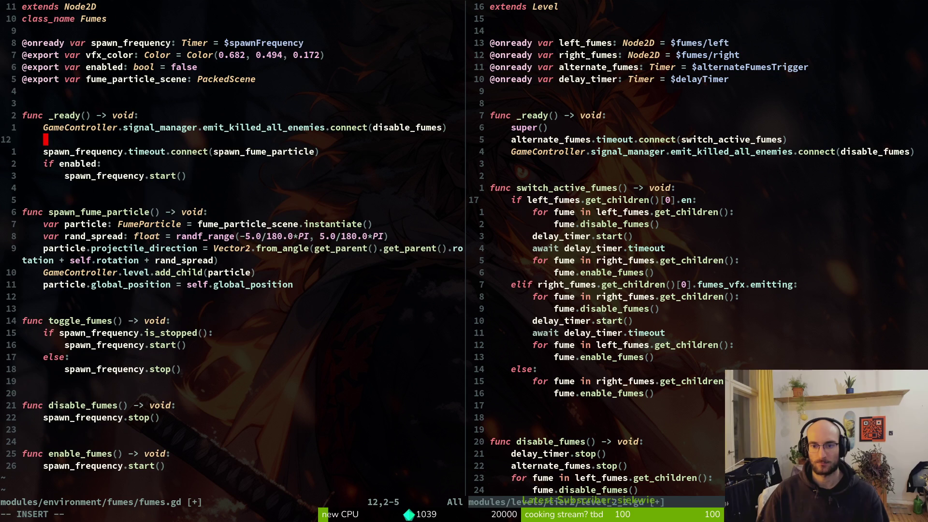
pyautogui.press('Escape')
pyautogui.press('d')
pyautogui.press('d')
pyautogui.write(':w')
pyautogui.press('Return')
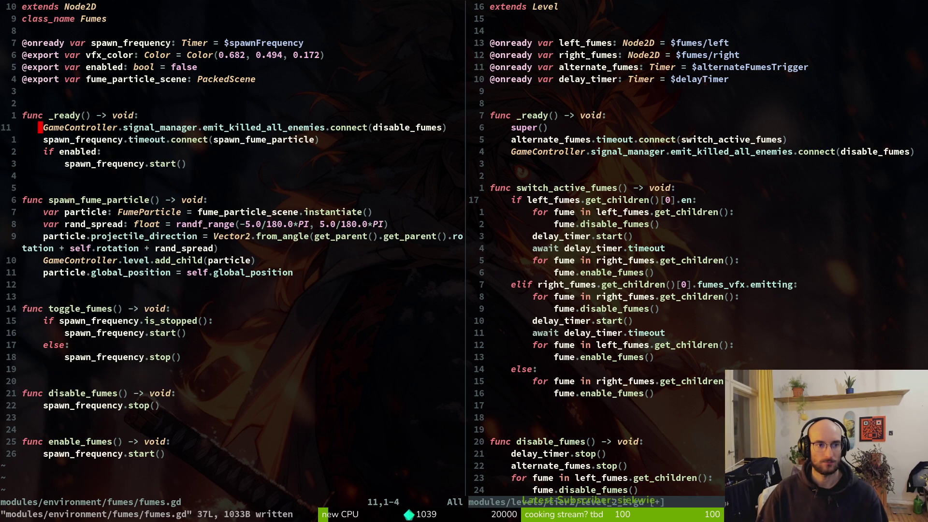
pyautogui.press('k')
pyautogui.press('k')
# Change the elif check to .enabled and save level_2_2.gd.
pyautogui.hotkey('ctrl', 'w')
pyautogui.write('l')
pyautogui.write('aab')
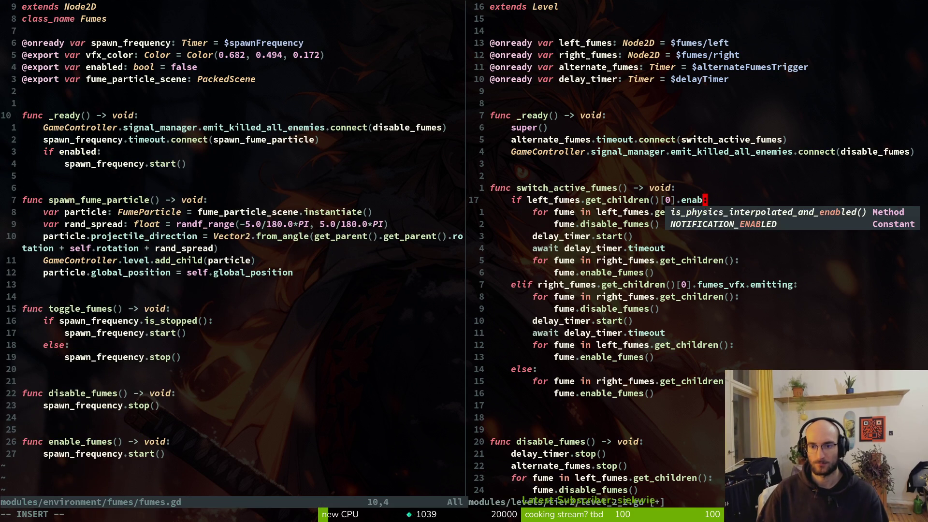
pyautogui.press('Escape')
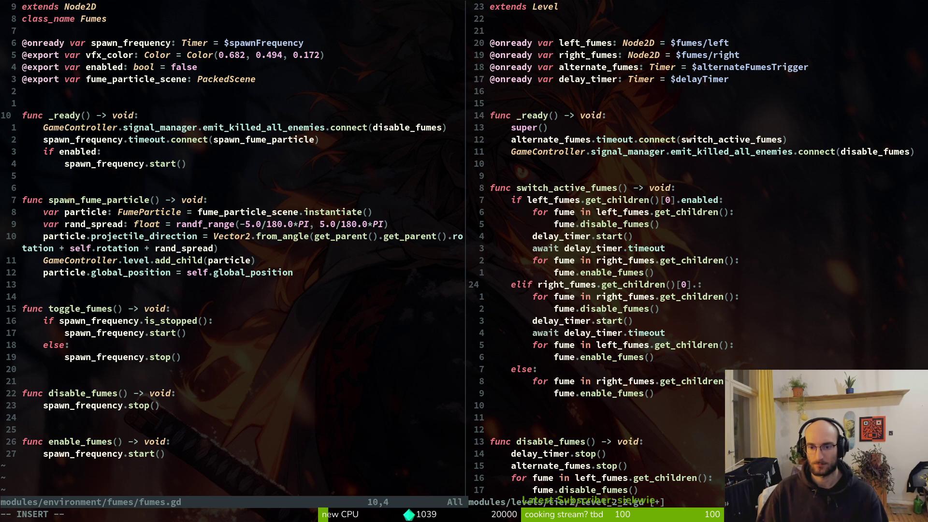
pyautogui.write('eb')
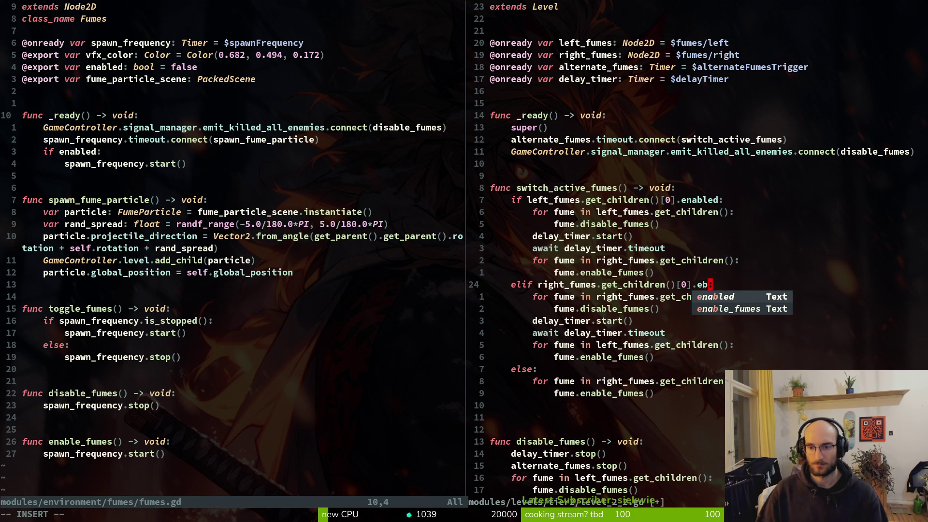
pyautogui.press('Return')
pyautogui.press('Escape')
pyautogui.write(':w')
pyautogui.press('Return')
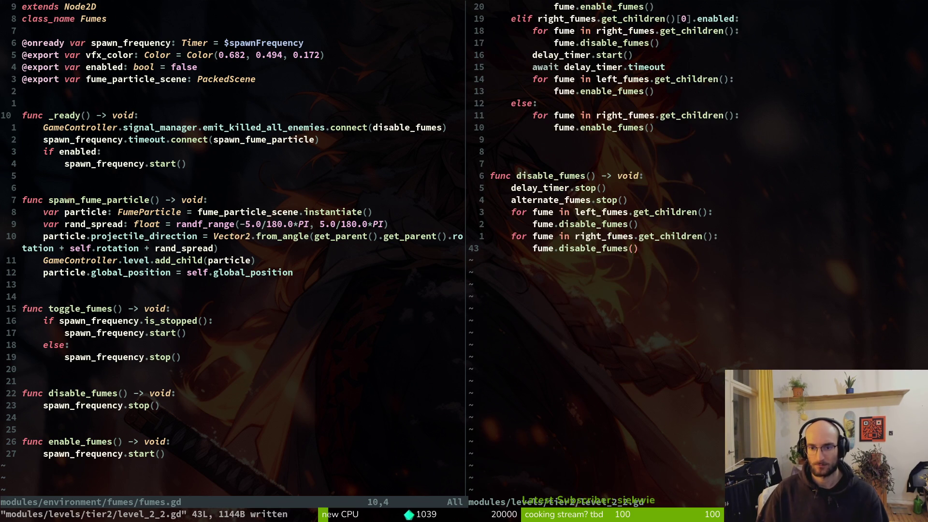
pyautogui.hotkey('ctrl', 'u')
pyautogui.press('space')
# Open level_2_5.gd in the right pane via Telescope.
pyautogui.press('f')
pyautogui.press('f')
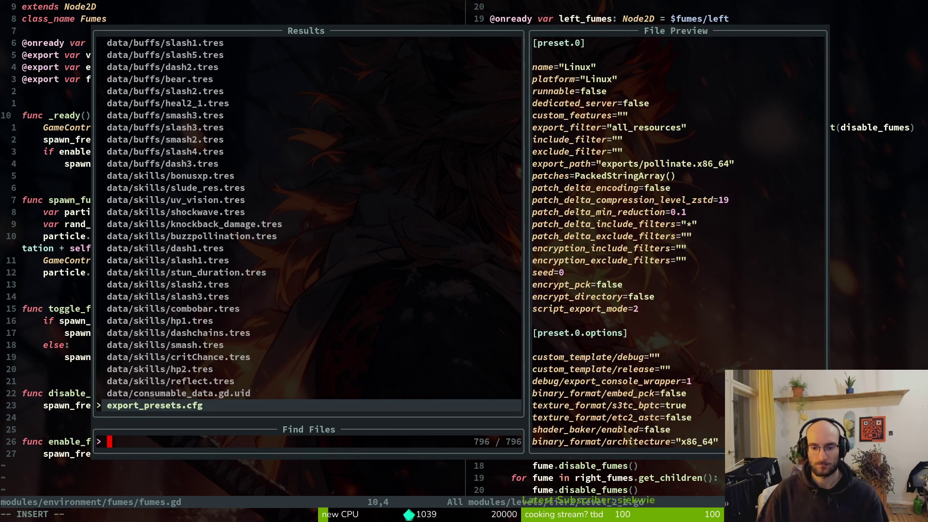
pyautogui.write('25')
pyautogui.press('Up')
pyautogui.press('Return')
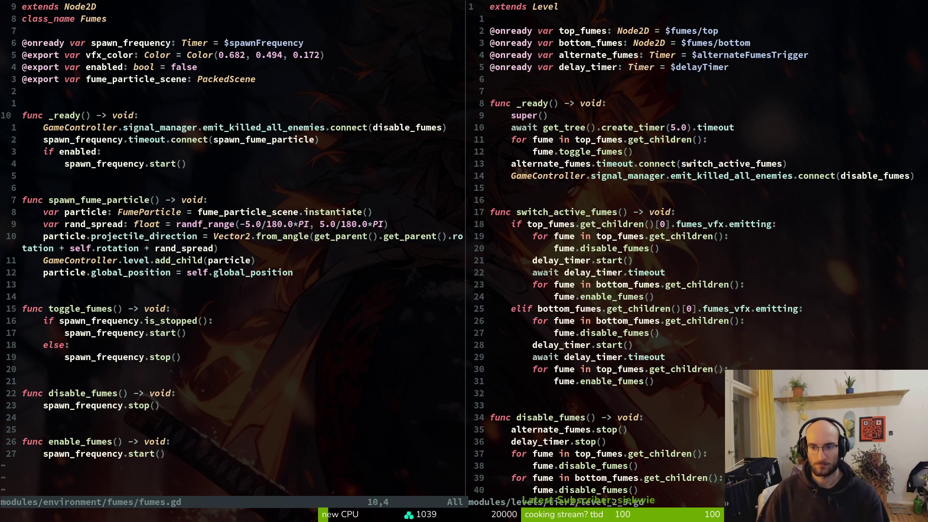
# On line 19, replace fumes_vfx.emitting with enabled and save level_2_5.gd.
pyautogui.press('1')
pyautogui.press('8')
pyautogui.press('j')
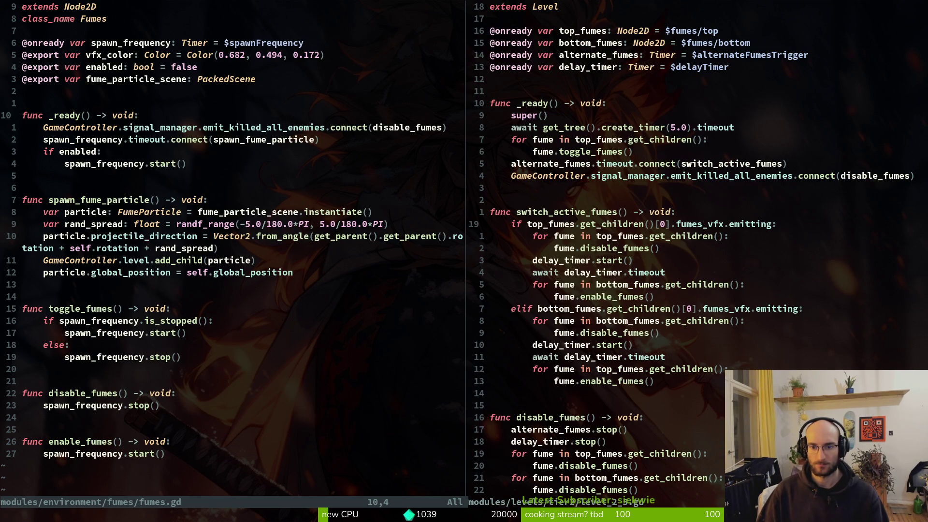
pyautogui.press('Escape')
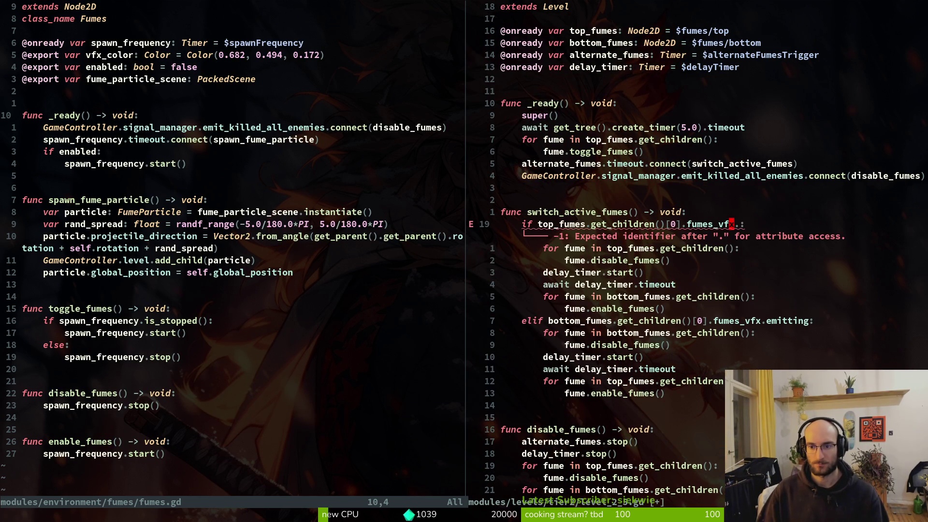
pyautogui.write('nabled')
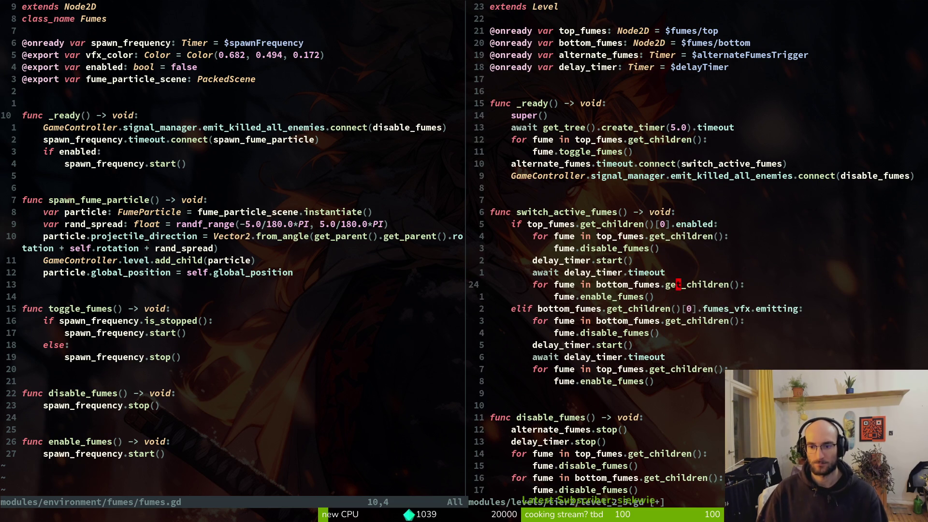
pyautogui.write('ceenabled')
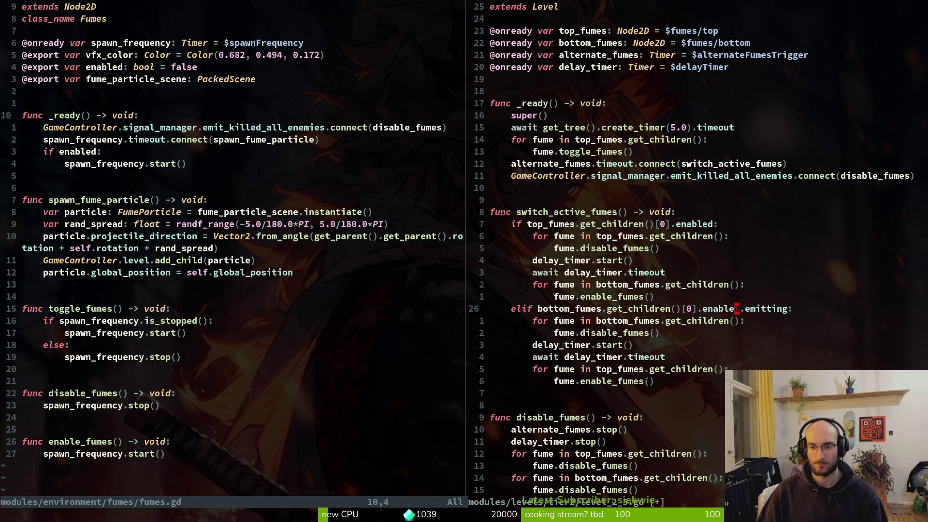
pyautogui.press('Escape')
pyautogui.write(':w')
pyautogui.press('Return')
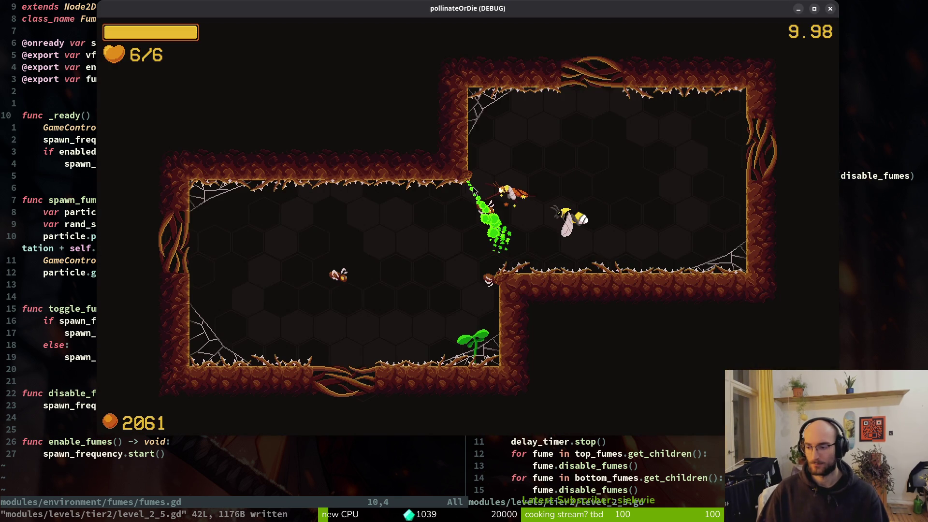
# Relaunch the game with F5, continue the saved game, and load level 2-2.
pyautogui.press('F5')
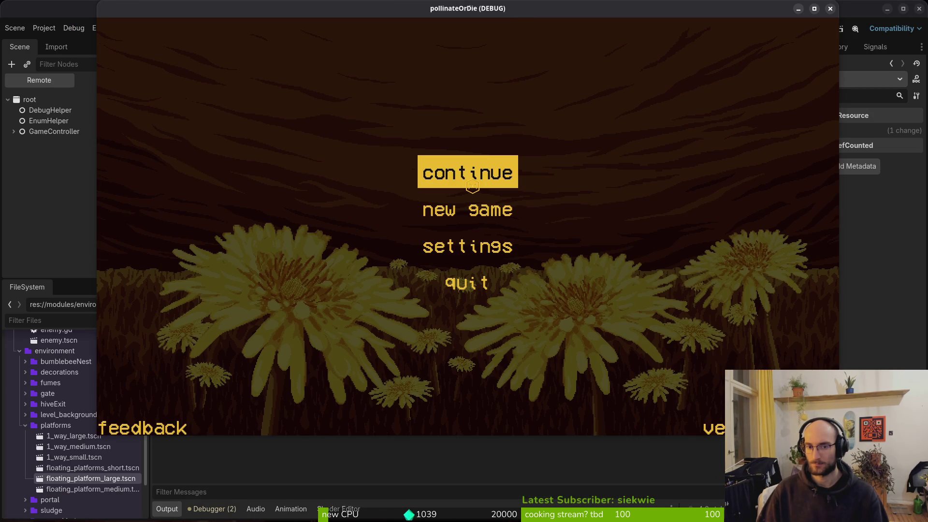
pyautogui.click(472, 187)
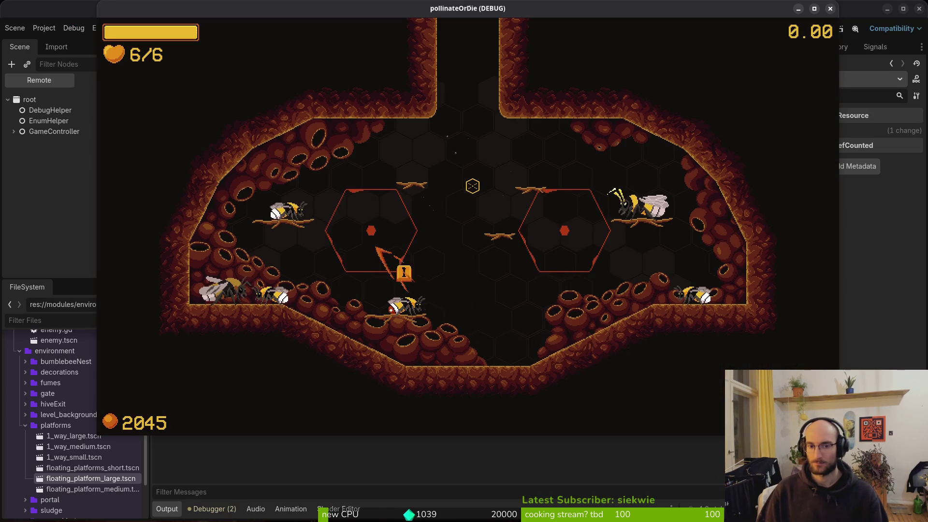
pyautogui.press('Escape')
pyautogui.press('Left')
pyautogui.press('Up')
pyautogui.press('Up')
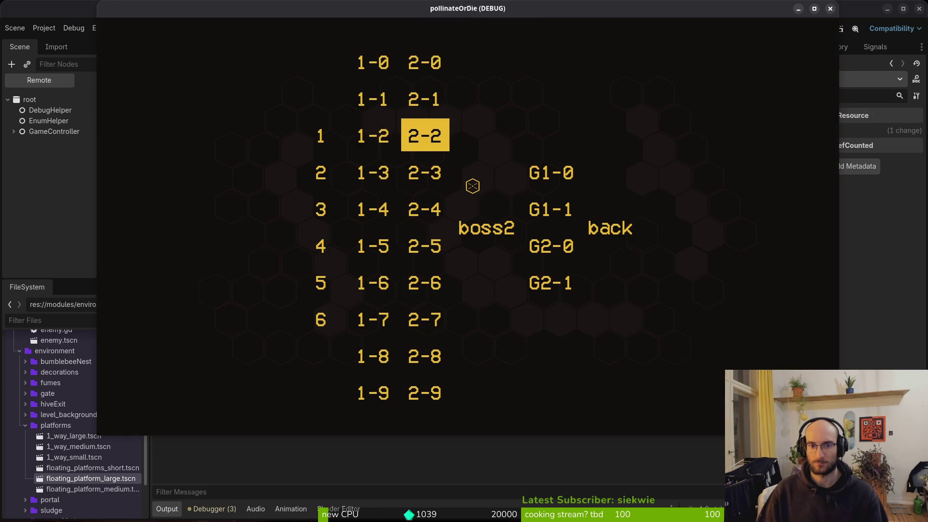
pyautogui.press('Return')
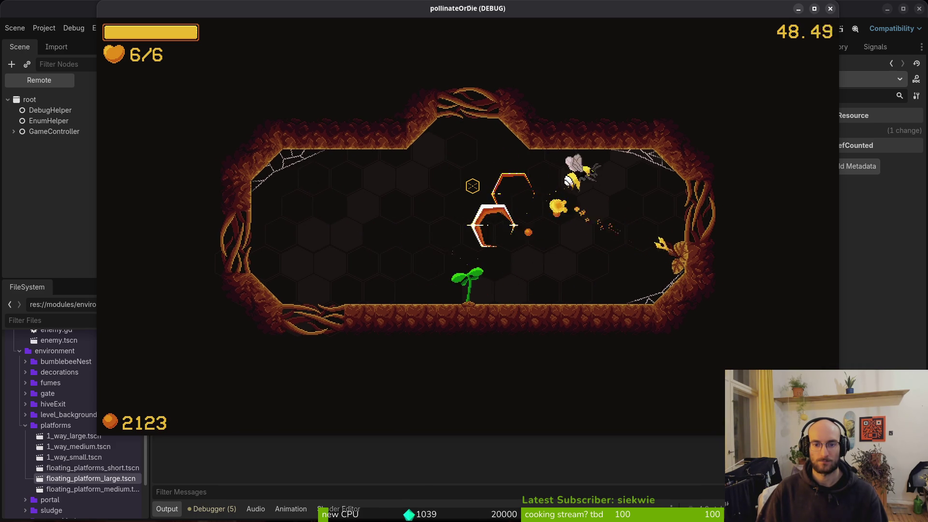
# Fly the bee toward the centre and down into the new room.
pyautogui.press('a')
pyautogui.press('w')
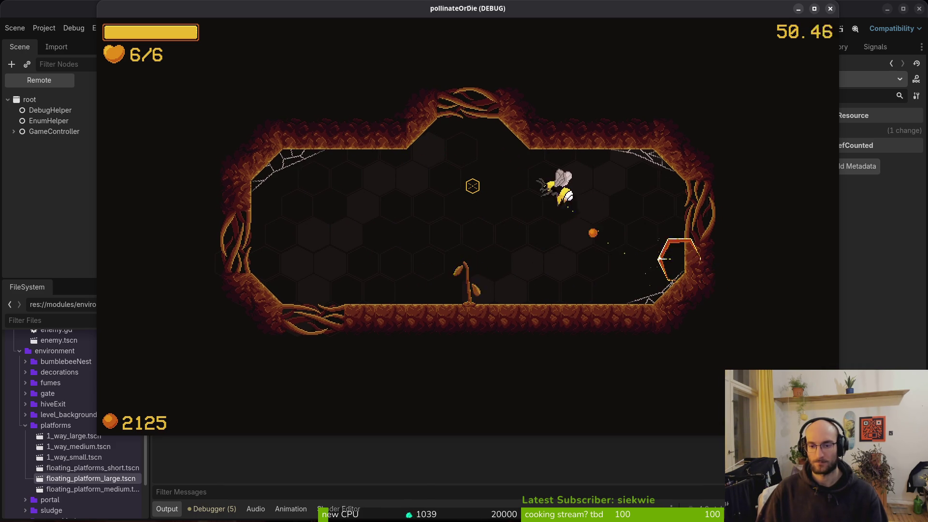
pyautogui.press('a')
pyautogui.press('s')
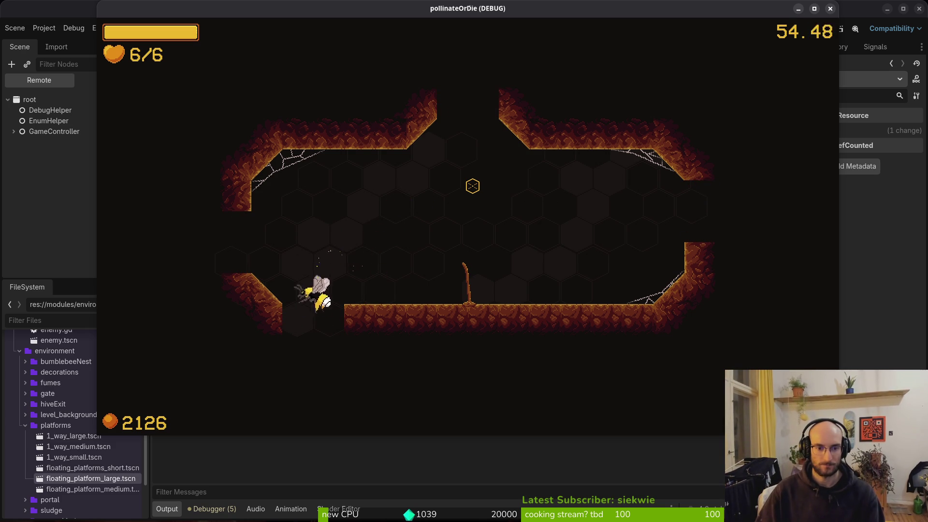
pyautogui.press('s')
pyautogui.press('a')
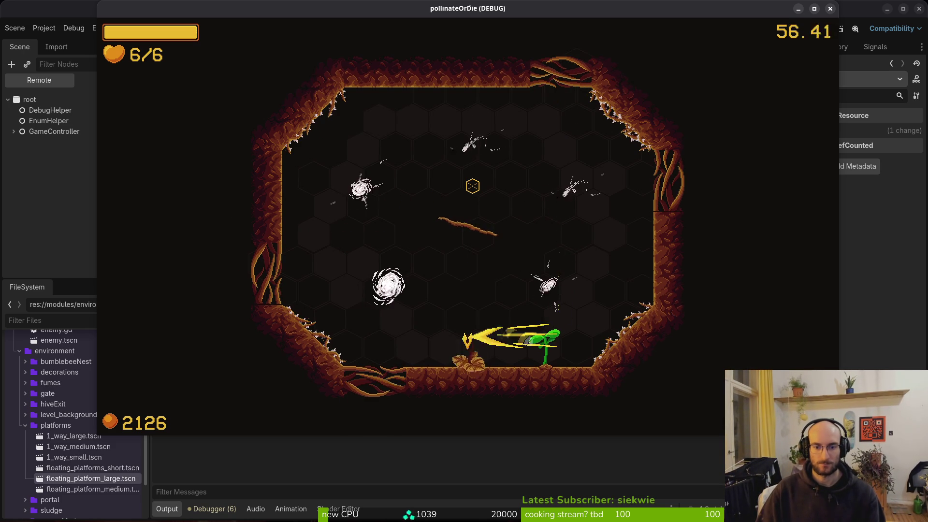
# Dart and dash the bee around the arena to destroy the enemies.
pyautogui.press('d')
pyautogui.press('w')
pyautogui.press('a')
pyautogui.press('a')
pyautogui.press('w')
pyautogui.press('a')
pyautogui.press('s')
pyautogui.press('a')
pyautogui.press('s')
pyautogui.press('w')
pyautogui.press('d')
pyautogui.press('w')
pyautogui.press('d')
pyautogui.press('a')
pyautogui.press('s')
pyautogui.press('s')
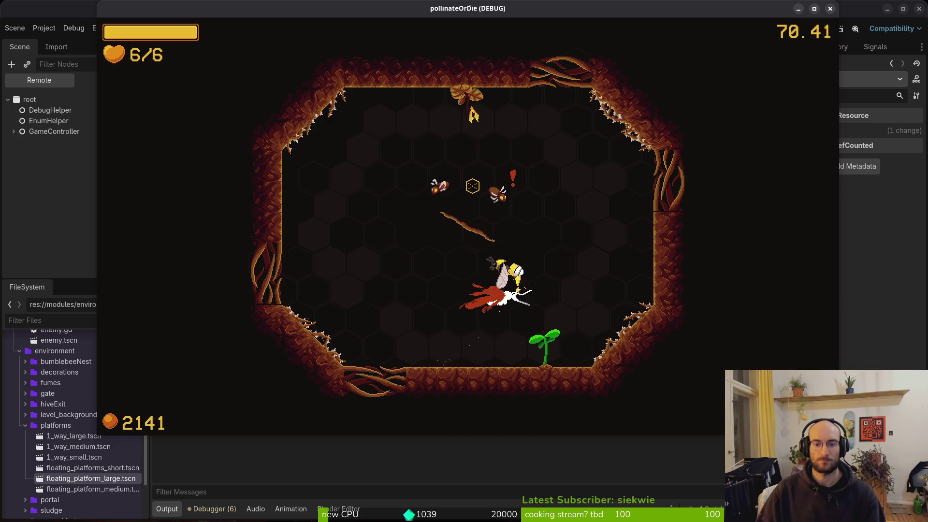
# Bloom the sprout, move into the next room, then stop the game and open Quick Open.
pyautogui.press('d')
pyautogui.press('w')
pyautogui.press('s')
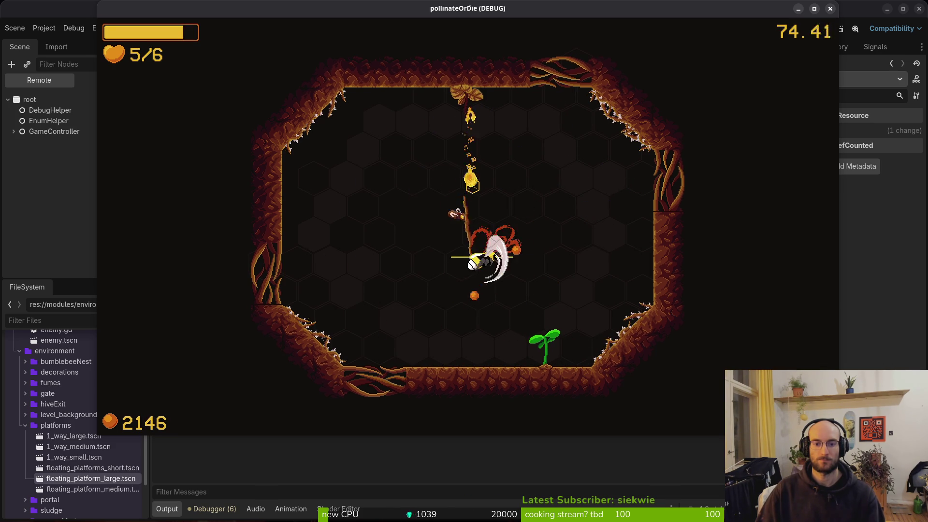
pyautogui.press('s')
pyautogui.press('d')
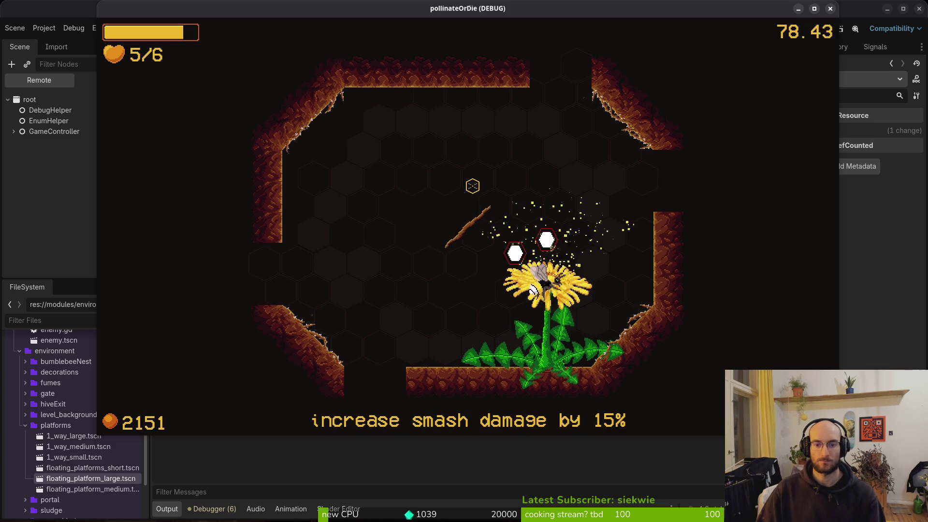
pyautogui.press('w')
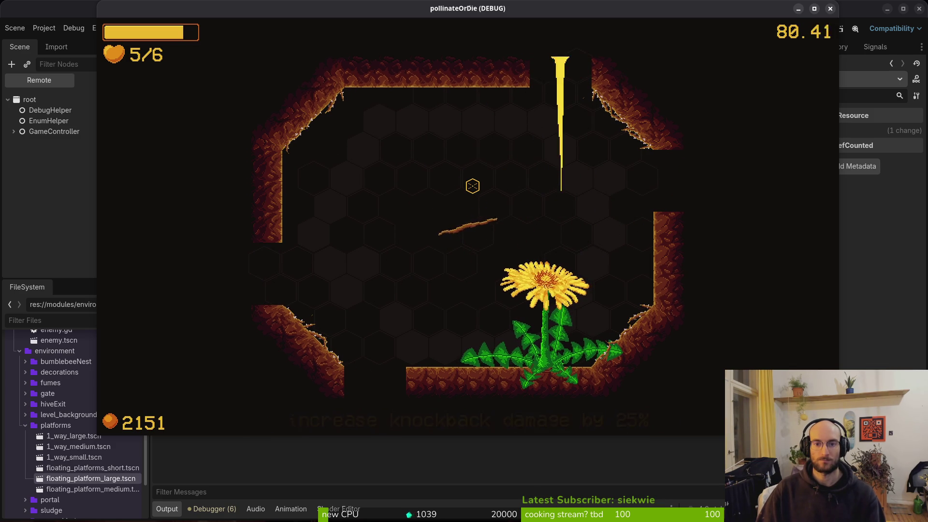
pyautogui.press('w')
pyautogui.press('a')
pyautogui.press('s')
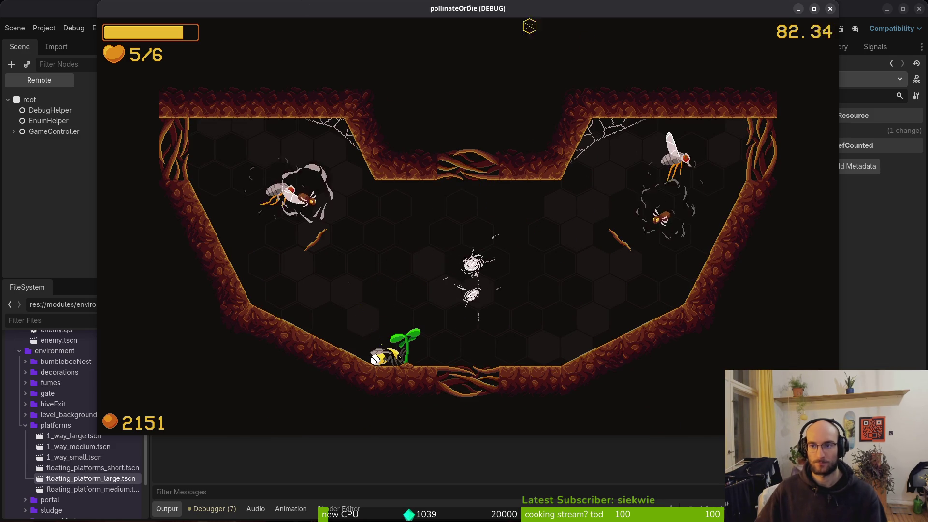
pyautogui.click(831, 8)
pyautogui.hotkey('alt', 'shift', 'o')
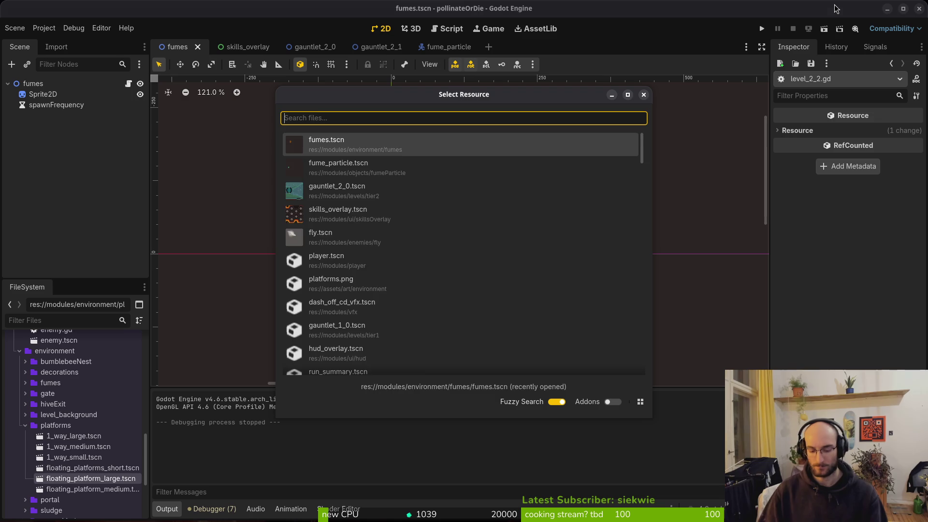
# Quick-open level_1_3, level_1_4, level_1_8 and level_1_9 in their own tabs.
pyautogui.write('13')
pyautogui.write('l')
pyautogui.press('Return')
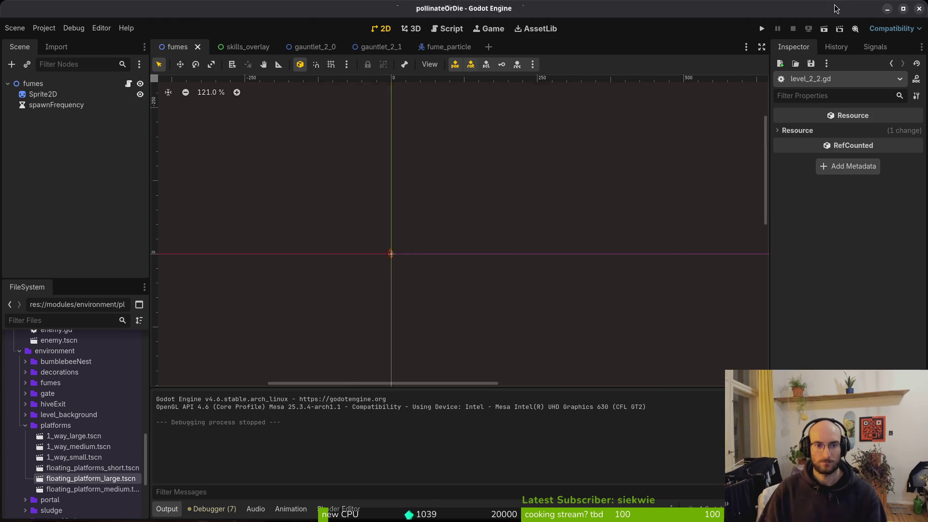
pyautogui.hotkey('alt', 'shift', 'o')
pyautogui.write('1')
pyautogui.write('l')
pyautogui.press('Return')
pyautogui.hotkey('alt', 'shift', 'o')
pyautogui.write('18l')
pyautogui.press('Return')
pyautogui.hotkey('alt', 'shift', 'o')
pyautogui.write('19')
pyautogui.press('Return')
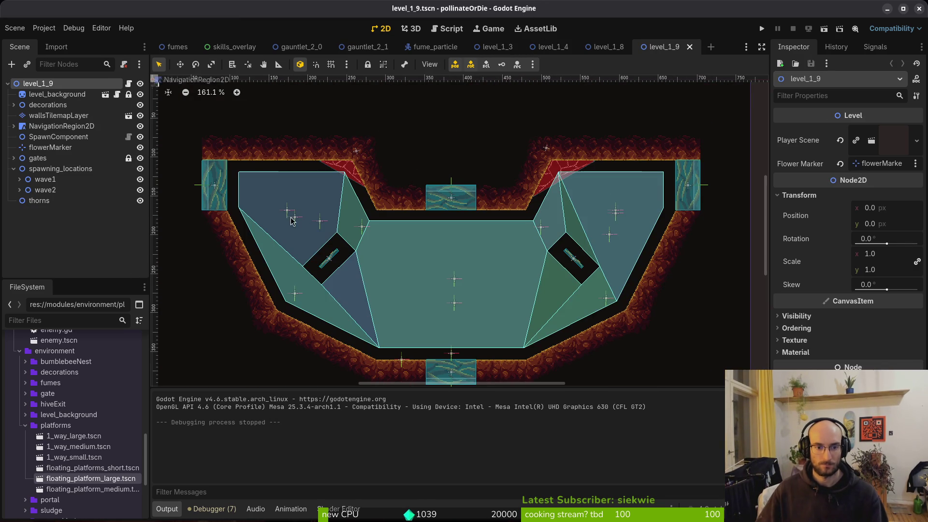
# Delete both floating platforms in level_1_9 and rebake its navigation polygon.
pyautogui.click(331, 261)
pyautogui.keyDown('shift'); pyautogui.click(573, 261); pyautogui.keyUp('shift')
pyautogui.press('Delete')
pyautogui.press('Return')
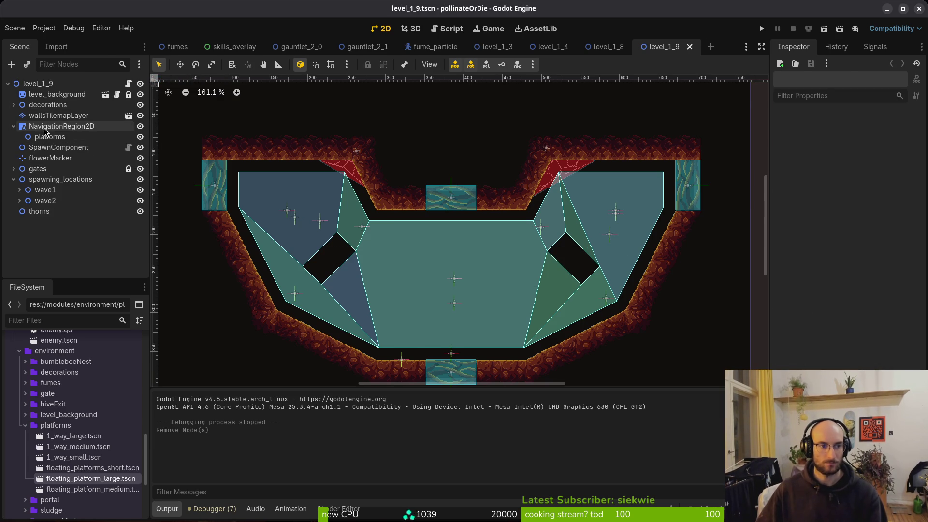
pyautogui.click(43, 129)
pyautogui.click(382, 84)
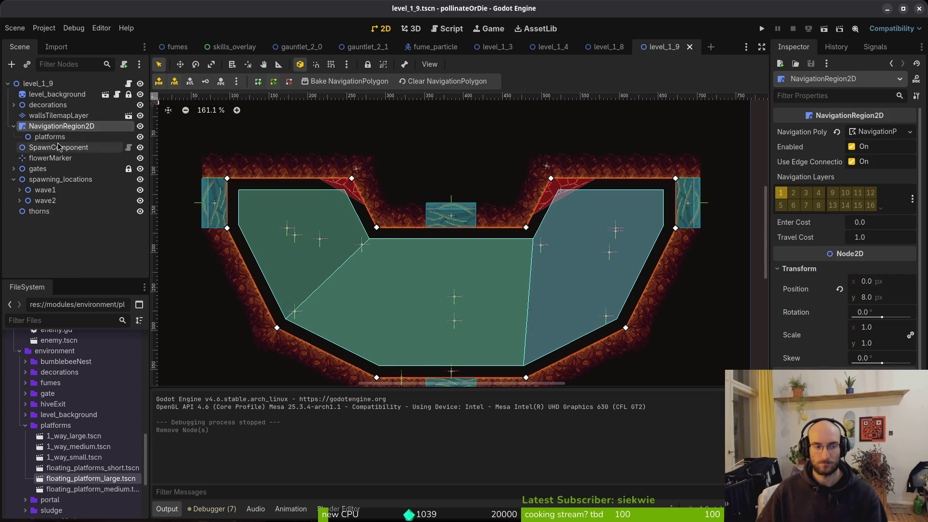
# Close the extra scene tabs, including gauntlet_2_1, and relaunch the game.
pyautogui.middleClick(496, 46)
pyautogui.middleClick(495, 46)
pyautogui.middleClick(496, 46)
pyautogui.middleClick(495, 47)
pyautogui.middleClick(449, 49)
pyautogui.middleClick(363, 46)
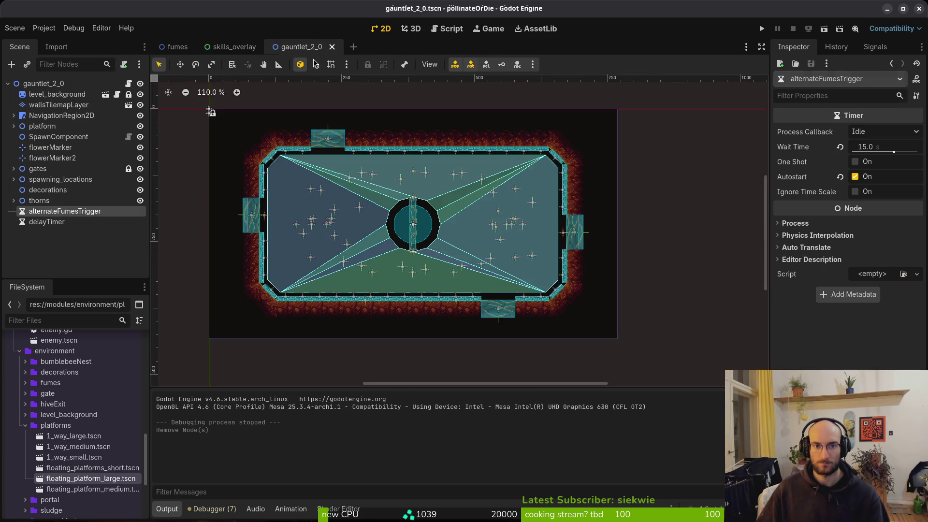
pyautogui.click(762, 29)
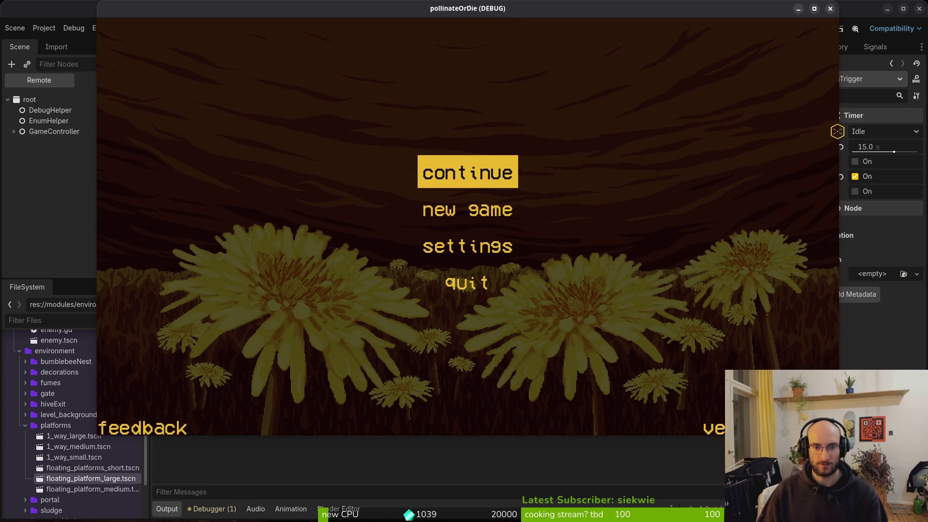
# Continue past the main menu and load level 2-5 from the level select.
pyautogui.press('Return')
pyautogui.press('Escape')
pyautogui.press('Left')
pyautogui.press('Down')
pyautogui.press('Return')
# Fly the bee around the arena, dashing through enemies and landing on the plant.
pyautogui.press('Right')
pyautogui.press('Right')
pyautogui.press('Up')
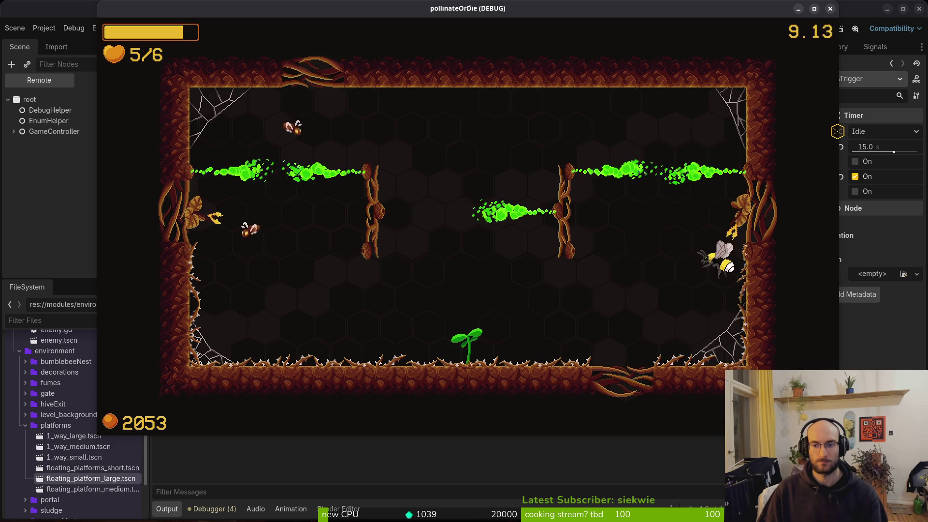
pyautogui.press('Up')
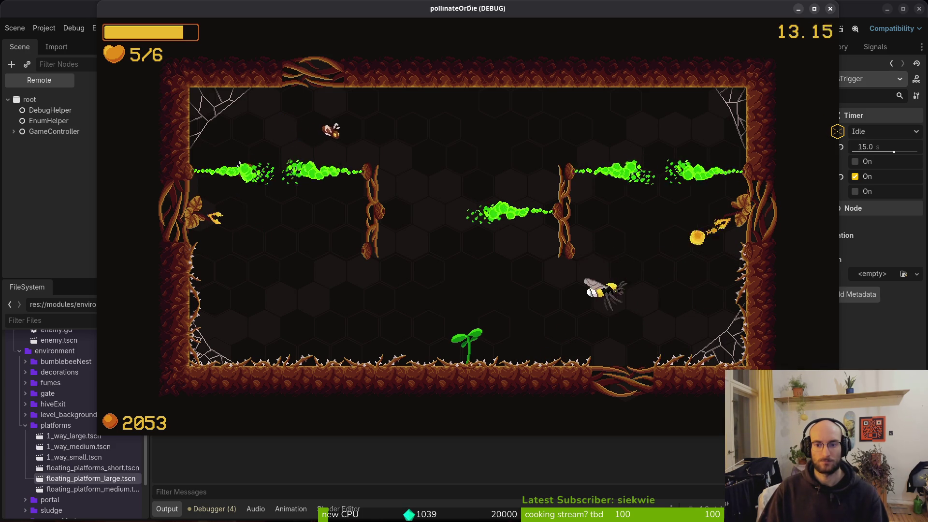
pyautogui.press('Right')
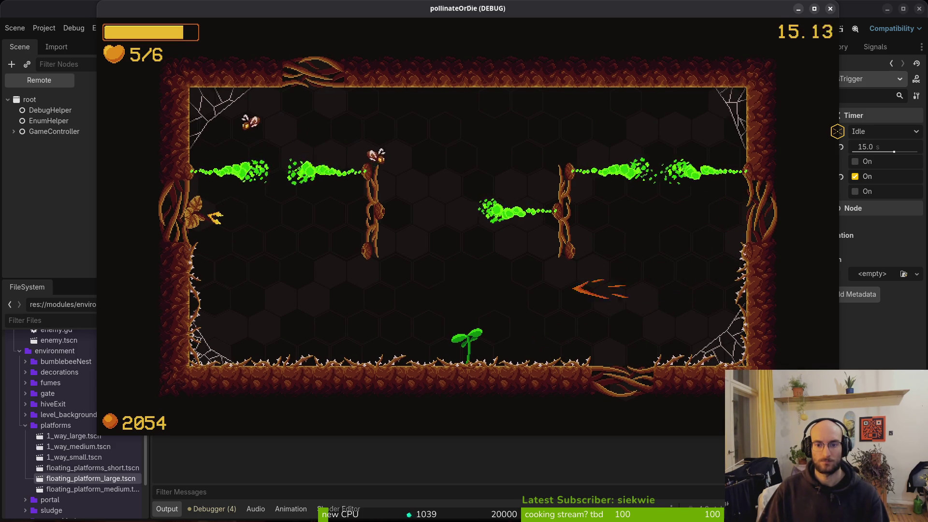
pyautogui.press('Up')
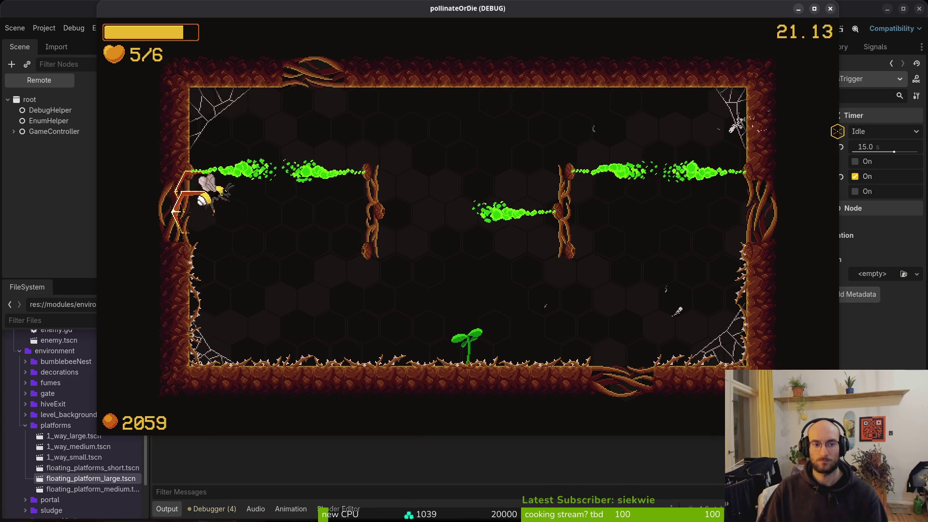
pyautogui.press('Right')
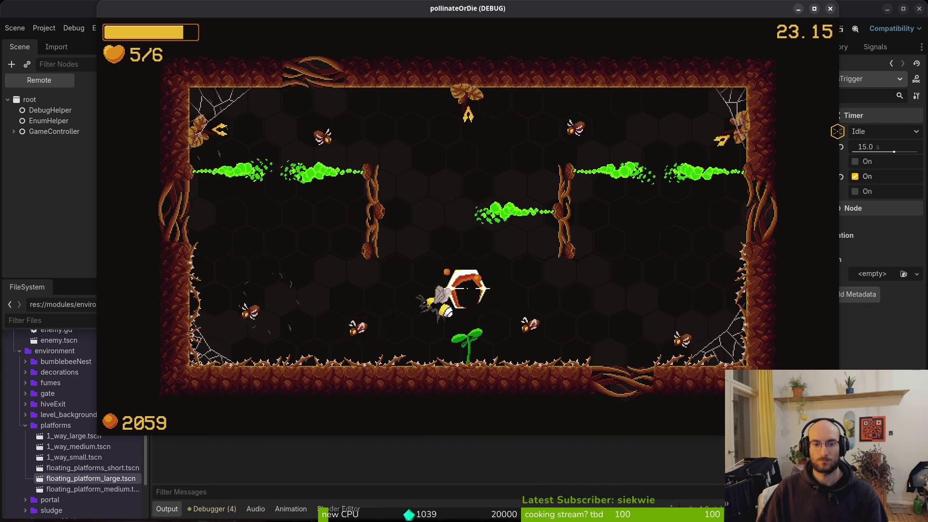
pyautogui.press('Up')
pyautogui.press('Right')
pyautogui.press('Right')
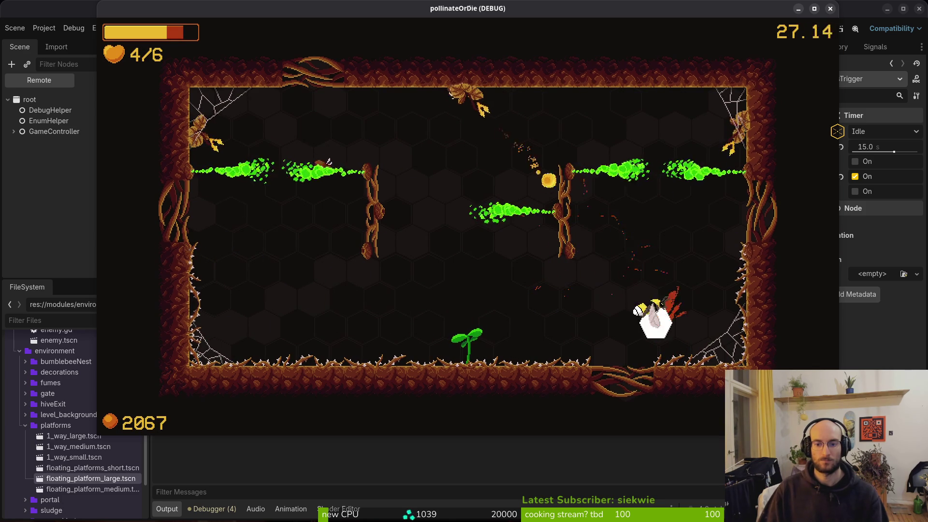
pyautogui.press('Up')
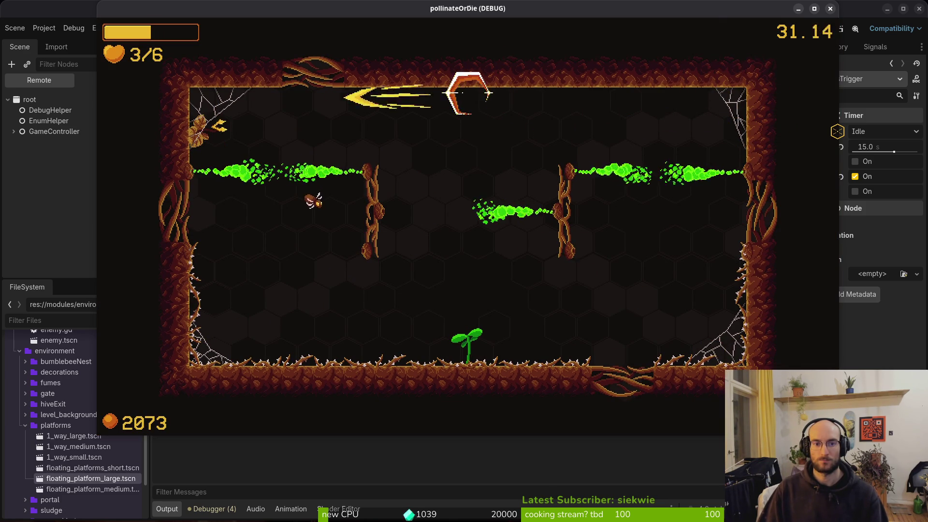
pyautogui.press('Left')
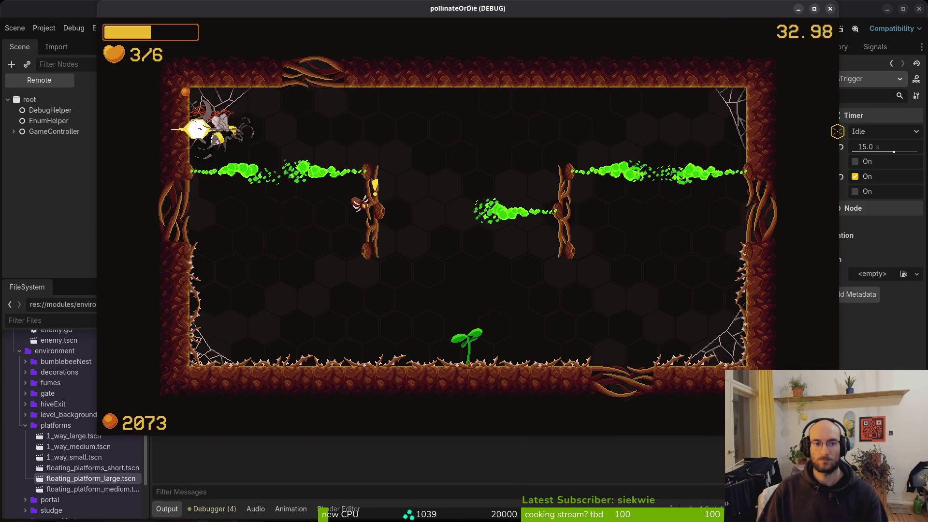
pyautogui.press('Right')
pyautogui.press('Down')
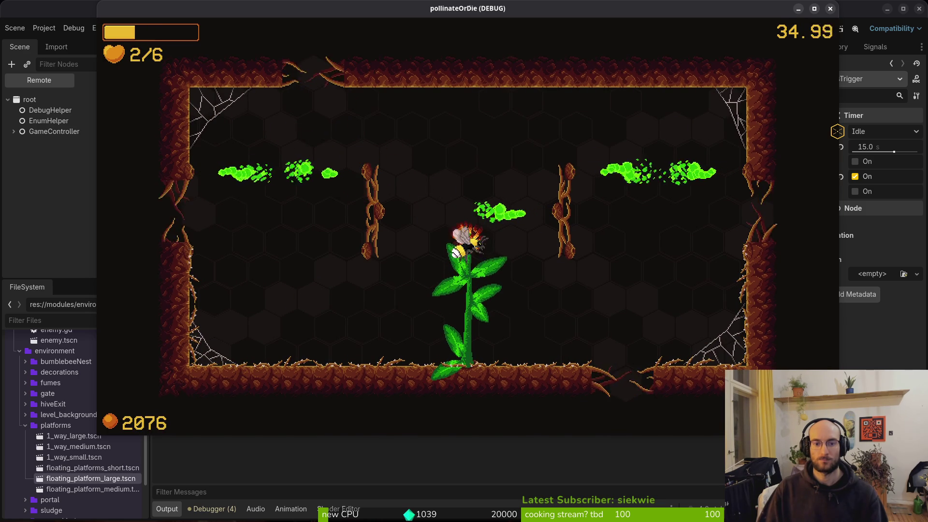
pyautogui.press('Up')
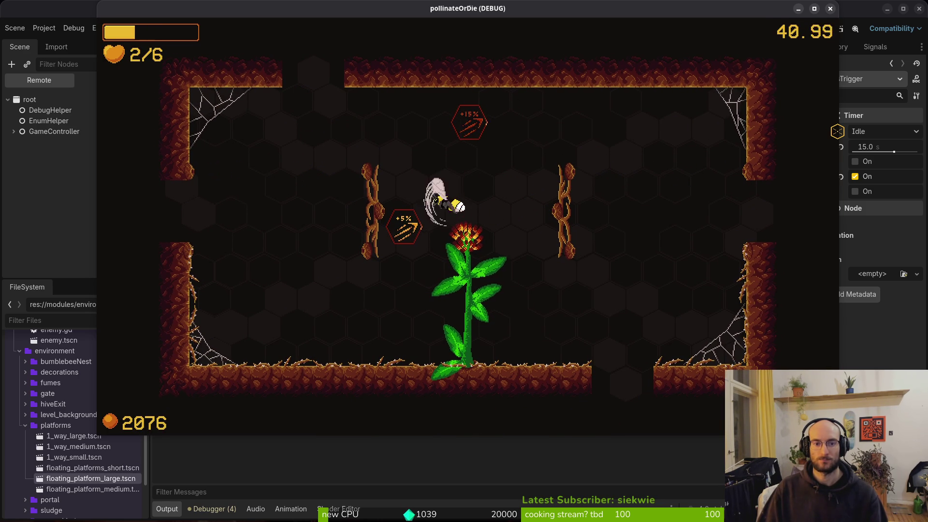
# Collect the +15% dash damage pickup, fly into the lower room until dying, then rebirth.
pyautogui.press('Right')
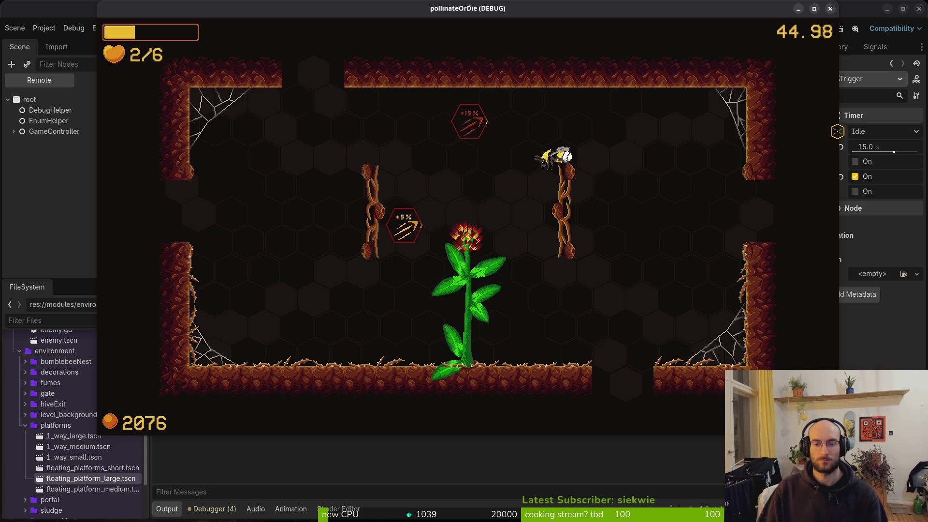
pyautogui.press('Left')
pyautogui.press('Right')
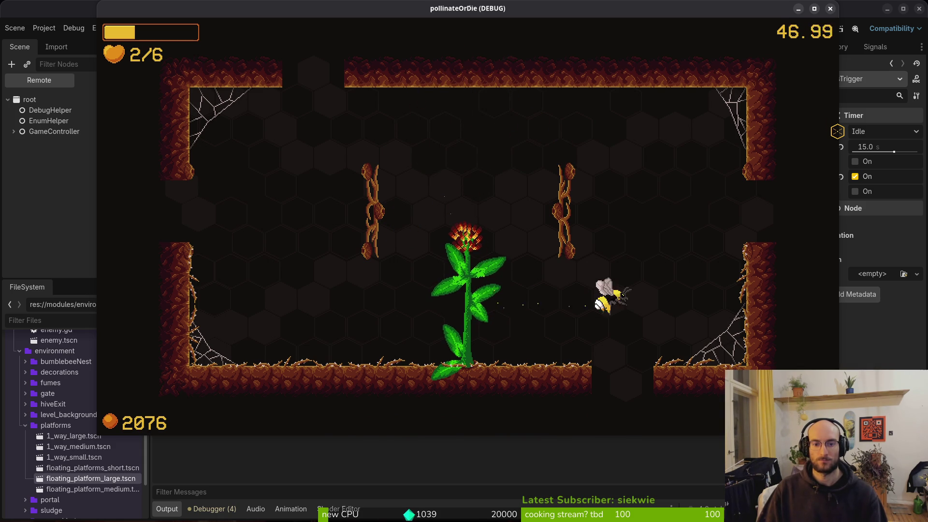
pyautogui.press('Left')
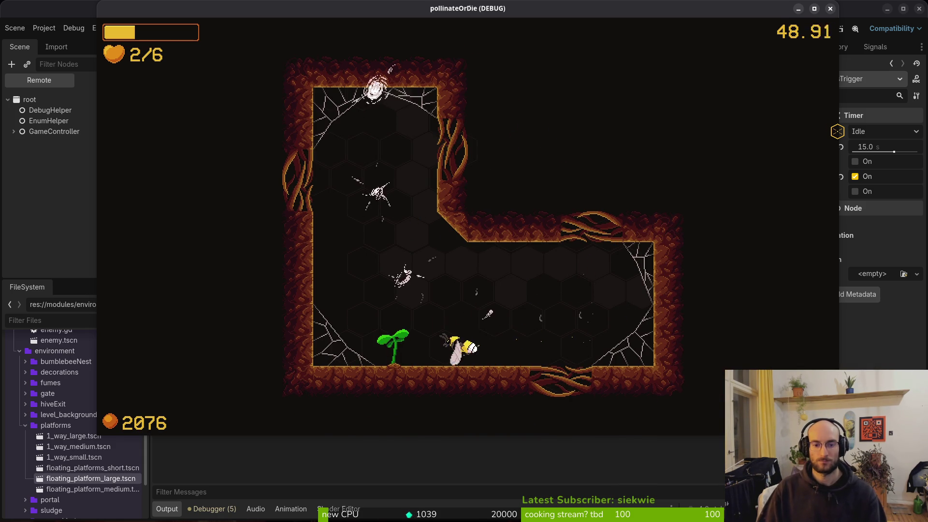
pyautogui.press('Right')
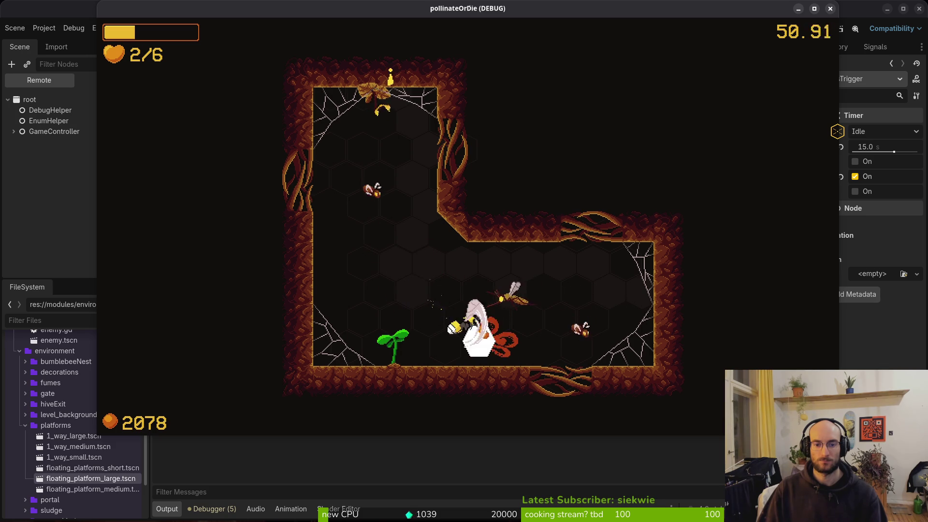
pyautogui.press('Right')
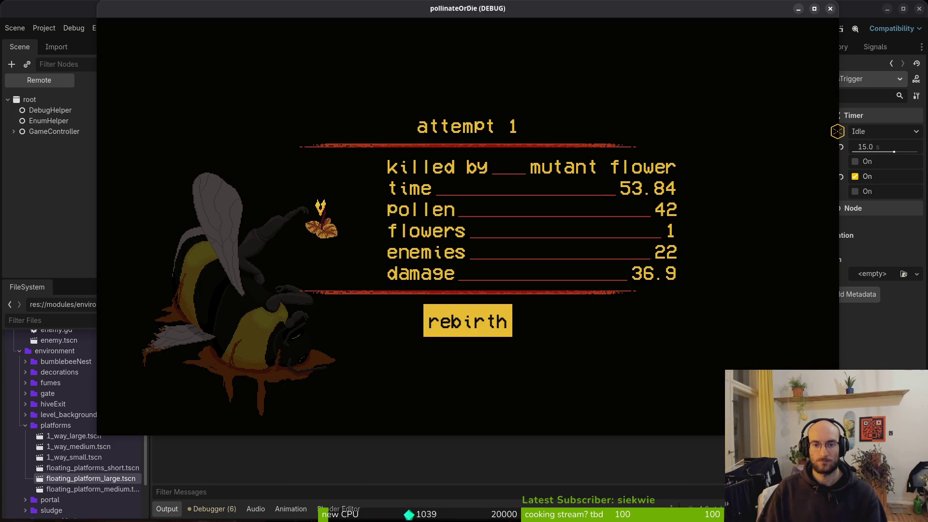
pyautogui.press('Return')
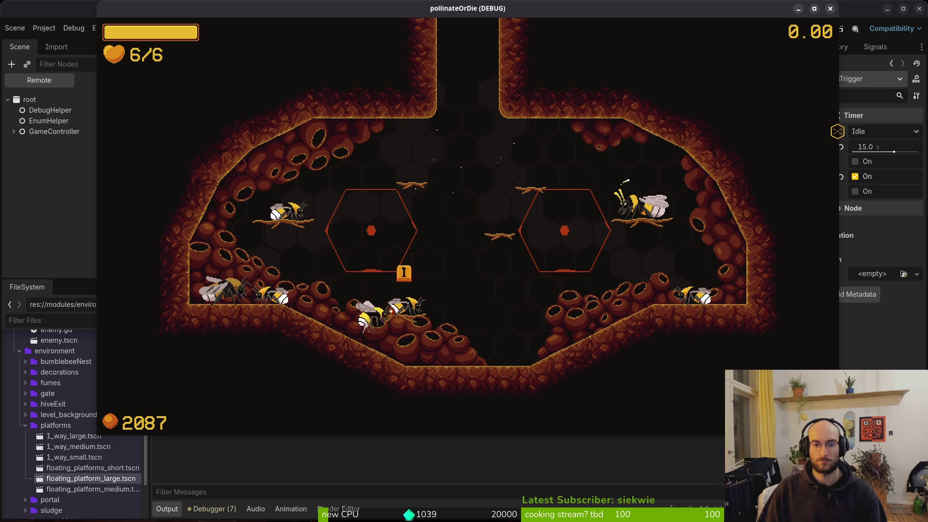
# Buy the second bee skin in the skins and buffs menu.
pyautogui.press('i')
pyautogui.press('Right')
pyautogui.press('Return')
pyautogui.press('e')
pyautogui.press('q')
pyautogui.press('i')
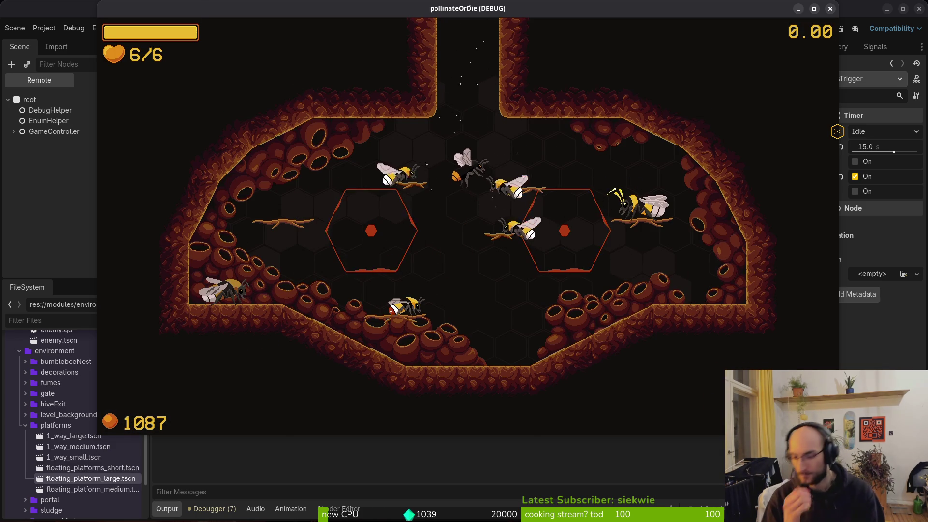
# Fly up the shaft and fight the spawning enemies, destroying the red enemy.
pyautogui.press('w')
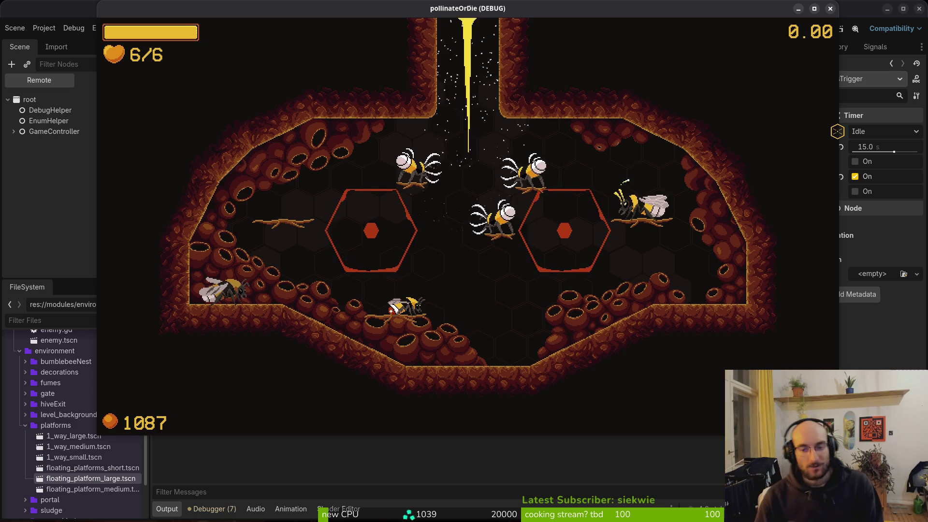
pyautogui.press('w')
pyautogui.press('s')
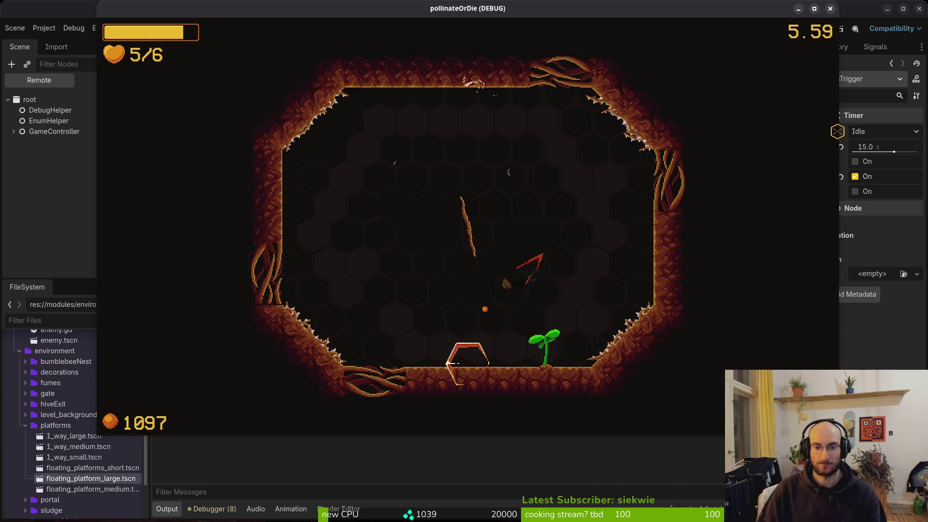
pyautogui.press('a')
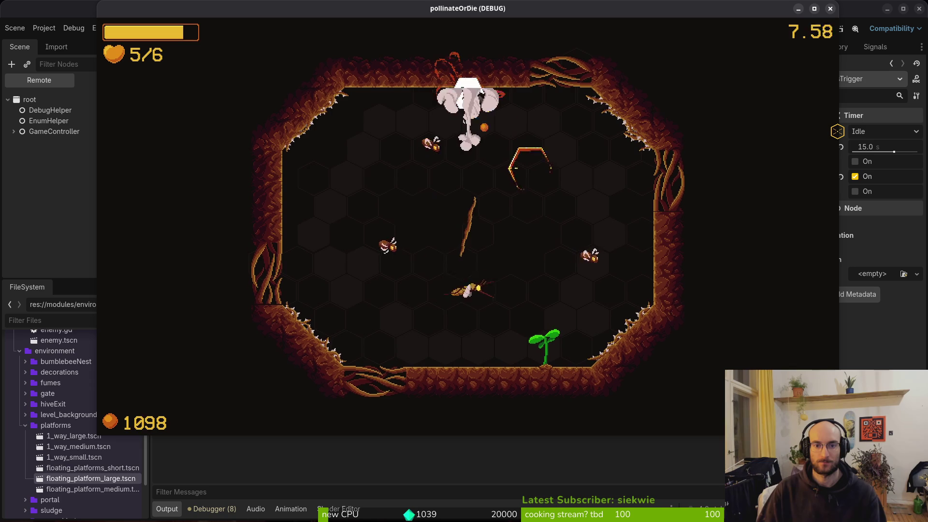
pyautogui.press('s')
pyautogui.press('d')
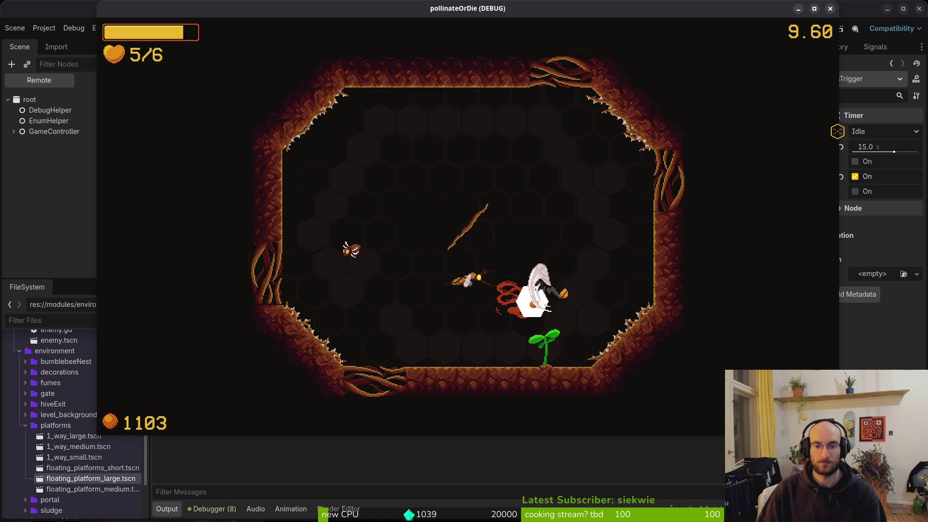
pyautogui.press('a')
pyautogui.press('a')
pyautogui.press('w')
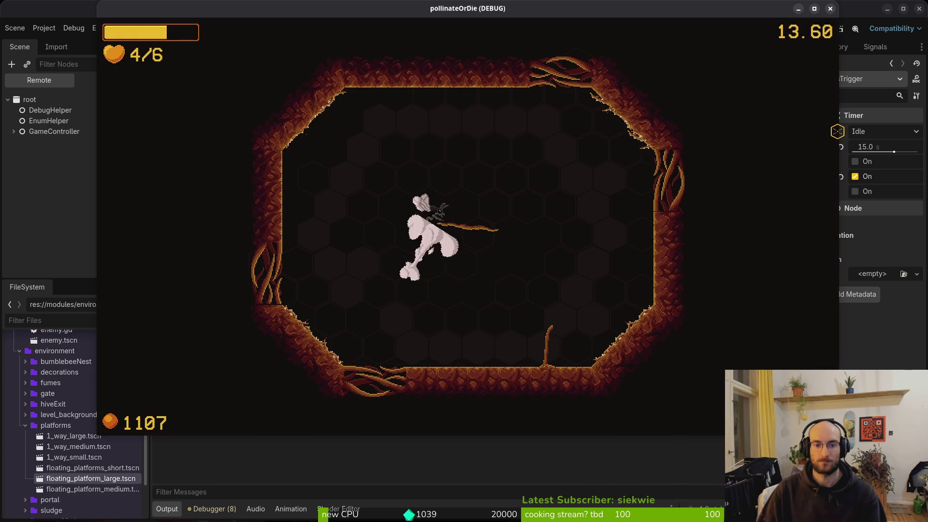
pyautogui.press('s')
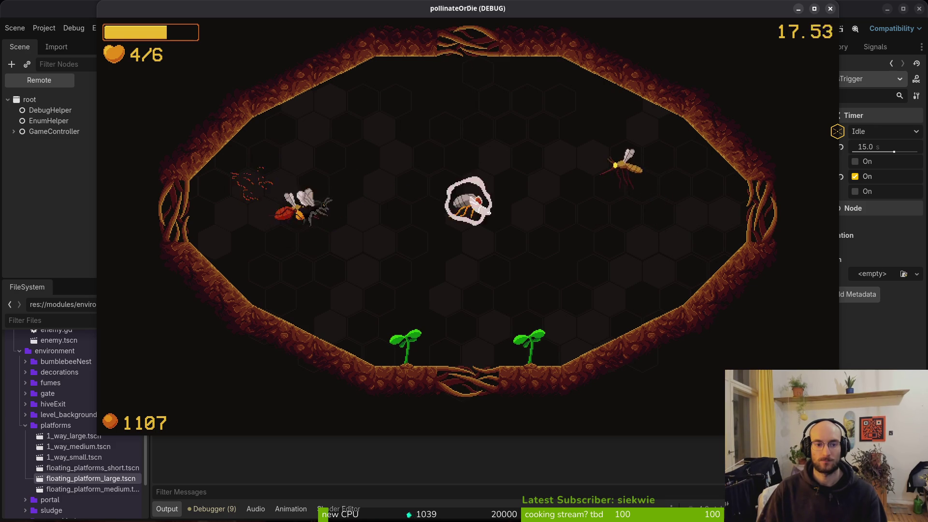
pyautogui.press('s')
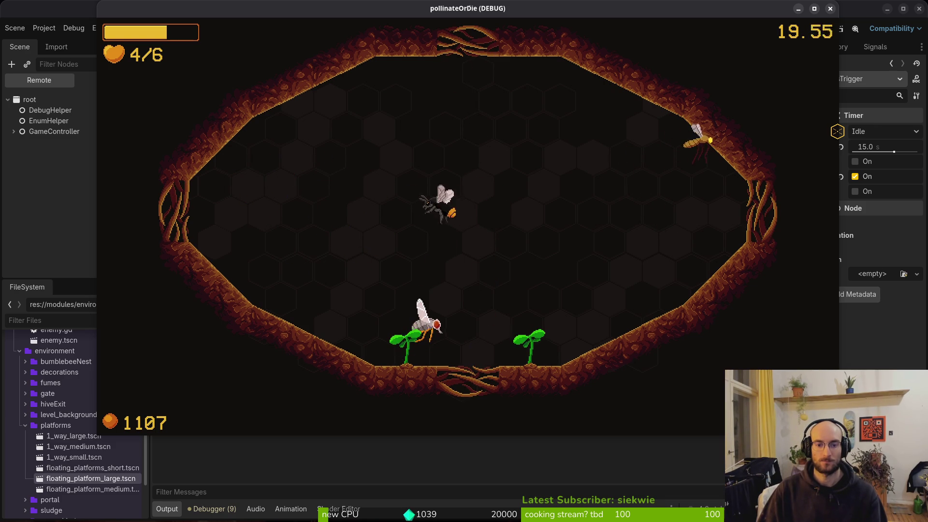
pyautogui.press('d')
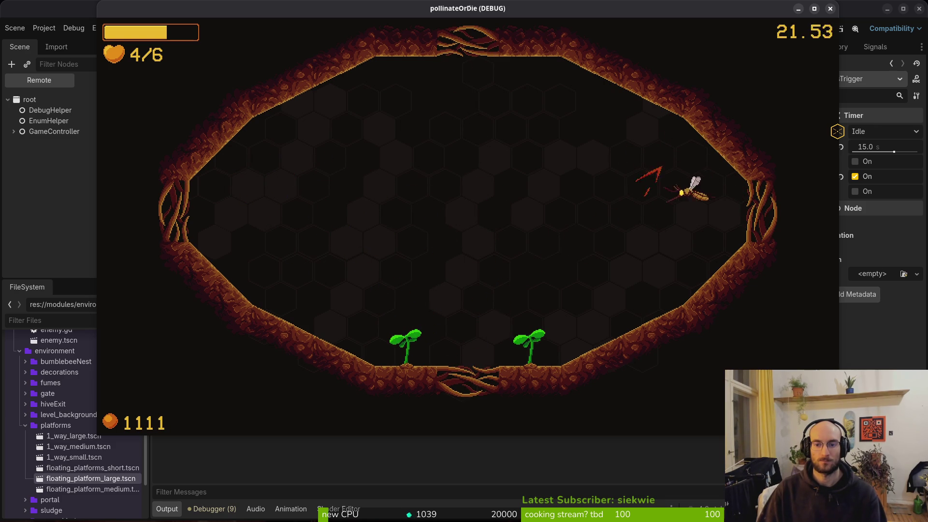
pyautogui.press('d')
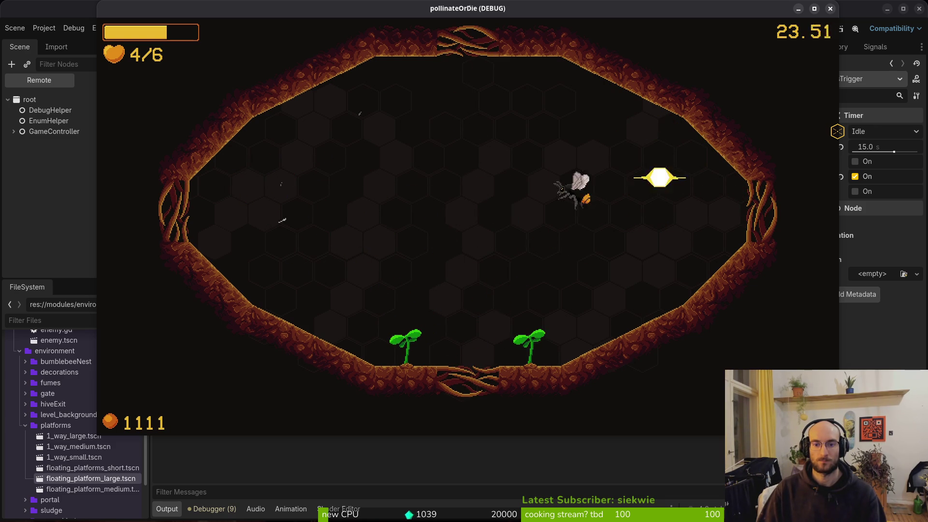
# Keep fighting across the arena, swooping by the left plant and up into the hexagon.
pyautogui.press('a')
pyautogui.press('d')
pyautogui.press('d')
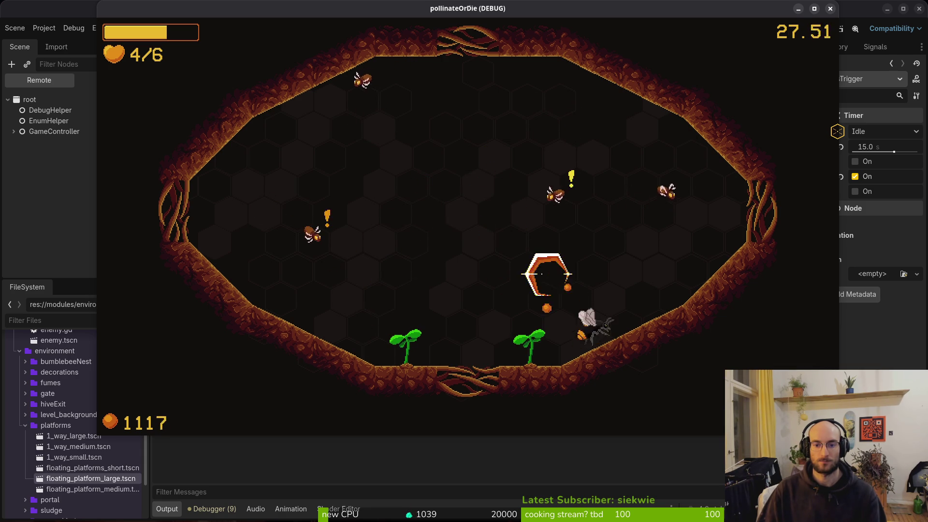
pyautogui.press('a')
pyautogui.press('w')
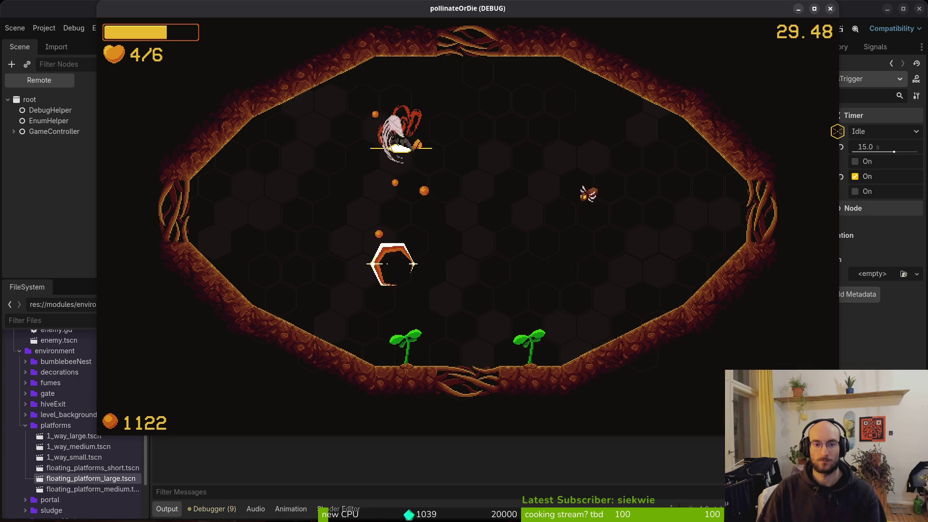
pyautogui.press('a')
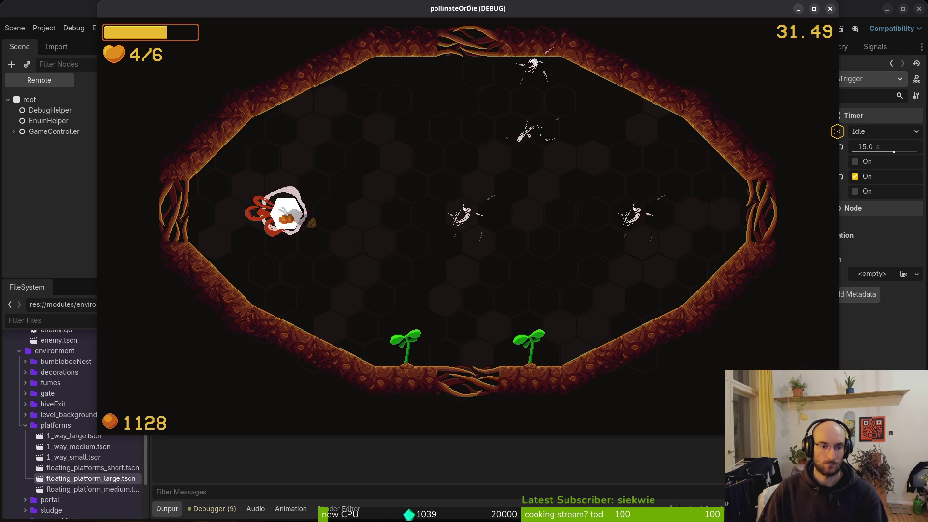
pyautogui.press('d')
pyautogui.press('s')
pyautogui.press('d')
pyautogui.press('s')
pyautogui.press('w')
pyautogui.press('w')
pyautogui.press('s')
pyautogui.press('w')
# Charge the enemy clusters until killed by a mosquito, then close the game window.
pyautogui.press('d')
pyautogui.press('d')
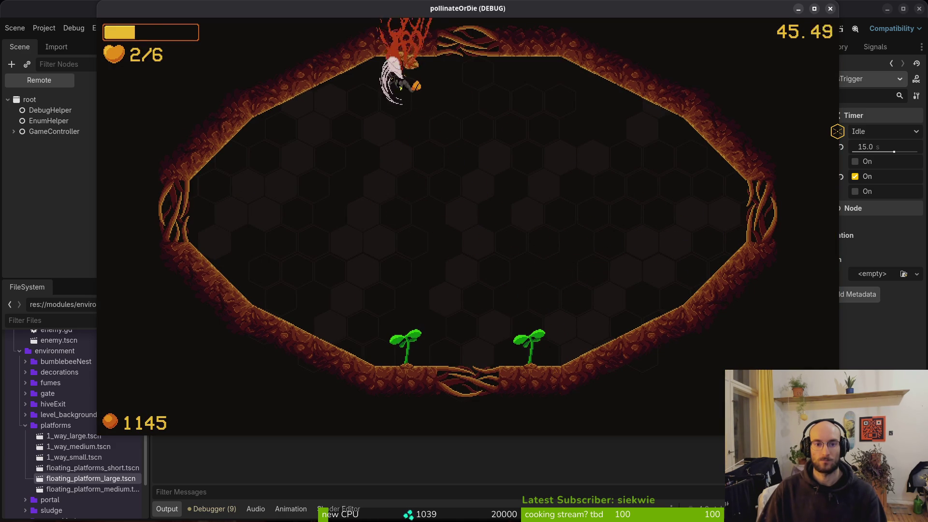
pyautogui.press('d')
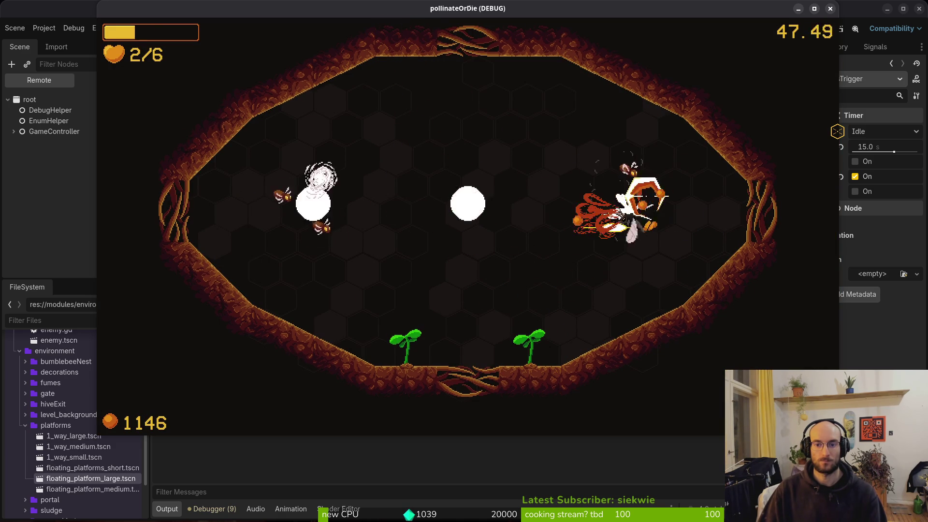
pyautogui.press('a')
pyautogui.press('a')
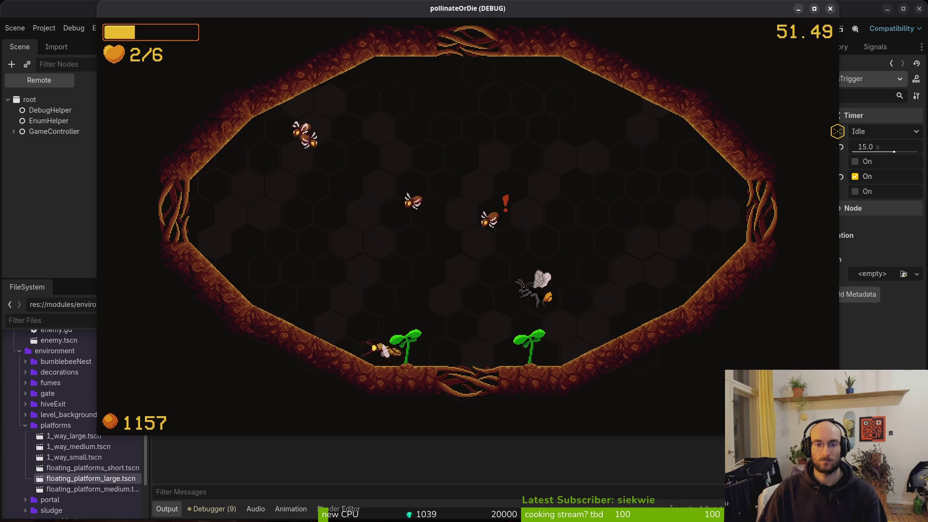
pyautogui.press('a')
pyautogui.press('w')
pyautogui.press('d')
pyautogui.press('a')
pyautogui.press('s')
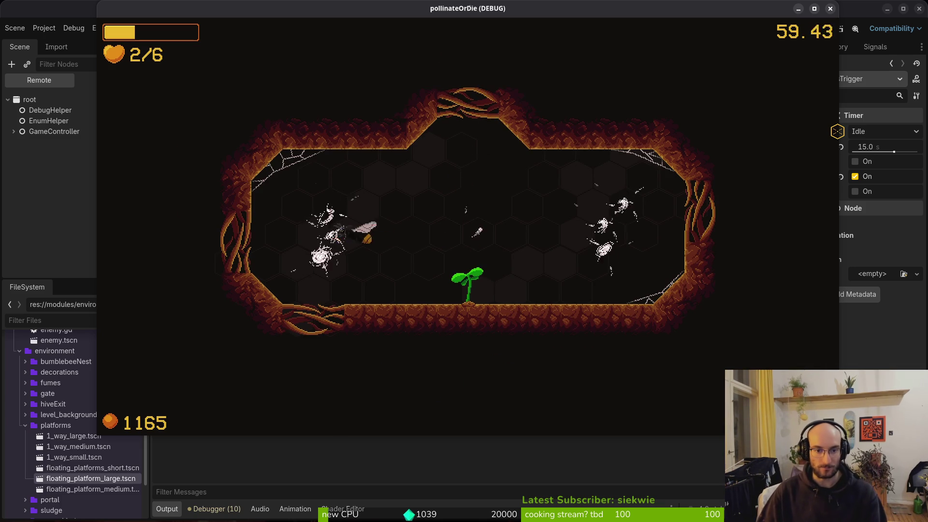
pyautogui.press('d')
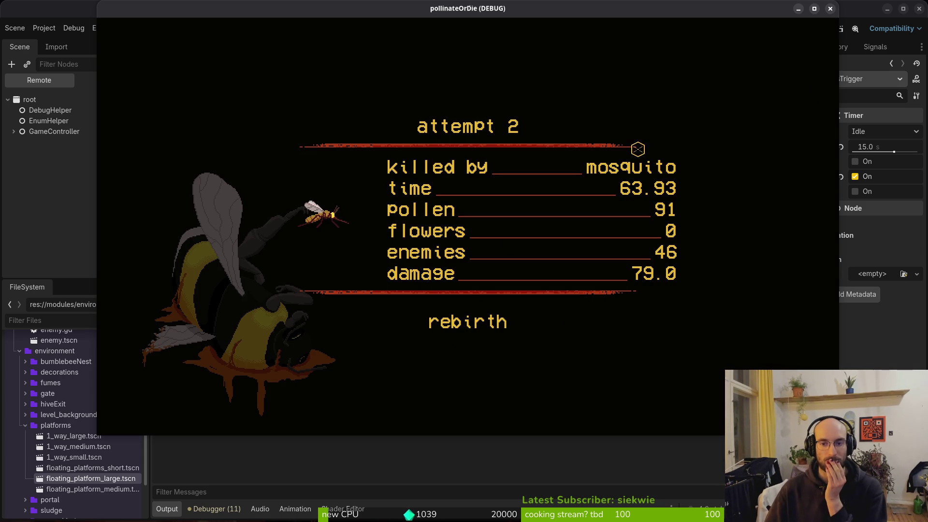
pyautogui.click(831, 9)
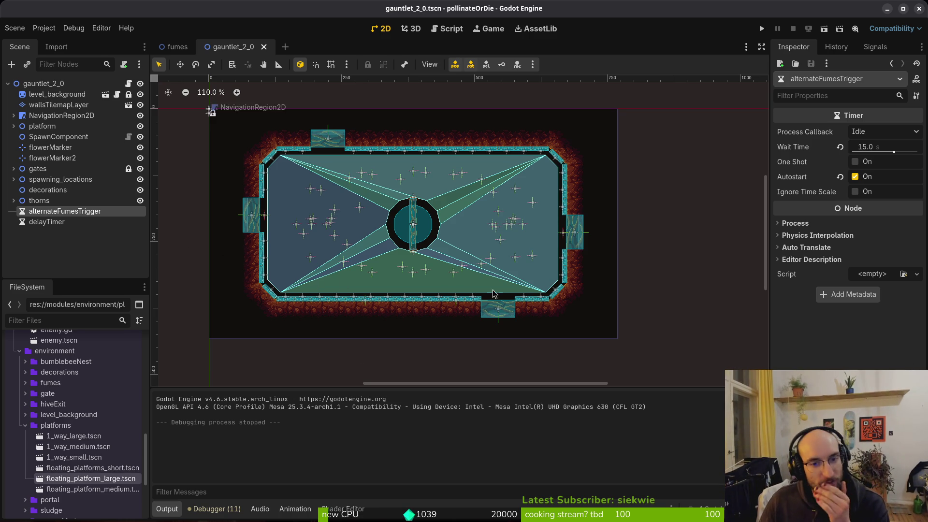
# Zoom and pan the gauntlet_2_0 level view, then switch over to the terminal.
pyautogui.scroll(4, 352, 276)
pyautogui.moveTo(366, 263); pyautogui.dragTo(445, 282)
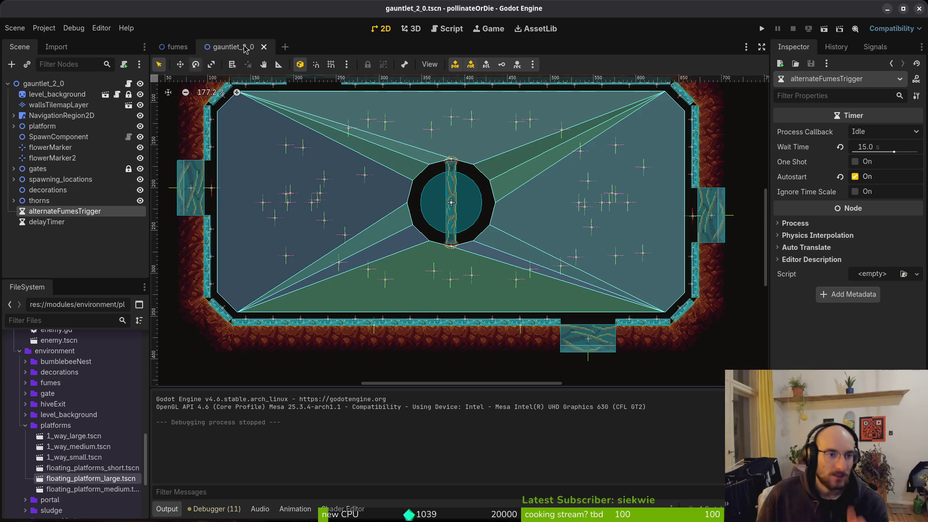
pyautogui.press('super+2')
# Review skill.manager.gd in tig and commit it as 'reset skills propery when starting new game'.
pyautogui.write(':qa')
pyautogui.press('Return')
pyautogui.write('tig')
pyautogui.press('Return')
pyautogui.press('s')
pyautogui.press('Down')
pyautogui.press('Down')
pyautogui.press('Up')
pyautogui.press('Up')
pyautogui.press('Return')
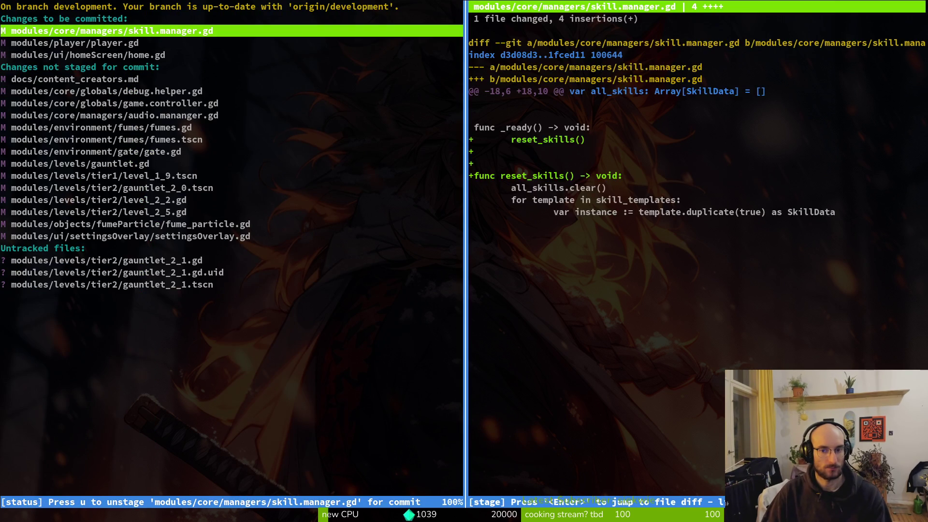
pyautogui.press('Down')
pyautogui.press('Down')
pyautogui.press('q')
pyautogui.press('q')
pyautogui.press('q')
pyautogui.write('git commit -m')
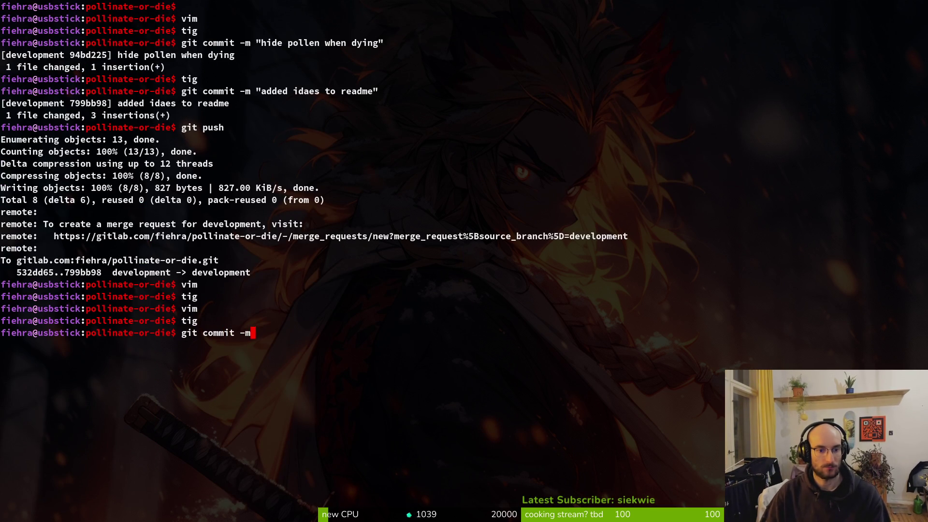
pyautogui.write(' "reset skills p')
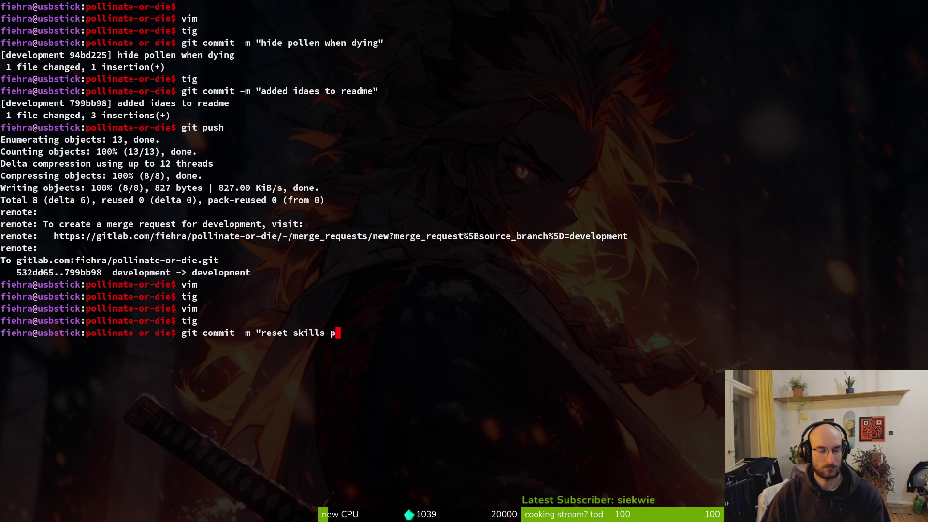
pyautogui.write('ropery when star')
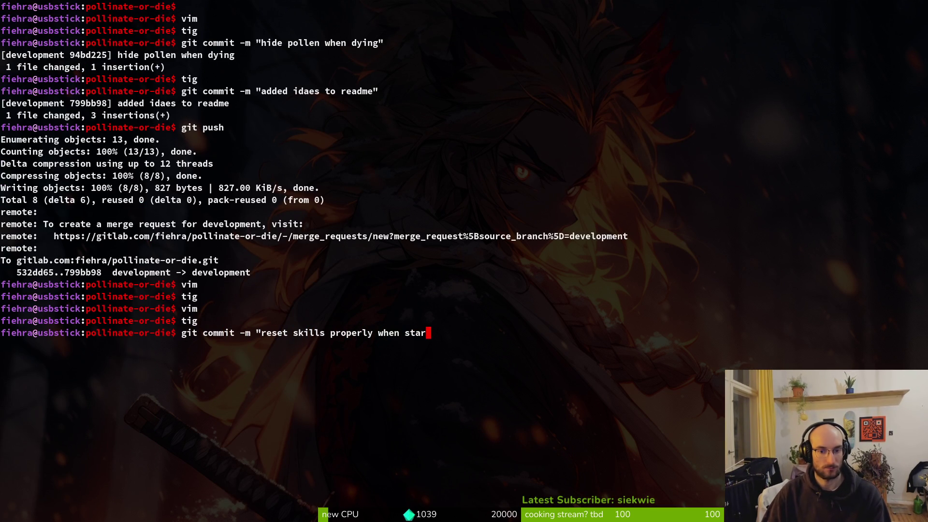
pyautogui.write('ting new game"')
pyautogui.press('Return')
# Stage game.controller.gd, the fumes files, gauntlet.gd and level_1_9.tscn in tig.
pyautogui.write('tig')
pyautogui.press('Return')
pyautogui.press('Down')
pyautogui.press('Down')
pyautogui.press('Down')
pyautogui.press('Return')
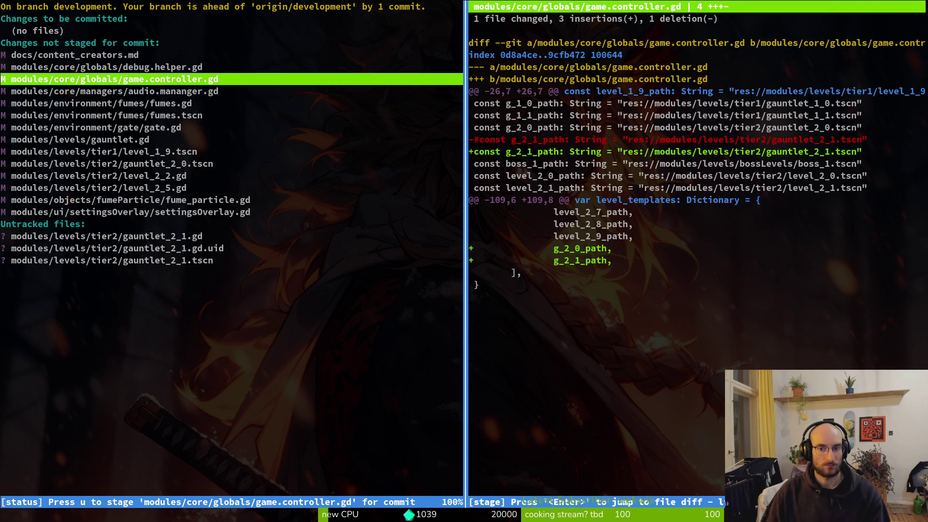
pyautogui.press('u')
pyautogui.press('Down')
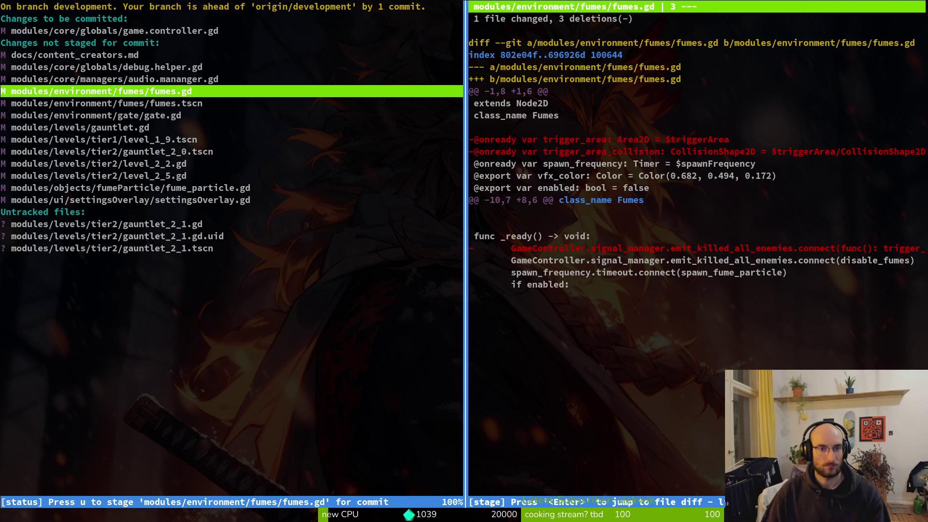
pyautogui.press('u')
pyautogui.press('u')
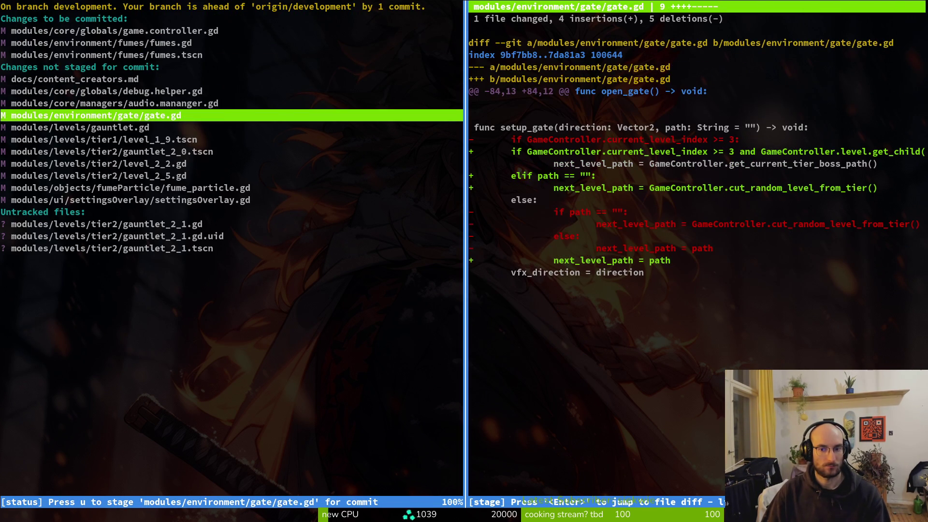
pyautogui.press('Down')
pyautogui.press('u')
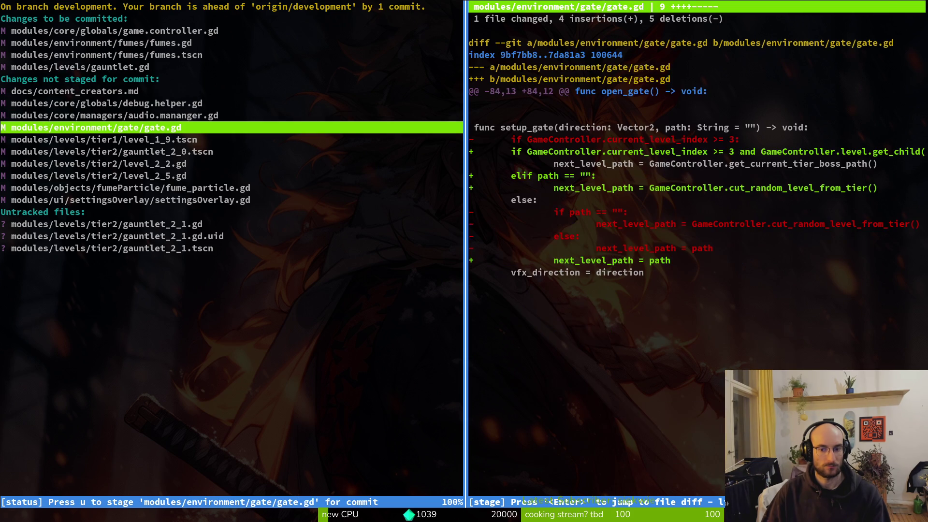
pyautogui.press('Down')
pyautogui.press('u')
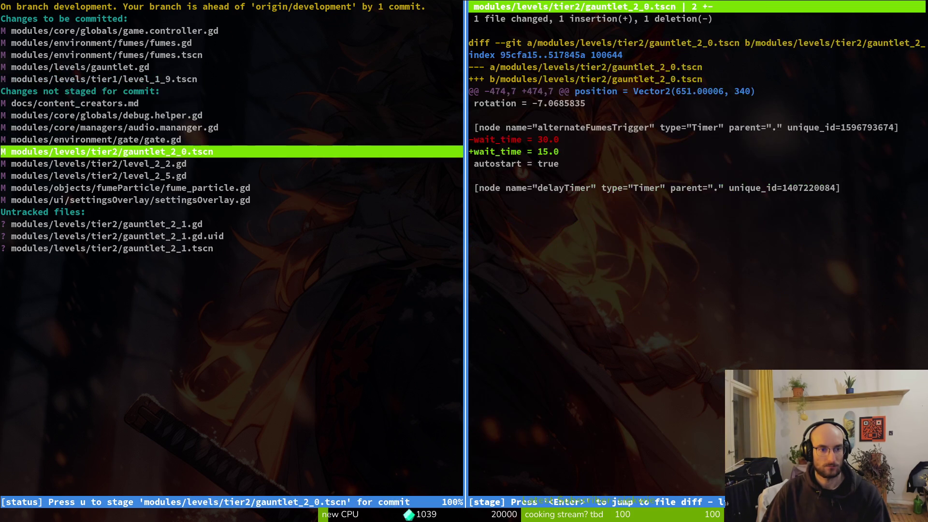
# Stage gauntlet_2_0.tscn, level_2_5.gd, fume_particle.gd and the untracked gauntlet_2_1 files.
pyautogui.press('u')
pyautogui.press('Up')
pyautogui.press('Down')
pyautogui.press('u')
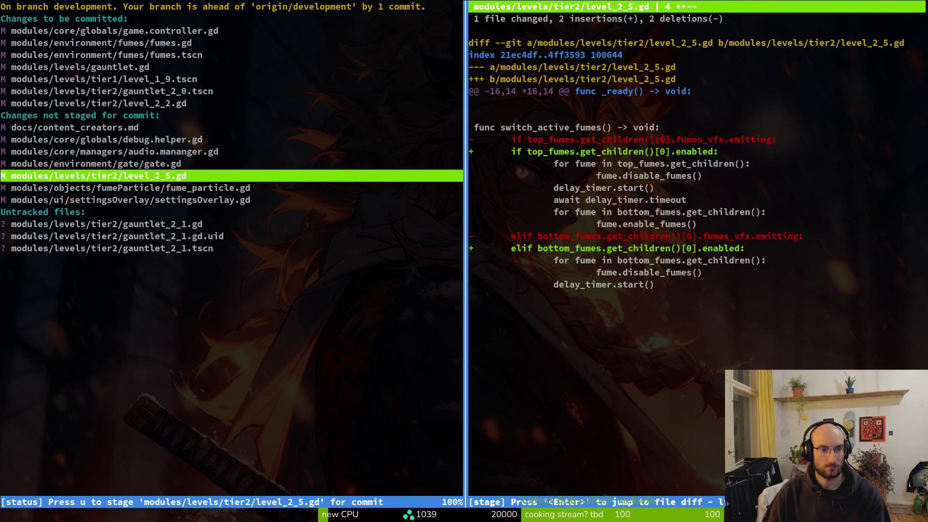
pyautogui.press('u')
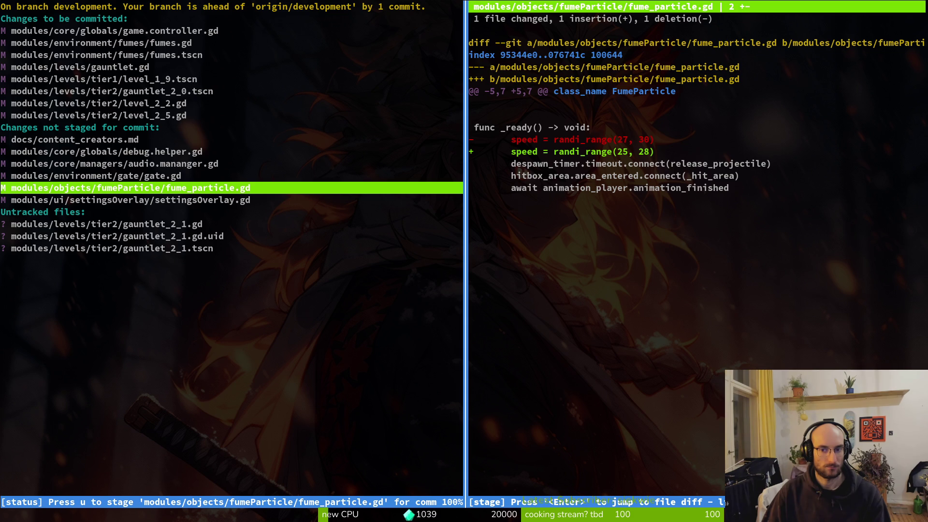
pyautogui.press('u')
pyautogui.press('Down')
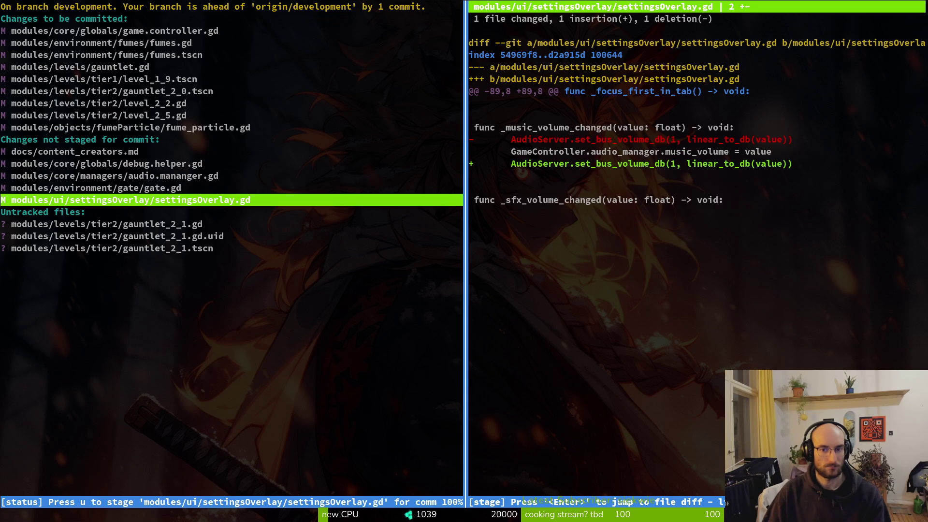
pyautogui.press('Down')
pyautogui.press('Down')
pyautogui.press('u')
pyautogui.press('u')
pyautogui.press('u')
# Commit the staged files with a message about the new gauntlet and fume fixes in other levels.
pyautogui.write('qgit commit -m "added new gauntlet 2.')
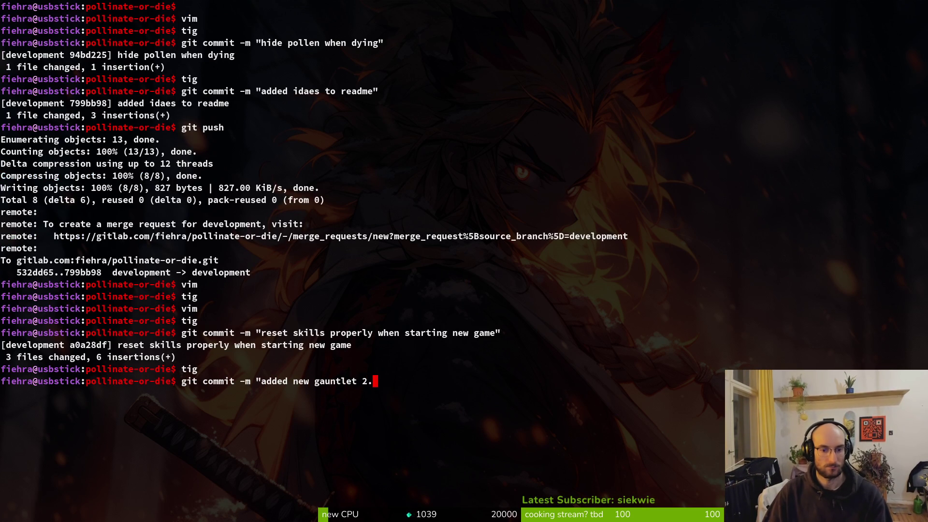
pyautogui.write('1 and fixed ')
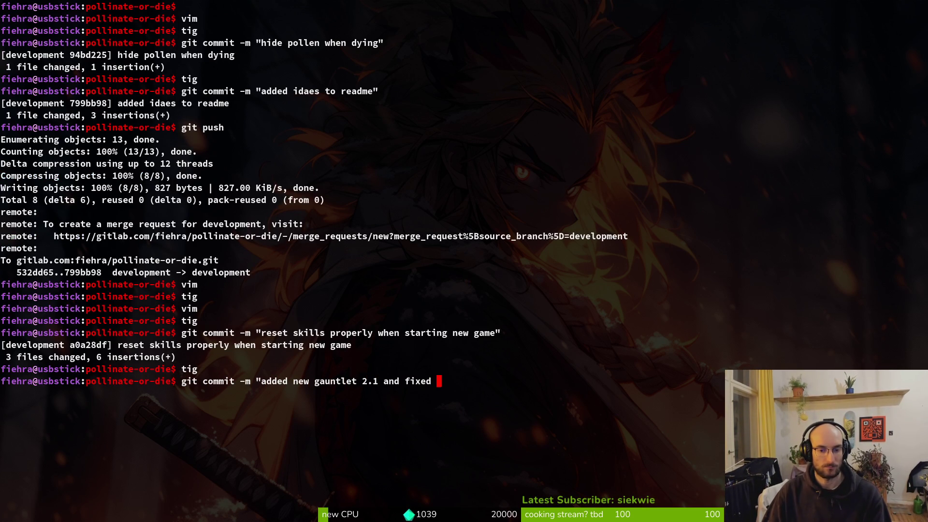
pyautogui.write('fummes')
pyautogui.press('BackSpace')
pyautogui.press('BackSpace')
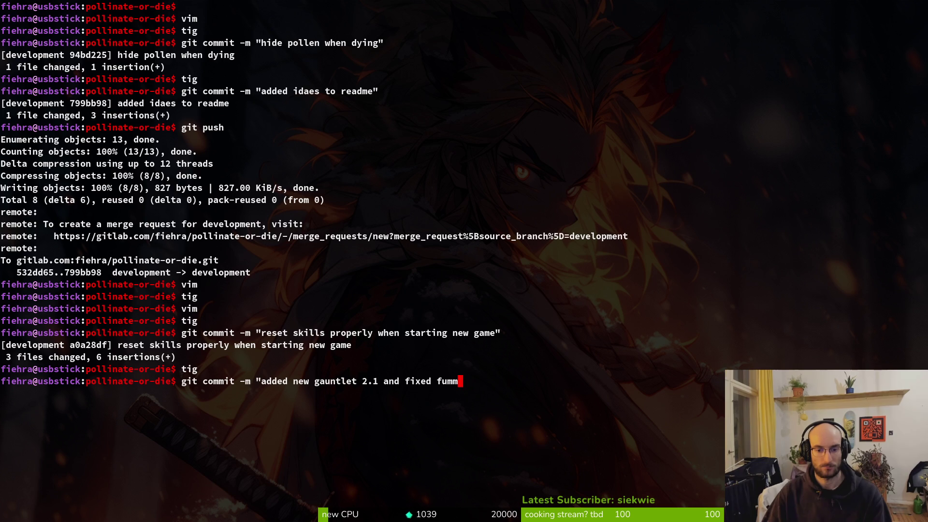
pyautogui.write('n other levels"')
pyautogui.press('Return')
# Stage audio.mananger.gd and settingsOverlay.gd in tig's status view.
pyautogui.write('tig')
pyautogui.press('Return')
pyautogui.press('Down')
pyautogui.press('Down')
pyautogui.press('Down')
pyautogui.press('Return')
pyautogui.press('u')
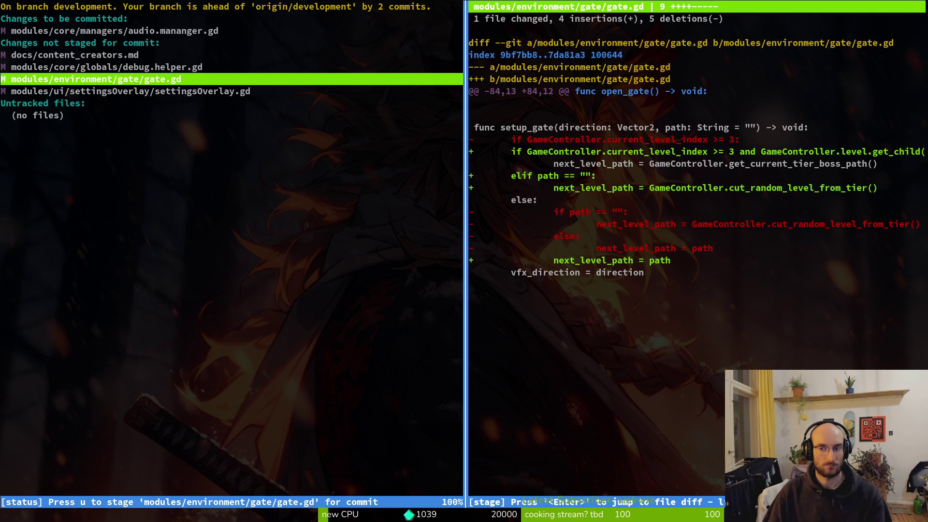
pyautogui.press('Down')
pyautogui.press('Up')
pyautogui.press('Up')
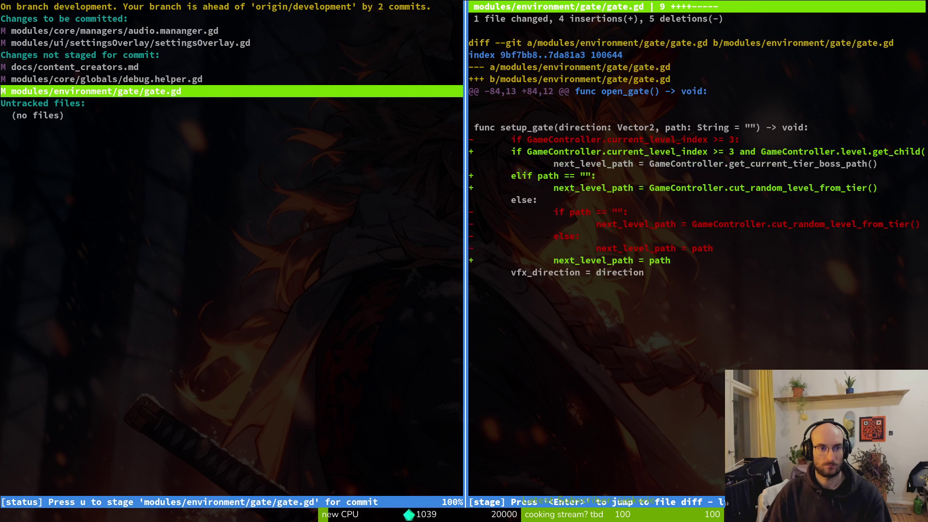
# Start a commit with message 'fixed sfx setting not setting the volume properly'.
pyautogui.write('qgit com')
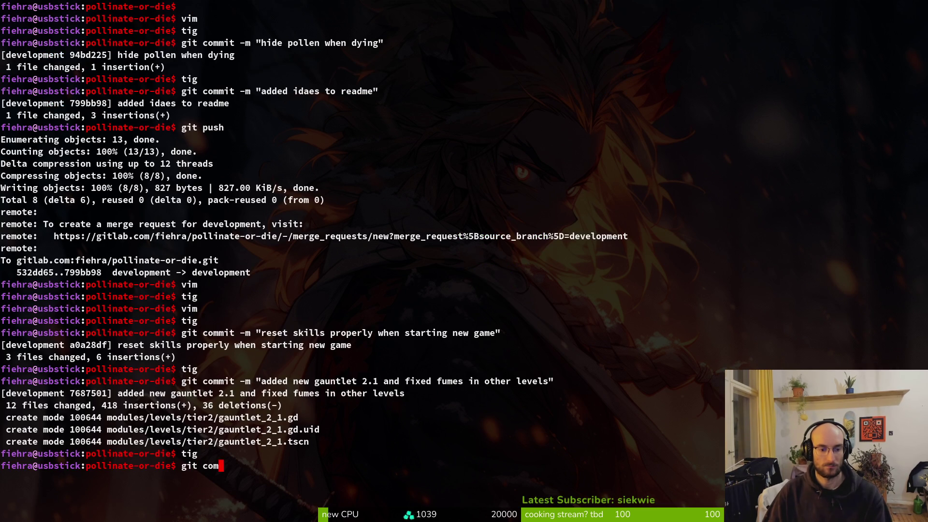
pyautogui.write('mit -m ')
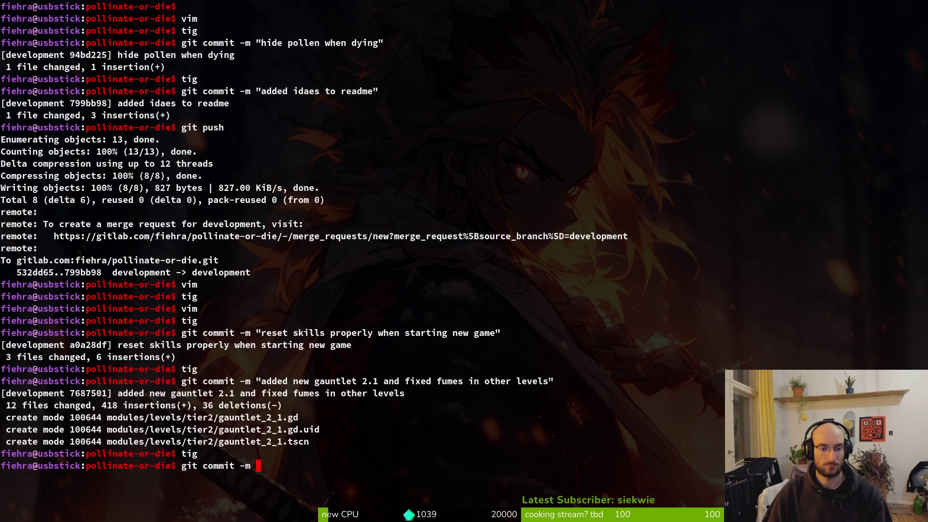
pyautogui.write('"fixed sfx ')
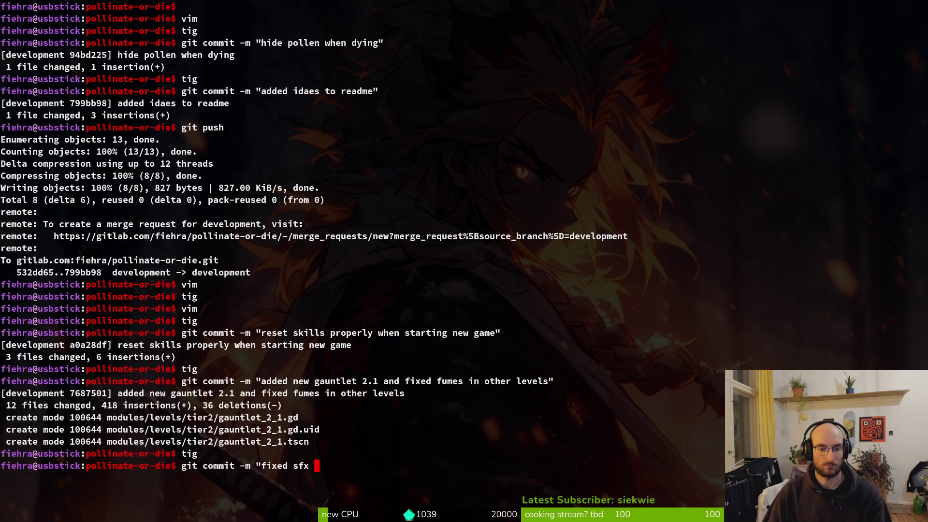
pyautogui.write('setting not setting the a')
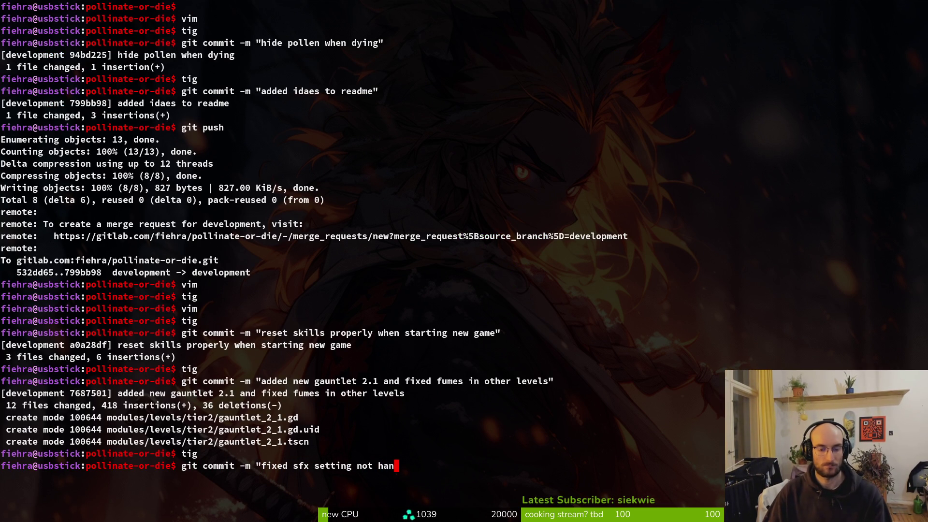
pyautogui.press('BackSpace')
pyautogui.write('v')
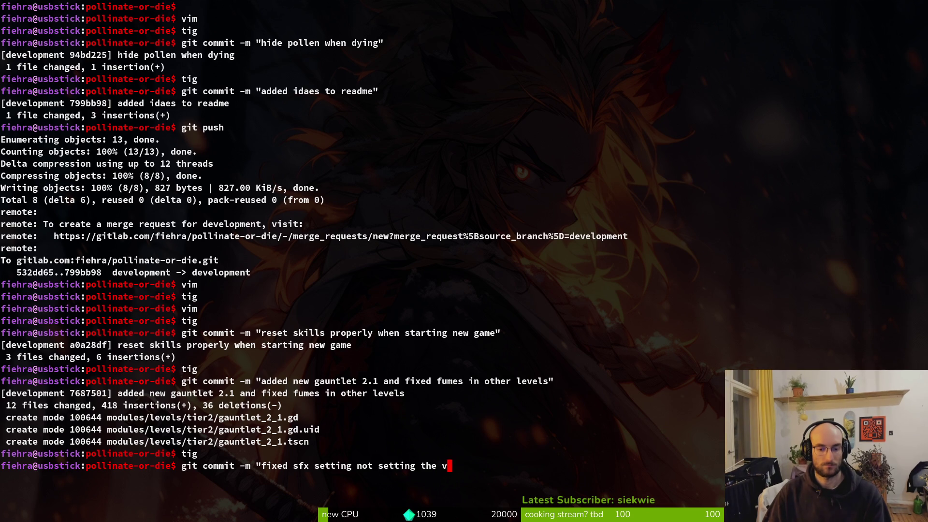
pyautogui.write('luolume properly"')
# Commit the sfx volume fix, then stage the gate.gd changes in tig.
pyautogui.press('Return')
pyautogui.write('tig')
pyautogui.press('Return')
pyautogui.press('s')
pyautogui.press('Down')
pyautogui.press('Down')
pyautogui.press('Down')
pyautogui.press('Up')
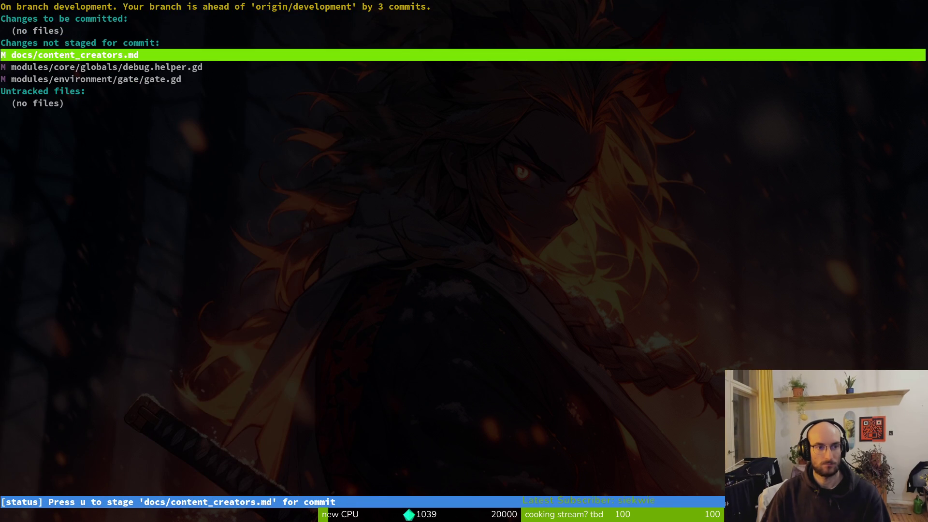
pyautogui.press('Return')
pyautogui.press('Down')
pyautogui.press('Down')
# Commit the tutorial gate fix with a message about the tutorial level being incremented.
pyautogui.write('u')
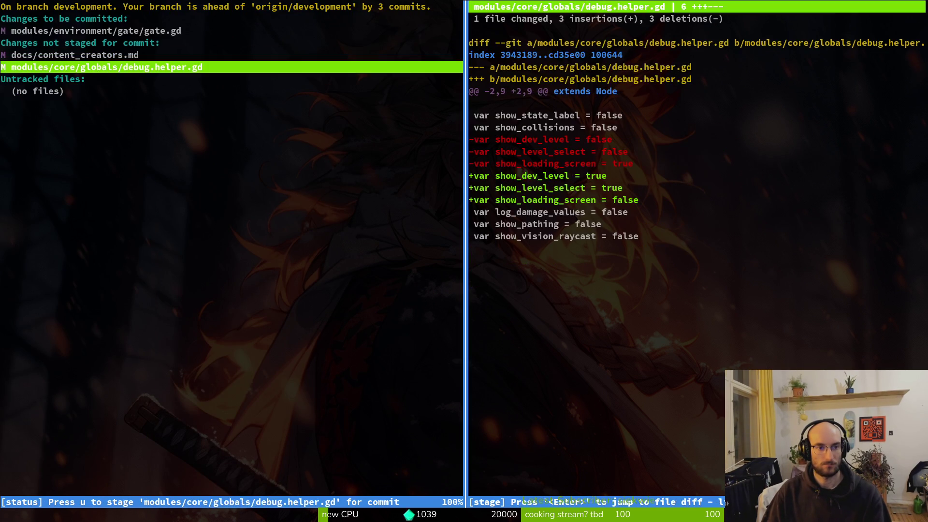
pyautogui.write('Qgitc omm')
pyautogui.press('BackSpace')
pyautogui.write('commit -m ')
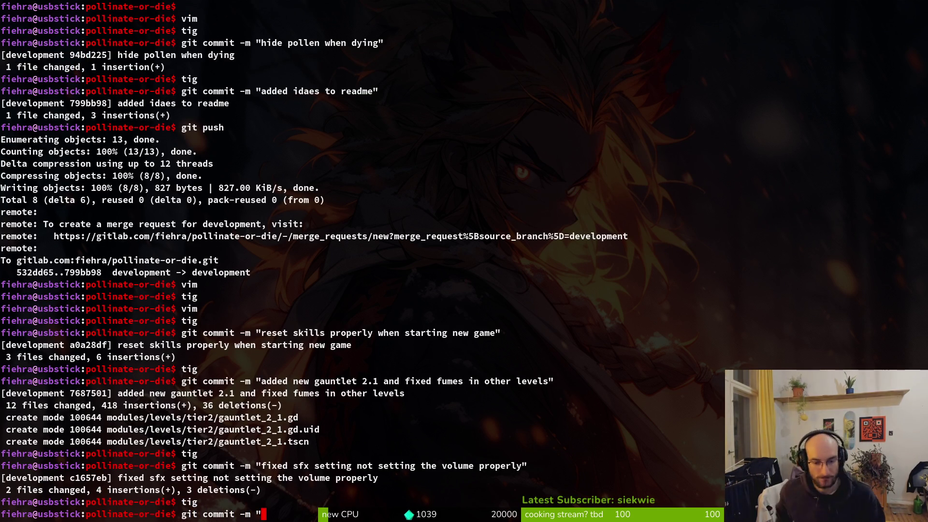
pyautogui.write('"')
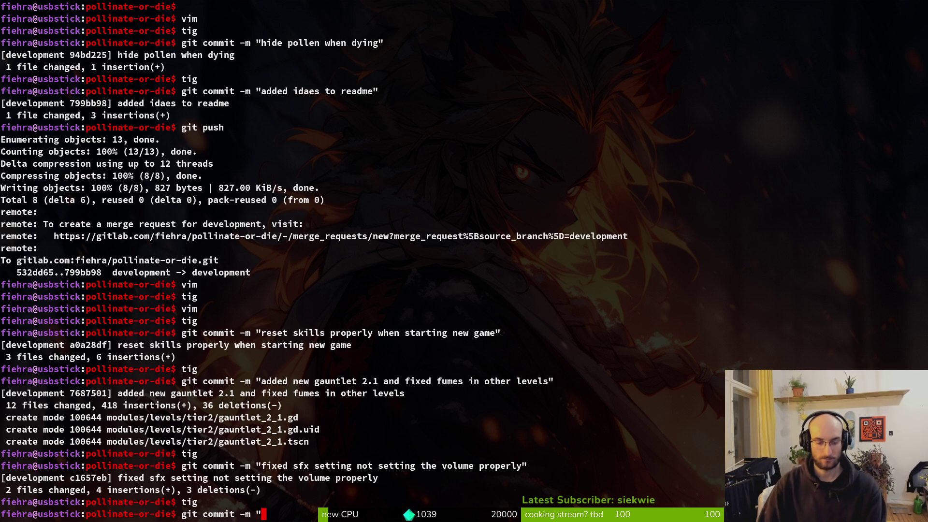
pyautogui.write('fixed bug when a p')
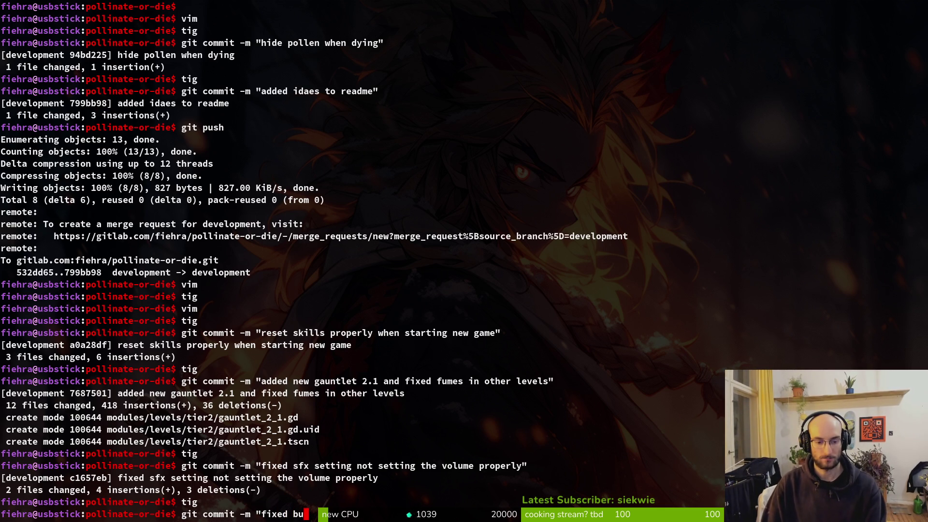
pyautogui.write('layer wo')
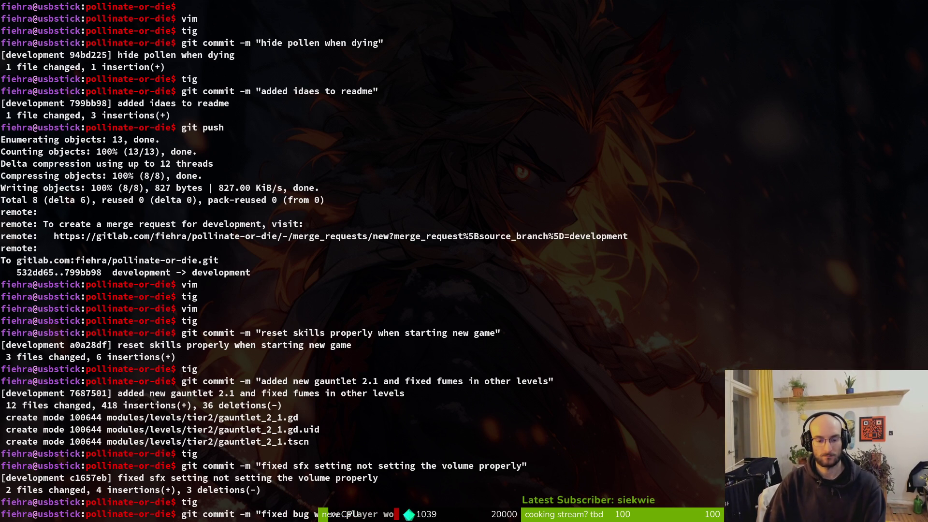
pyautogui.press('BackSpace')
pyautogui.press('BackSpace')
pyautogui.press('BackSpace')
pyautogui.write('tutorial ')
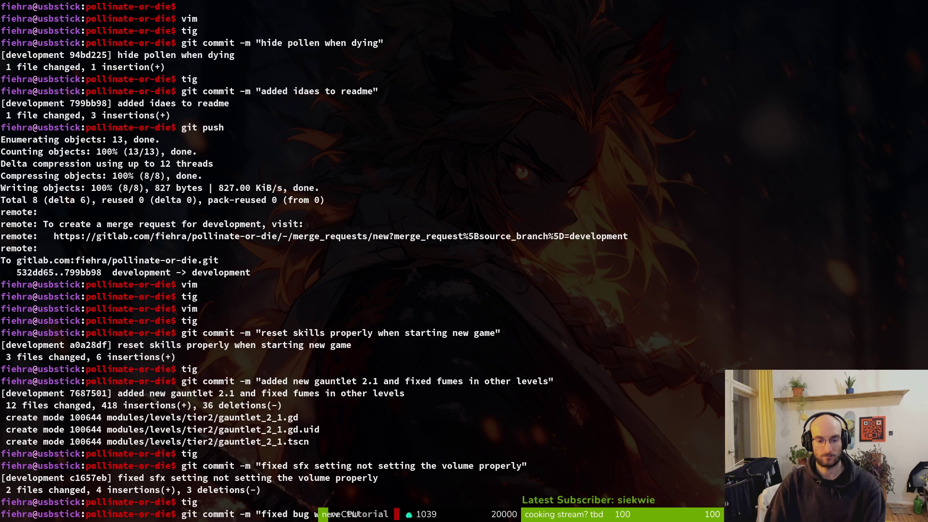
pyautogui.write('games incremente')
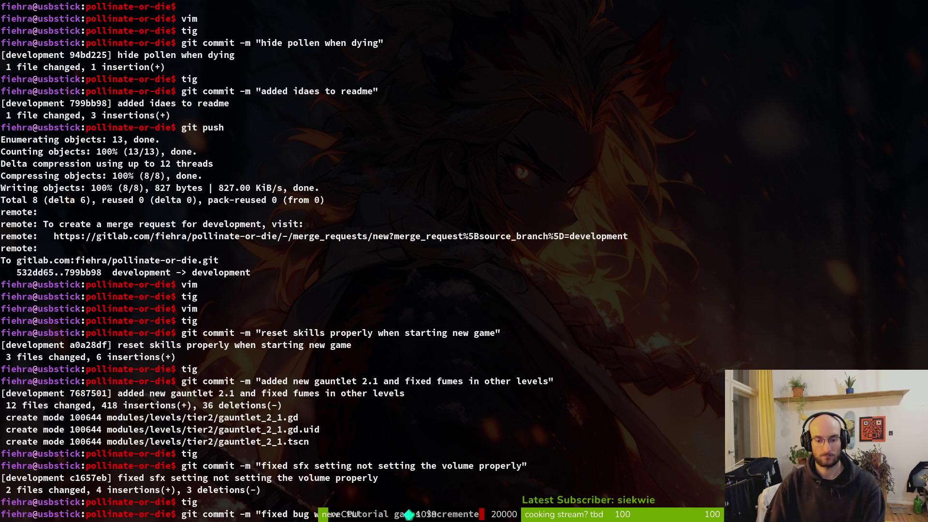
pyautogui.write('d ene')
pyautogui.press('BackSpace')
pyautogui.press('BackSpace')
pyautogui.press('BackSpace')
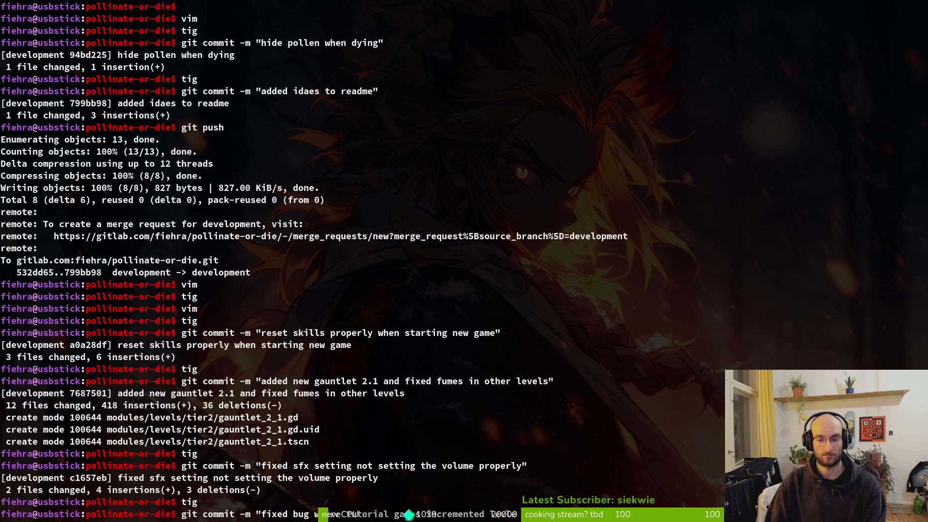
pyautogui.press('Return')
# Stage content_creators.md in tig and commit it as 'added more lines to creator list'.
pyautogui.write('tig')
pyautogui.press('Return')
pyautogui.write('qgit commit -m "')
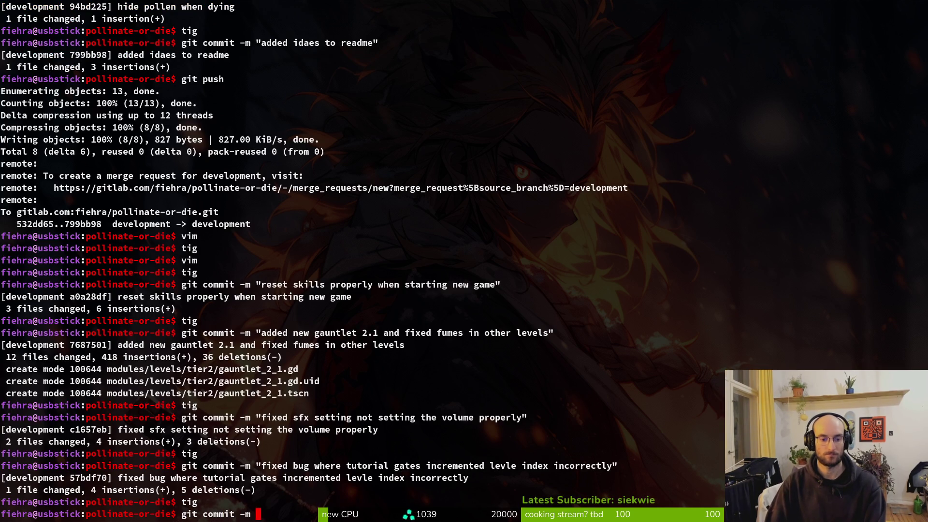
pyautogui.write('added mroe ')
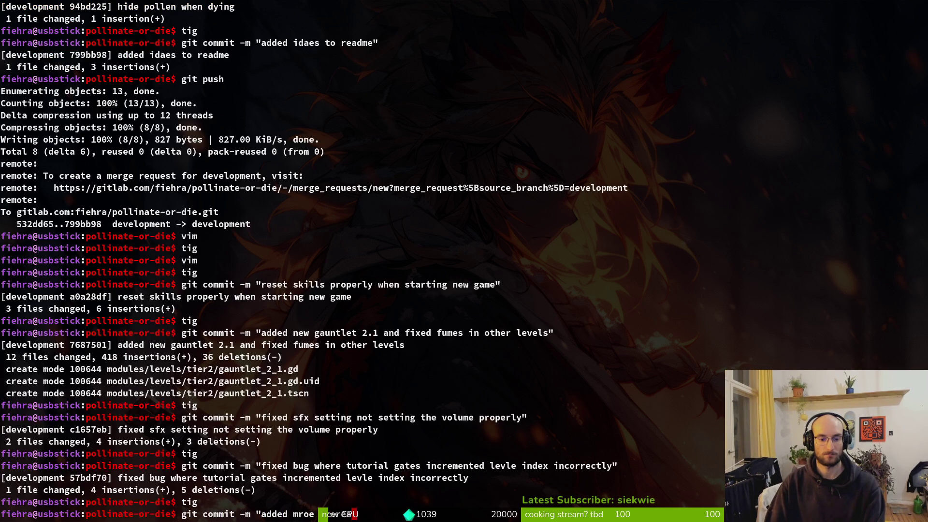
pyautogui.write(' line')
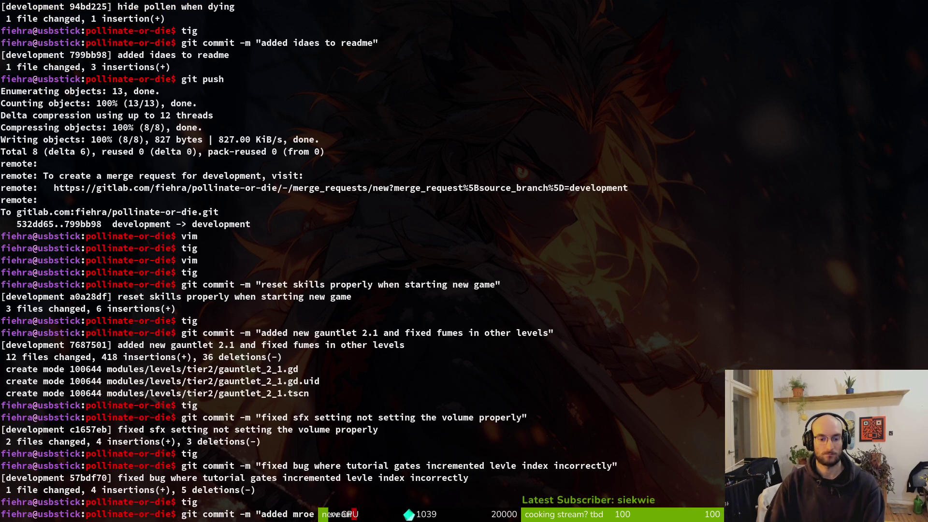
pyautogui.write('s to the con')
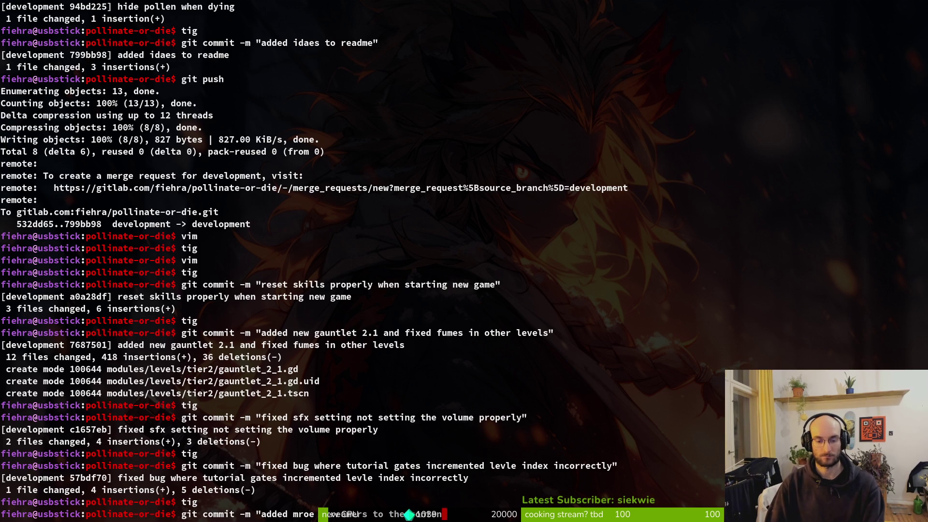
pyautogui.write('creator list"')
pyautogui.press('Return')
# Push the three new commits to the remote with git push.
pyautogui.write('gti push')
pyautogui.press('Return')
pyautogui.write('git pys')
pyautogui.press('Return')
pyautogui.write('g')
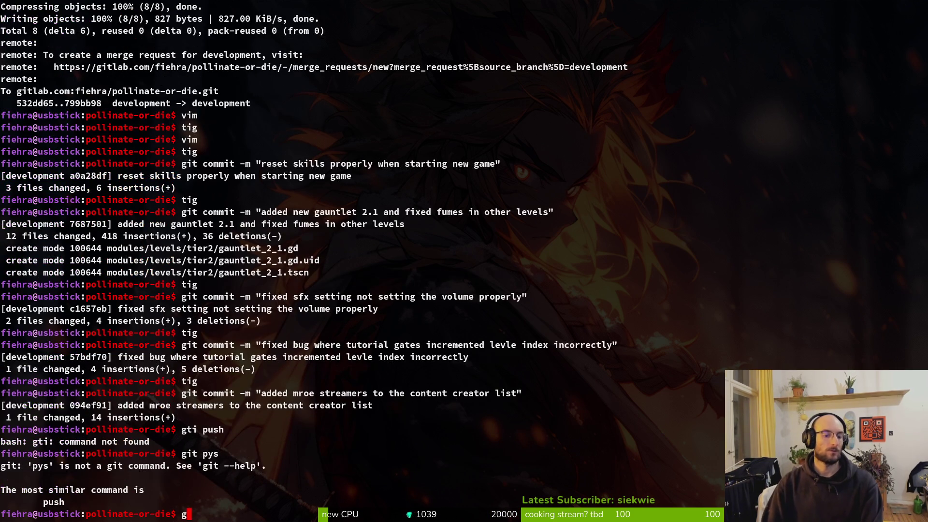
pyautogui.write('it push')
pyautogui.press('Return')
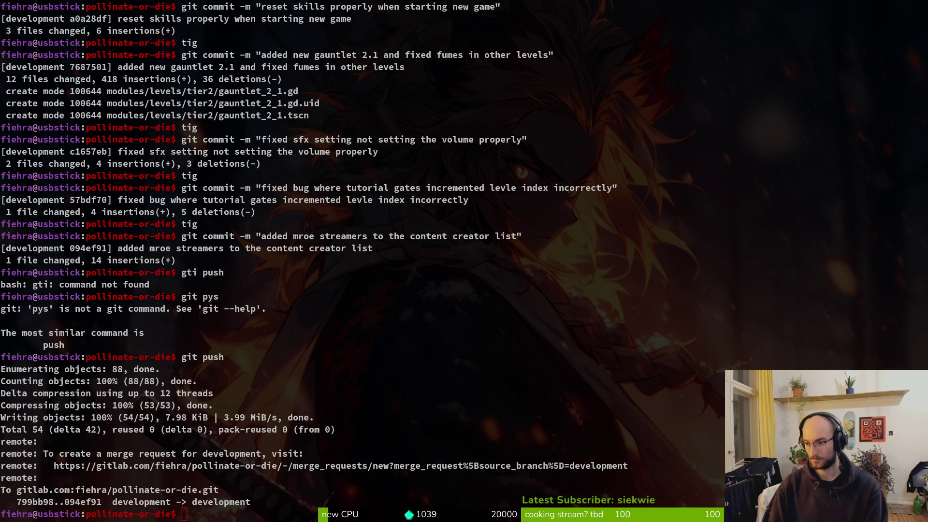
pyautogui.press('super+b')
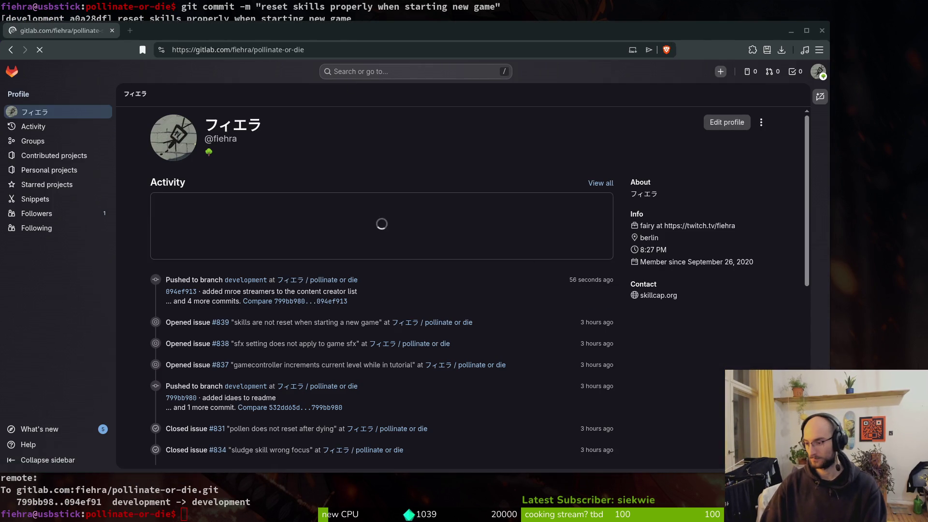
# Show the project's issue list and open the skills reset issue #839 in a new tab.
pyautogui.hotkey('alt', 'Tab')
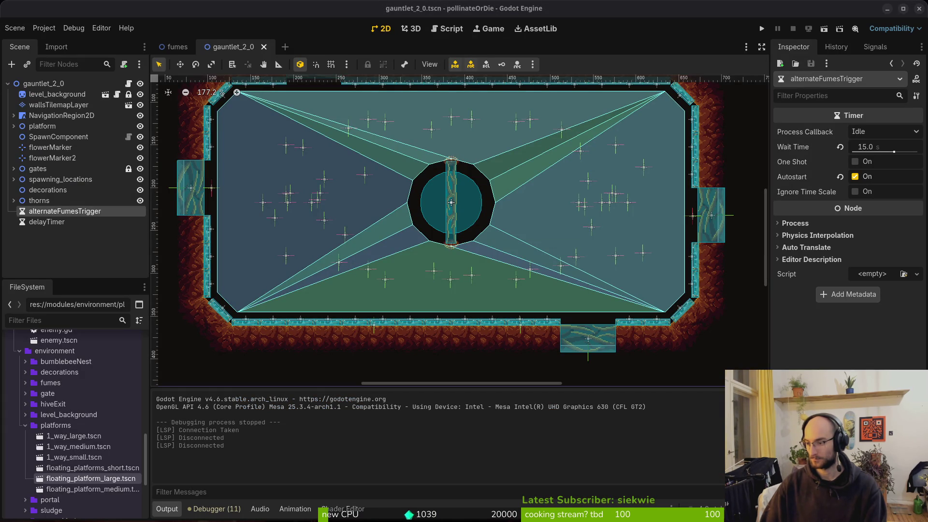
pyautogui.hotkey('alt', 'Tab')
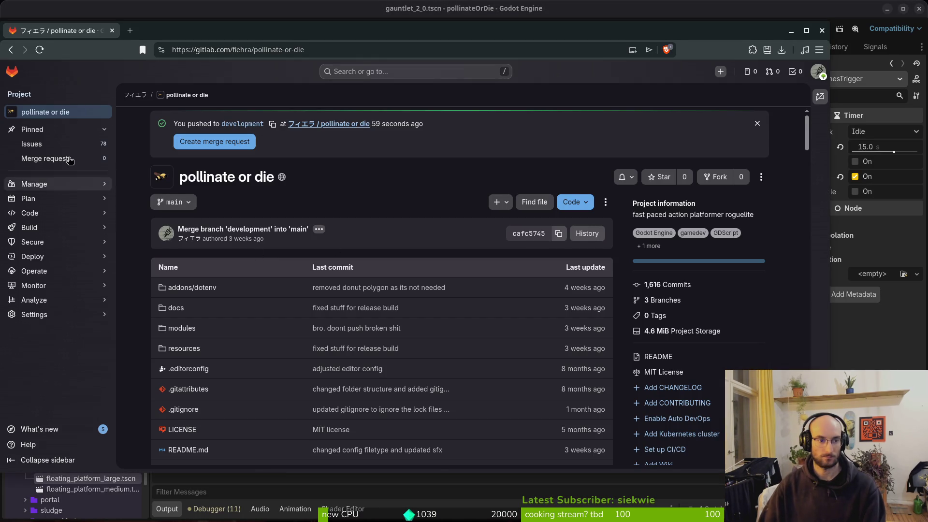
pyautogui.click(87, 134)
pyautogui.moveTo(257, 11); pyautogui.dragTo(312, 23)
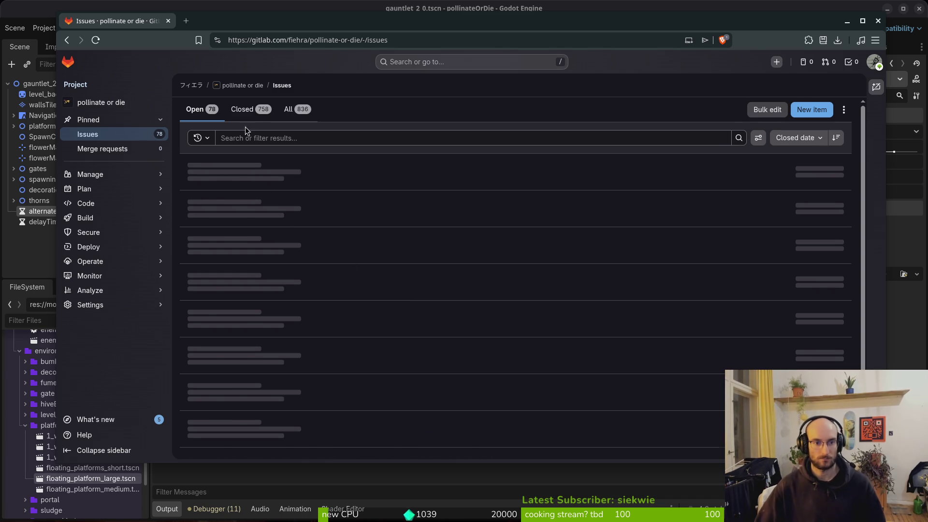
pyautogui.rightClick(253, 163)
pyautogui.click(263, 172)
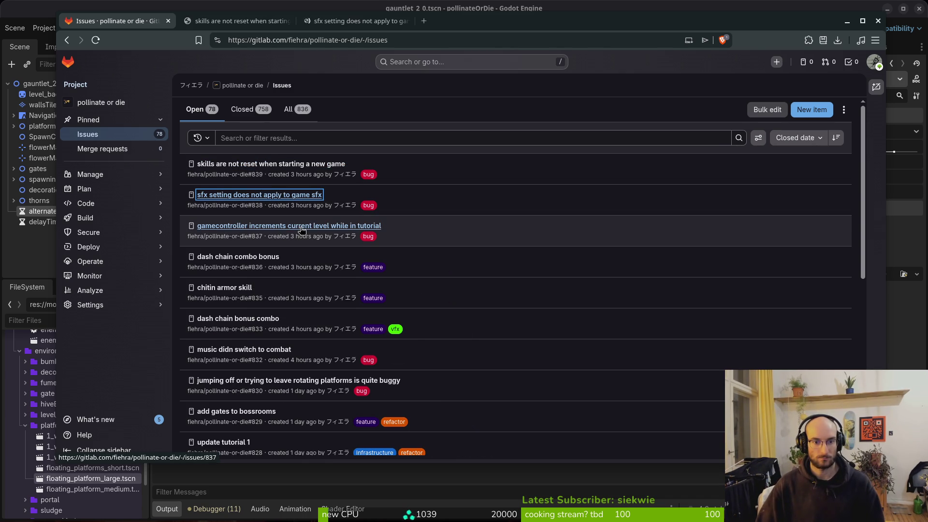
# Close the sfx setting issue #838 and the gamecontroller tutorial issue #837.
pyautogui.middleClick(257, 226)
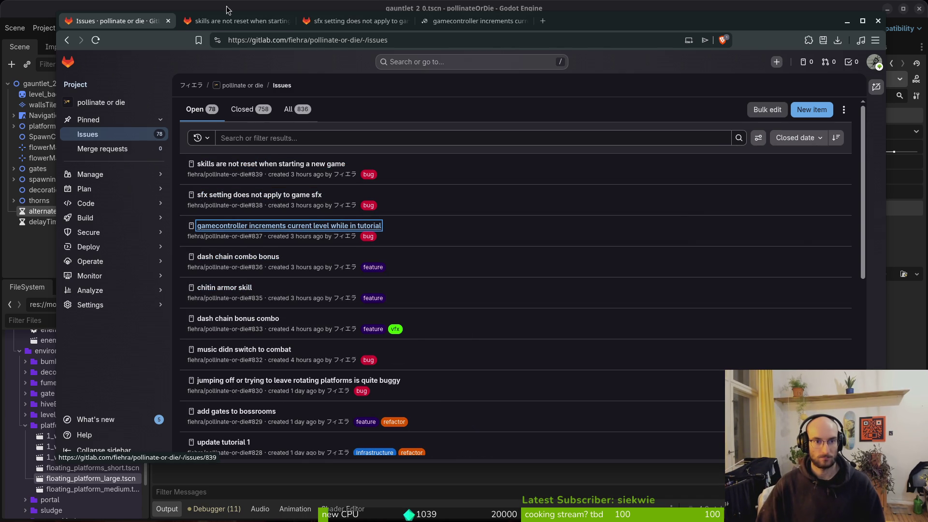
pyautogui.hotkey('ctrl', 'Tab')
pyautogui.hotkey('ctrl', 'Tab')
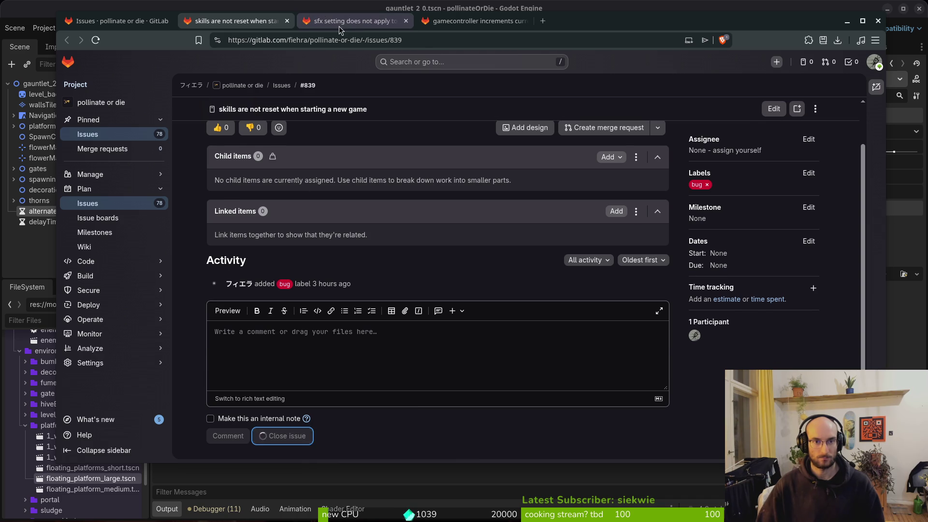
pyautogui.click(290, 436)
pyautogui.hotkey('ctrl', 'Tab')
pyautogui.click(282, 436)
pyautogui.click(121, 22)
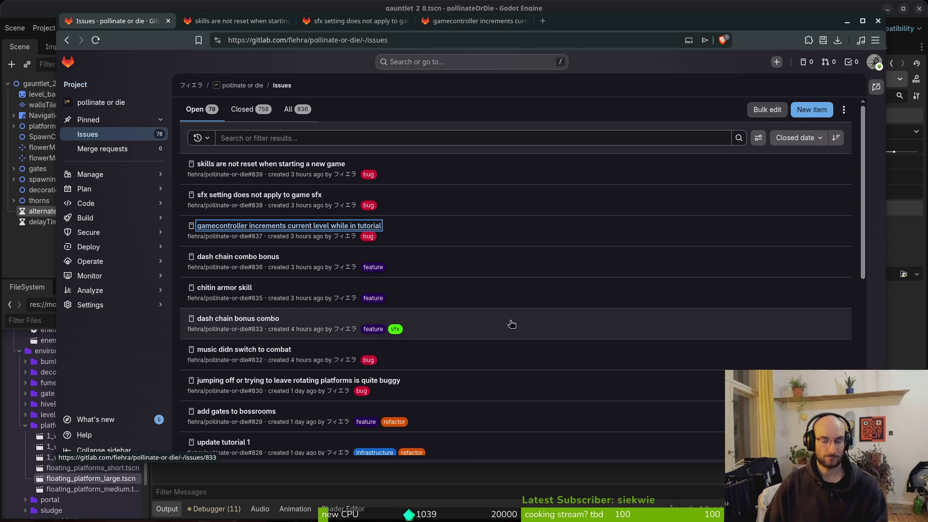
pyautogui.hotkey('alt', 'Tab')
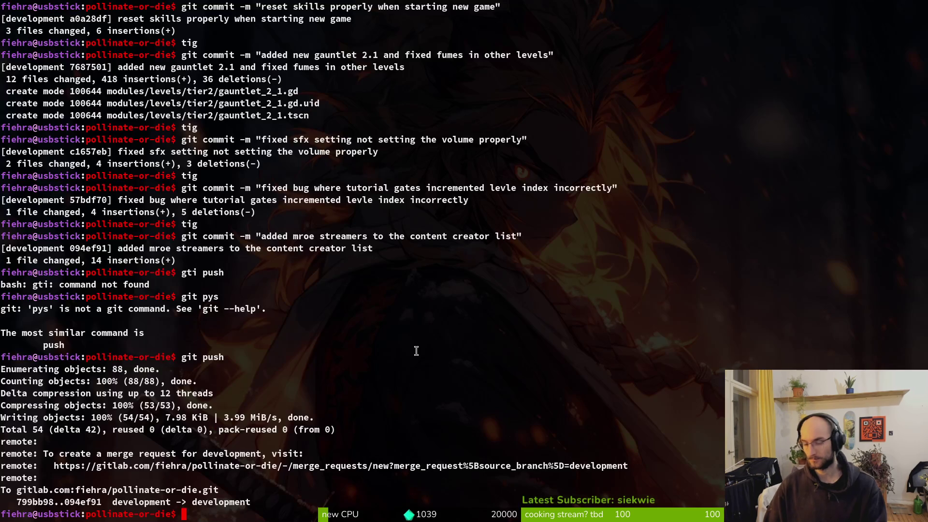
pyautogui.hotkey('alt', 'Tab')
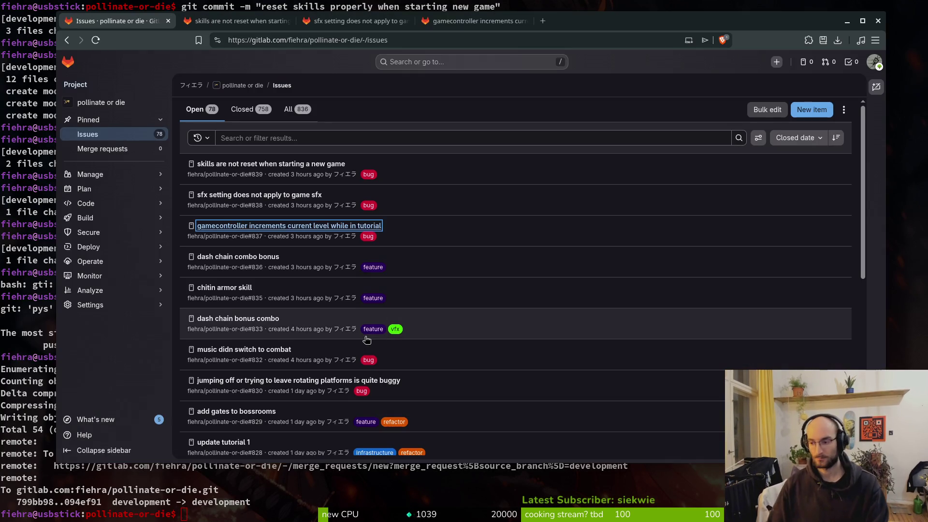
pyautogui.hotkey('alt', 'Tab')
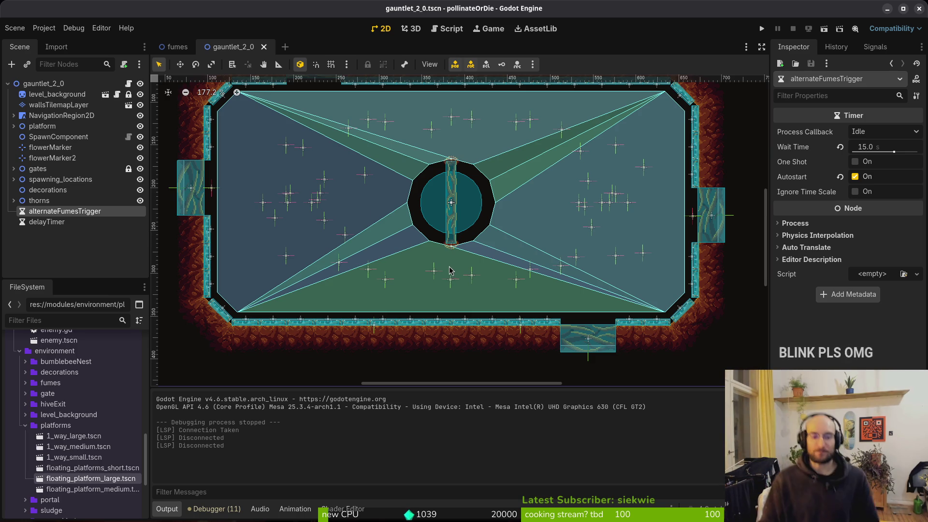
# Hide Godot's Output panel, collapse the gauntlet_2_0 scene tree, clear the terminal, and refresh GitLab issues.
pyautogui.click(167, 512)
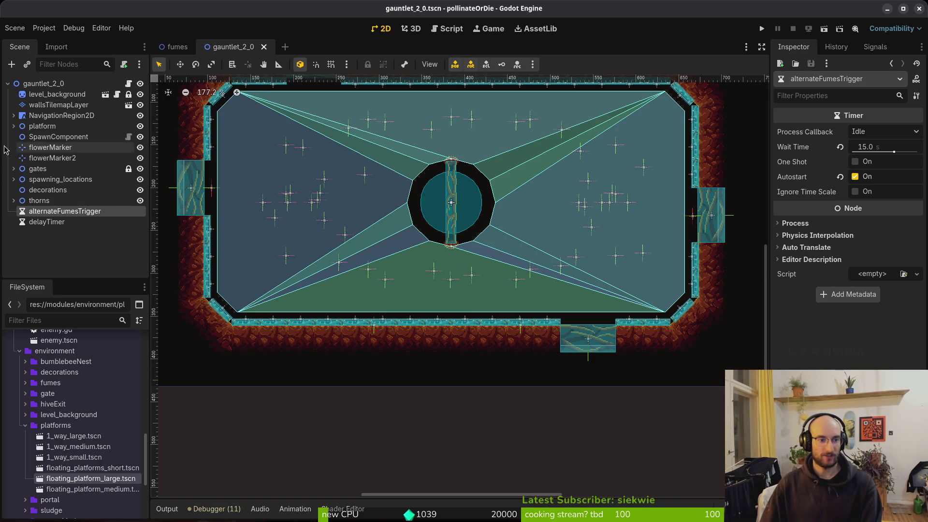
pyautogui.click(7, 84)
pyautogui.hotkey('alt', 'Tab')
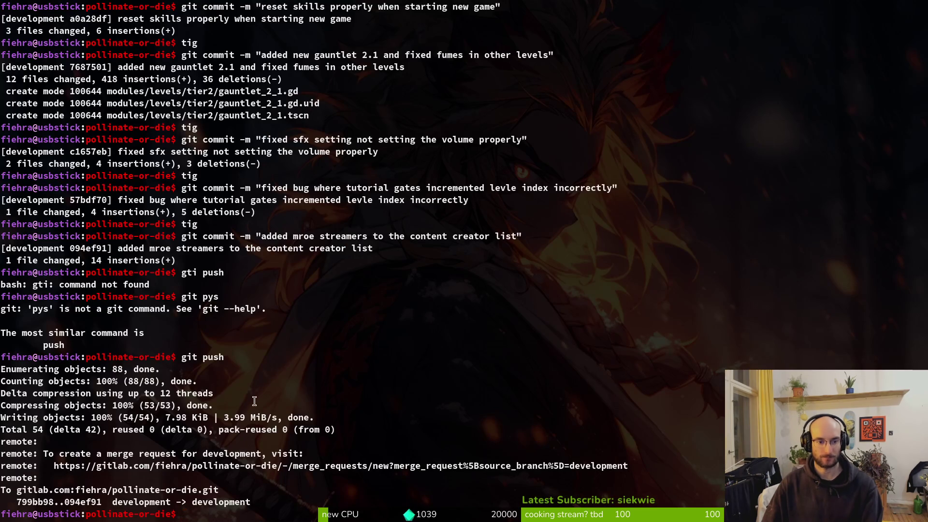
pyautogui.hotkey('ctrl', 'l')
pyautogui.hotkey('alt', 'Tab')
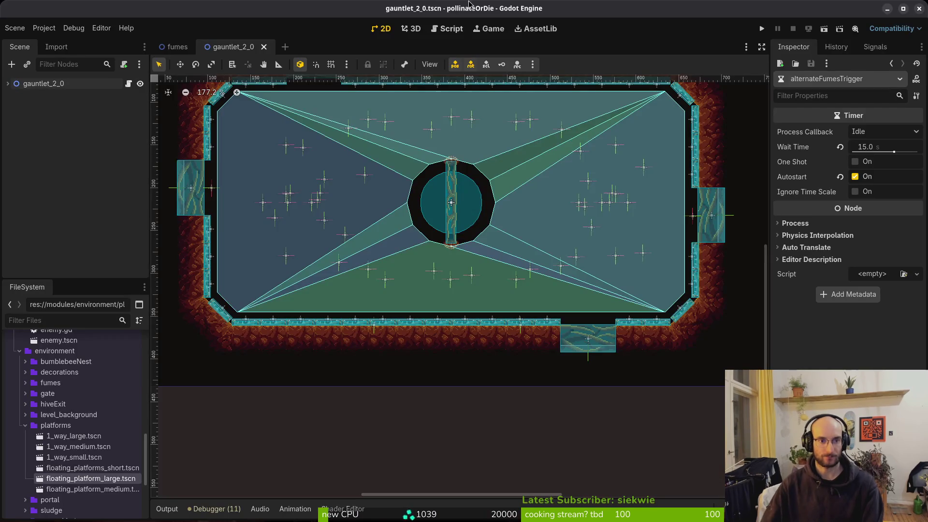
pyautogui.hotkey('alt', 'Tab')
pyautogui.press('F5')
pyautogui.click(267, 22)
# Close the finished issue tabs and close the 'tabs not translated' issue #815.
pyautogui.hotkey('ctrl', 'w')
pyautogui.hotkey('ctrl', 'w')
pyautogui.hotkey('ctrl', 'w')
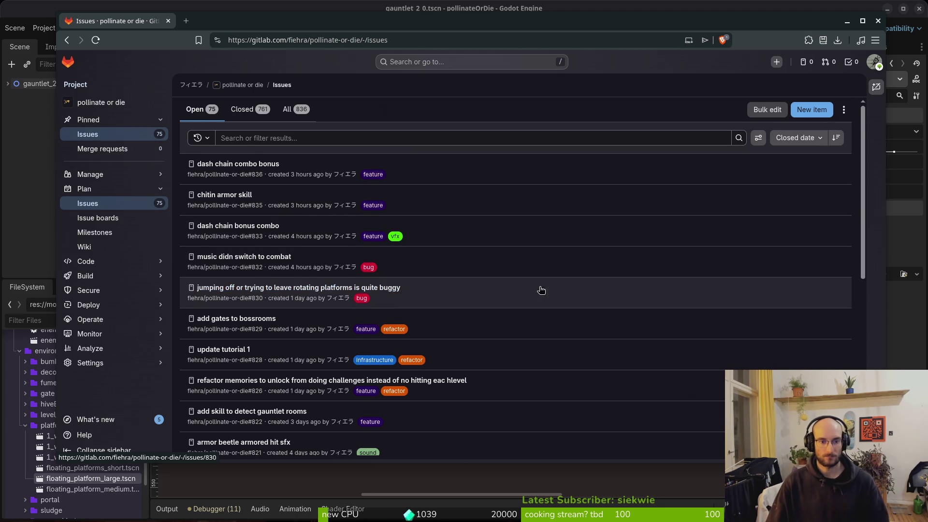
pyautogui.scroll(-2, 539, 290)
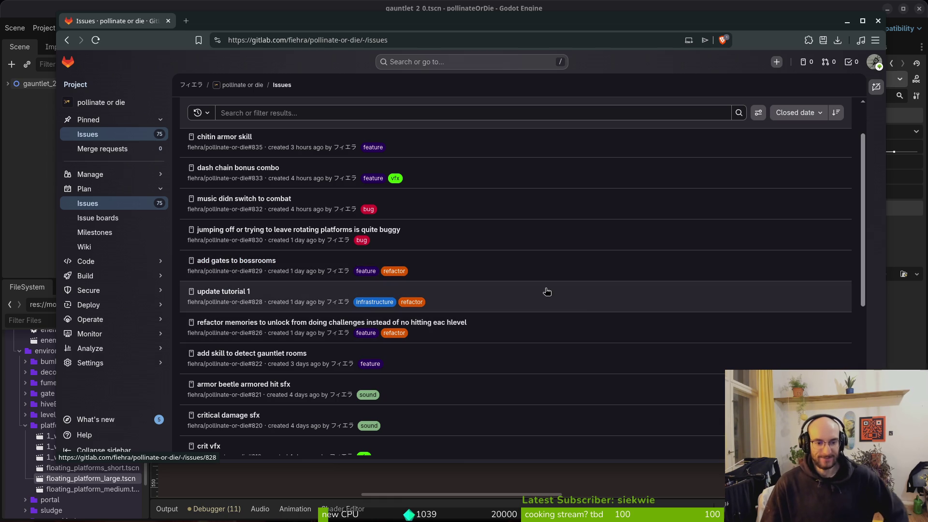
pyautogui.scroll(-2, 602, 295)
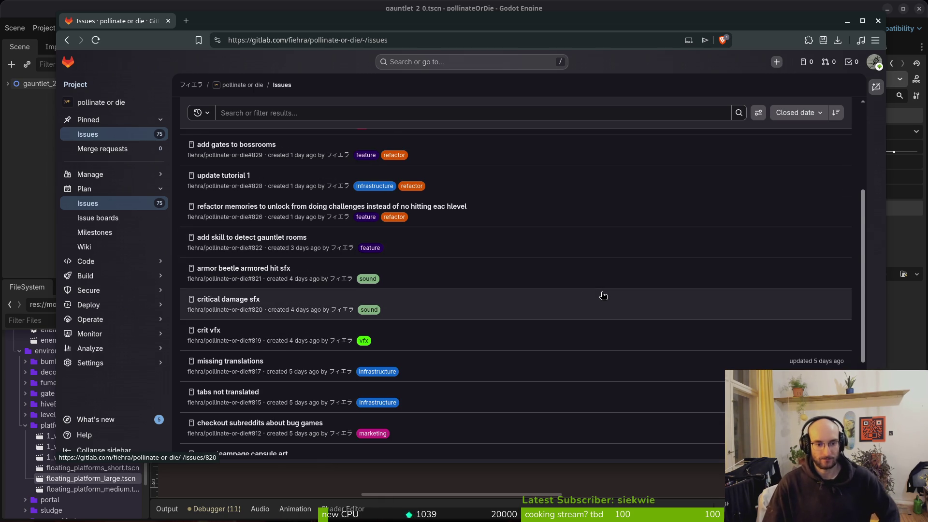
pyautogui.scroll(-1, 603, 295)
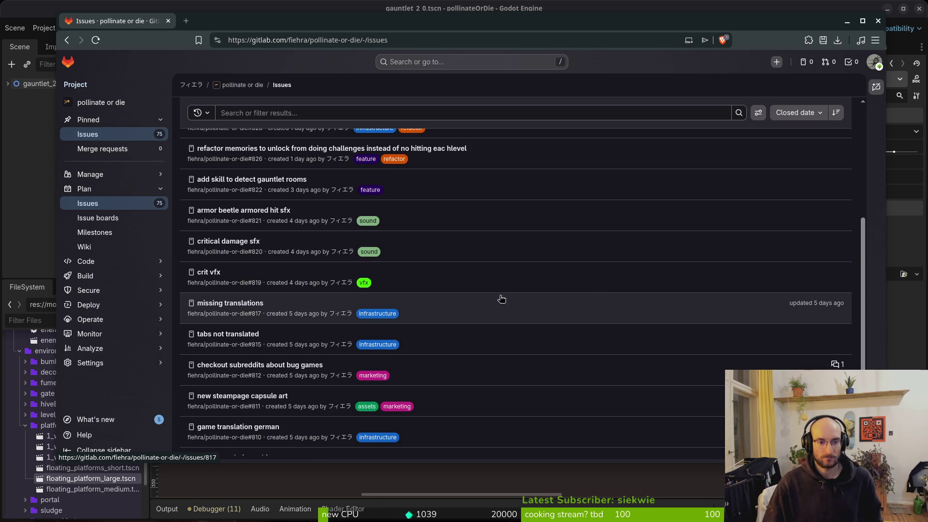
pyautogui.rightClick(216, 338)
pyautogui.click(261, 346)
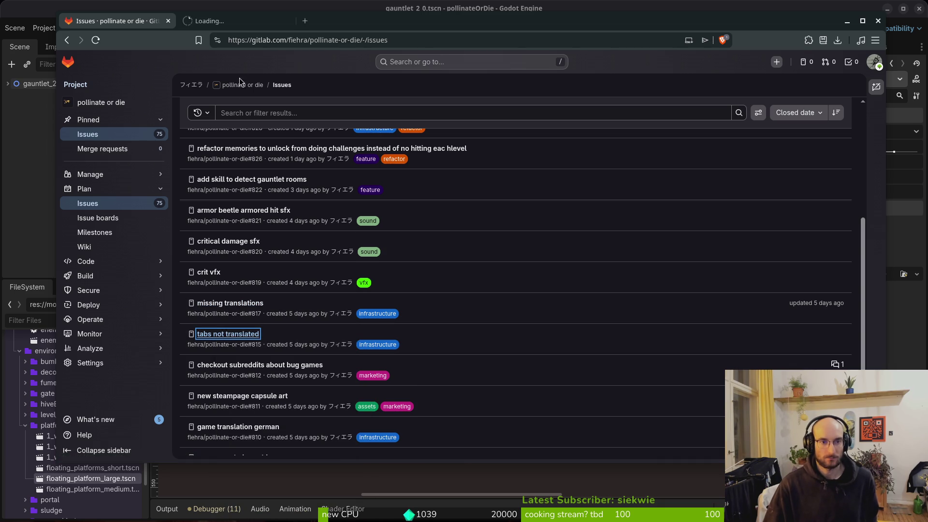
pyautogui.click(232, 21)
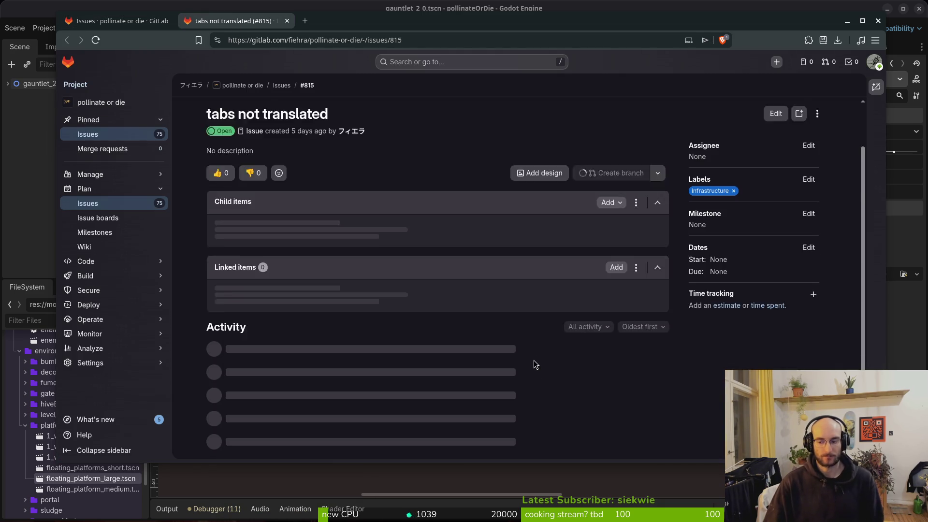
pyautogui.scroll(-3, 532, 367)
pyautogui.click(290, 437)
pyautogui.click(116, 21)
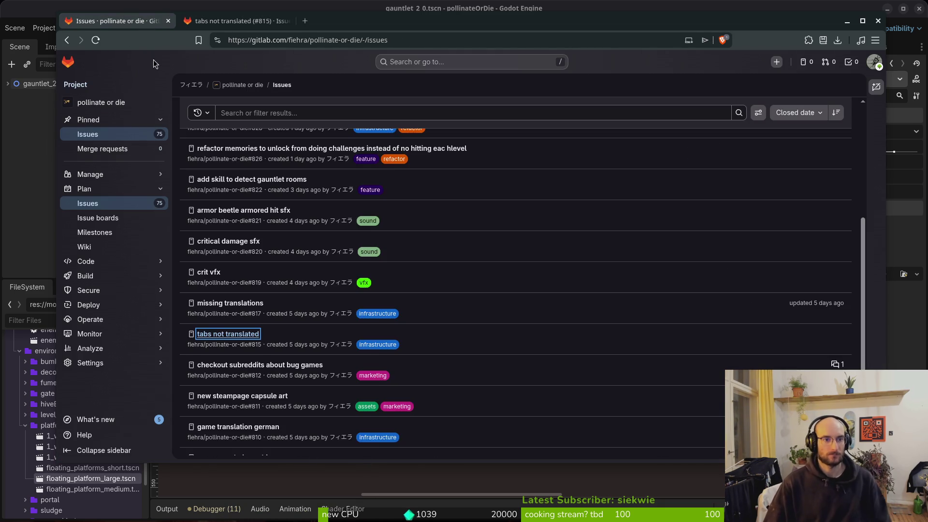
# Page forward two pages through the open issues list.
pyautogui.scroll(-4, 503, 317)
pyautogui.click(537, 444)
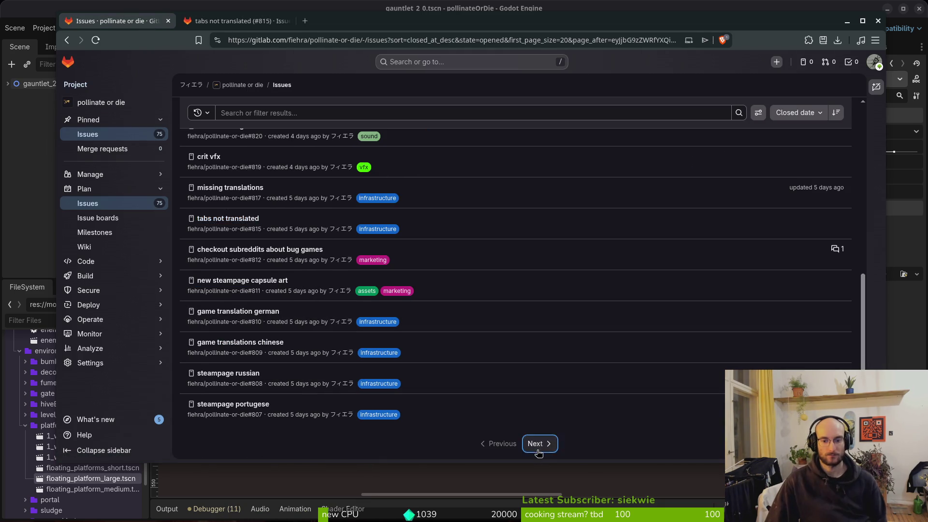
pyautogui.scroll(-3, 446, 283)
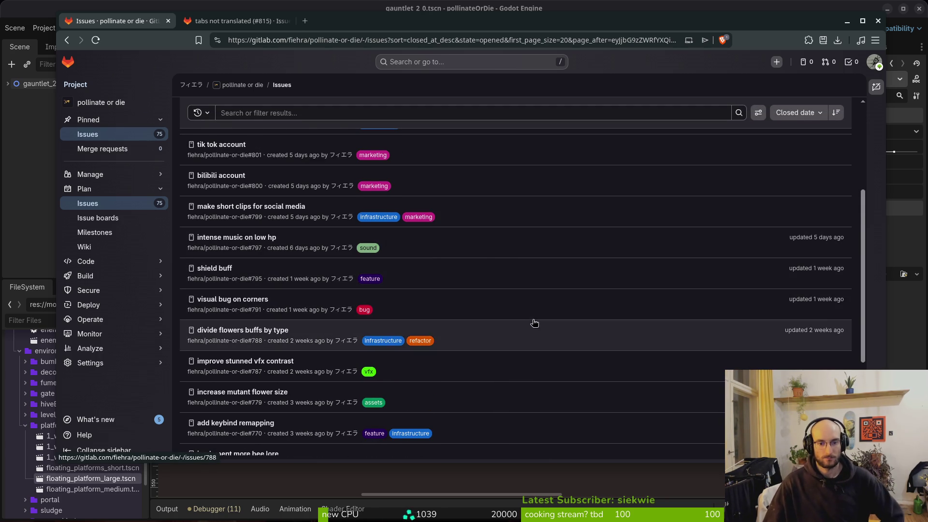
pyautogui.scroll(-2, 508, 324)
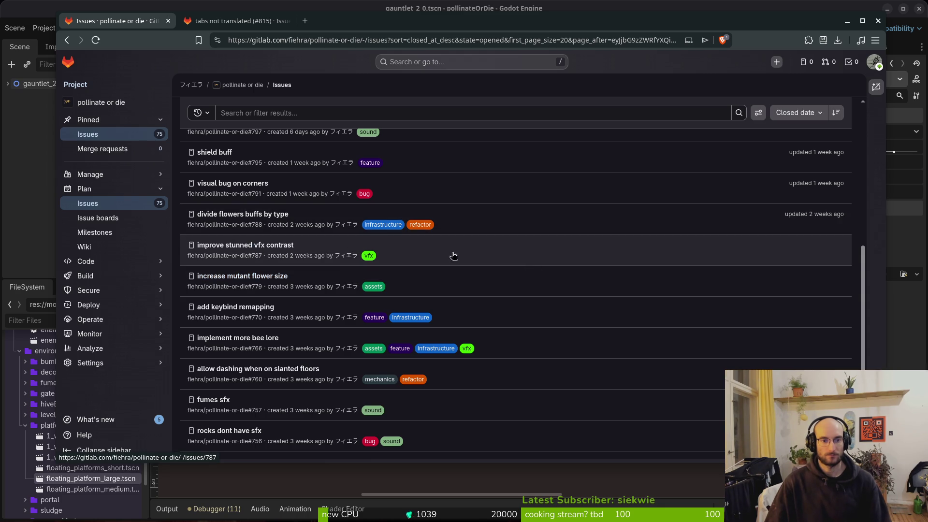
pyautogui.scroll(-2, 383, 248)
pyautogui.click(551, 444)
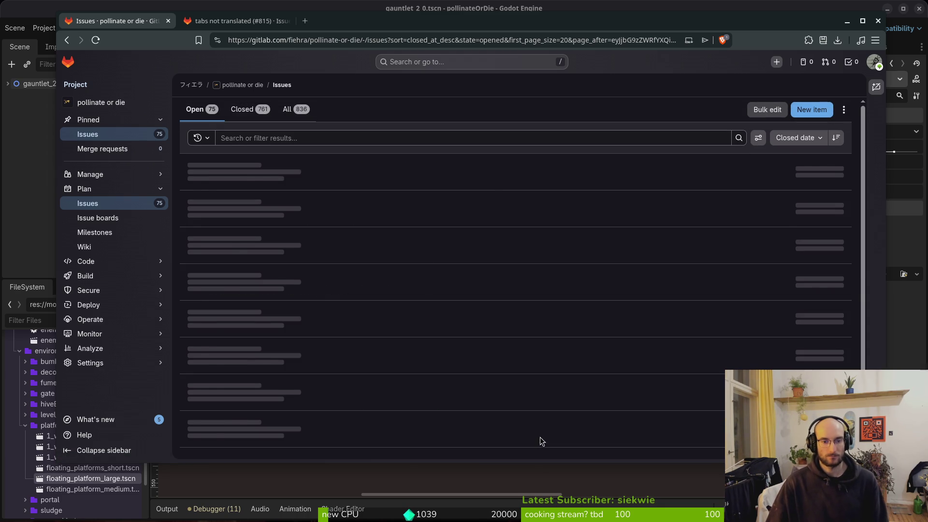
pyautogui.scroll(-5, 428, 261)
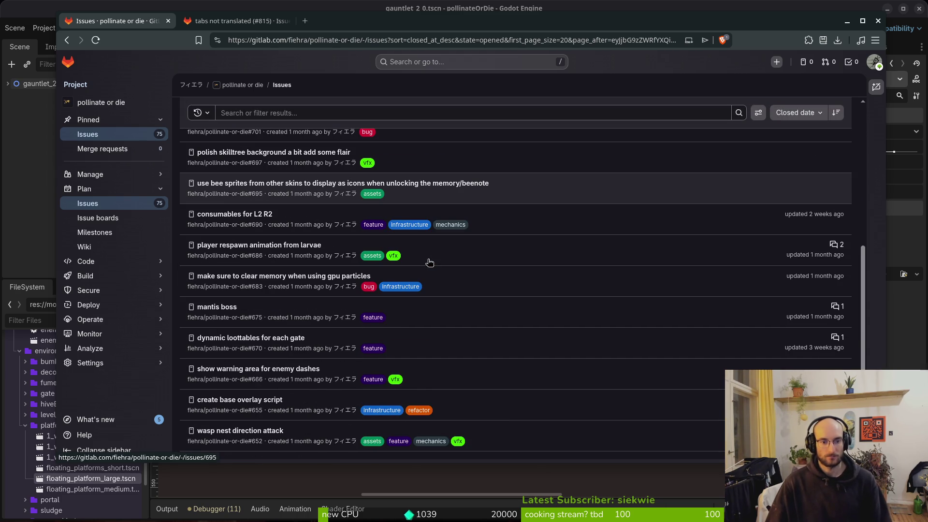
pyautogui.scroll(5, 496, 238)
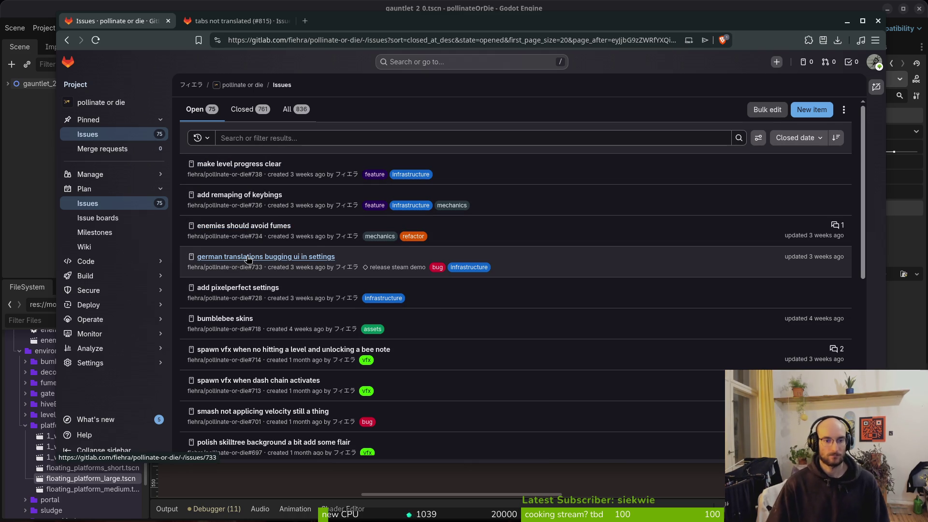
# Open and review the 'enemies should avoid fumes' issue #670 in a new tab.
pyautogui.rightClick(243, 227)
pyautogui.click(271, 238)
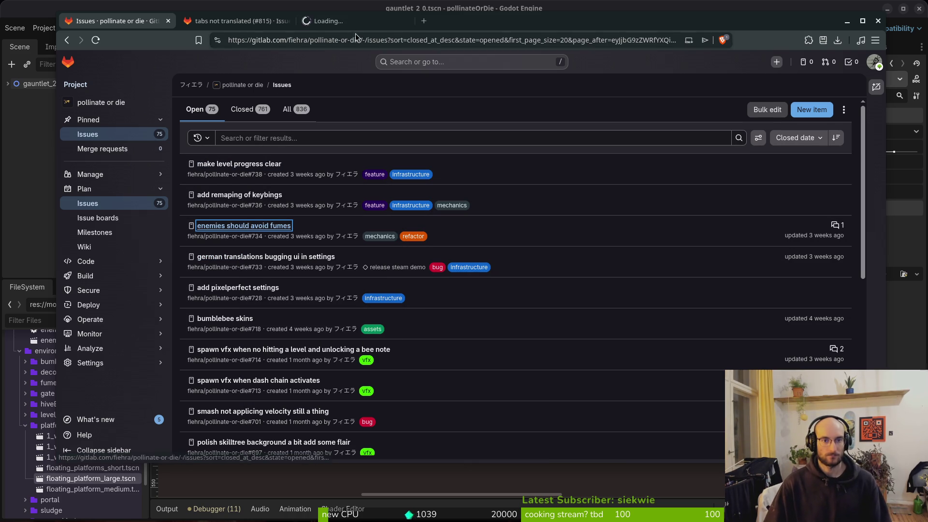
pyautogui.click(325, 40)
pyautogui.click(355, 20)
pyautogui.scroll(-2, 517, 325)
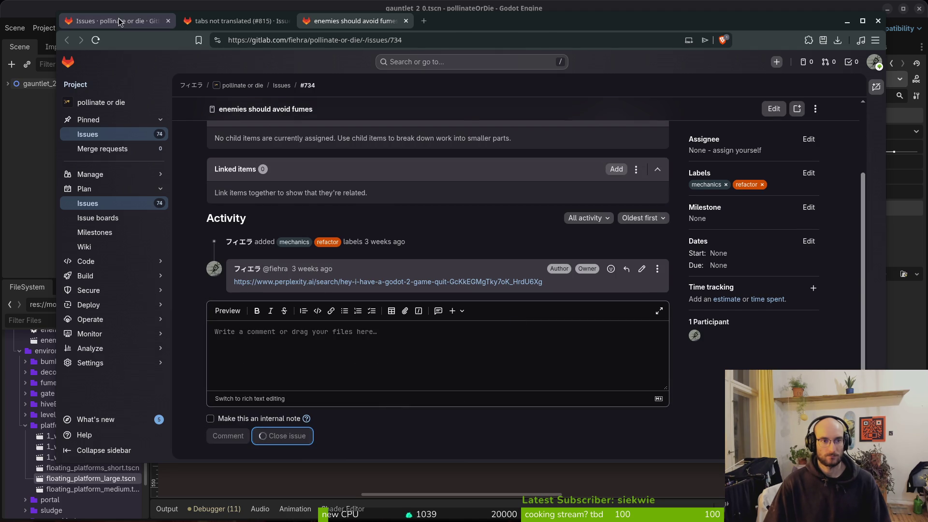
pyautogui.click(118, 21)
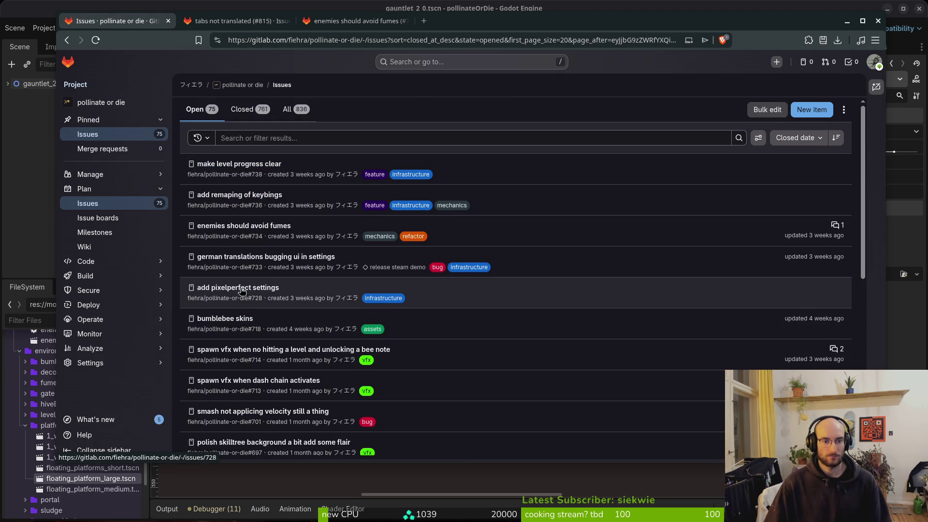
# Close the 'dynamic loottables for each gate' issue.
pyautogui.scroll(-3, 249, 243)
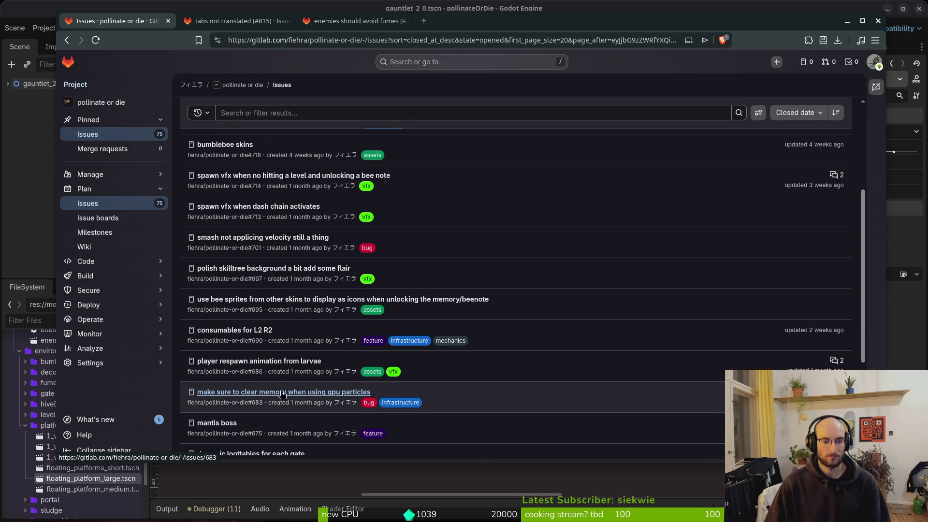
pyautogui.scroll(-3, 319, 382)
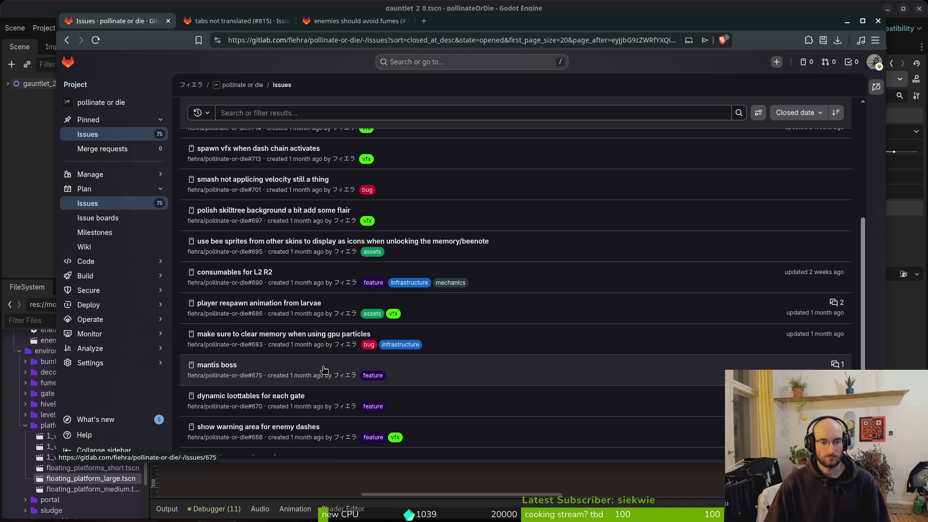
pyautogui.rightClick(252, 338)
pyautogui.click(273, 350)
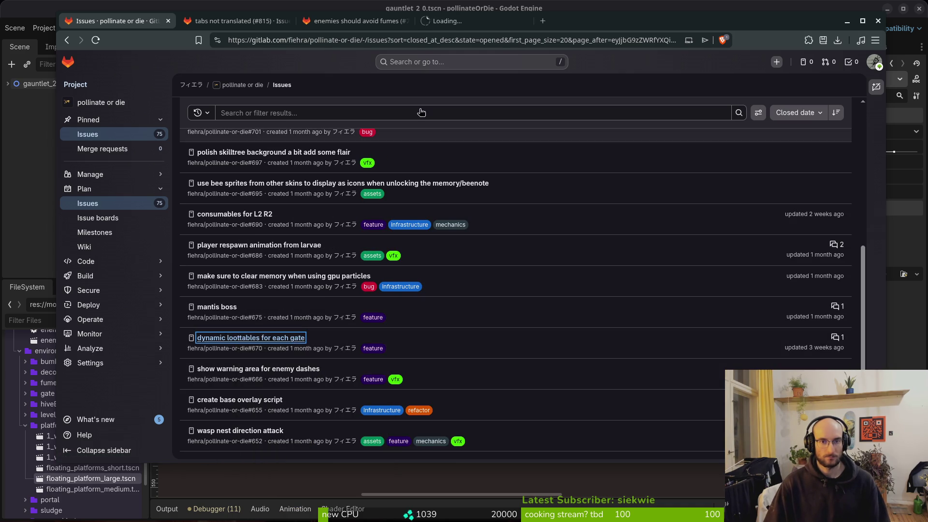
pyautogui.click(469, 22)
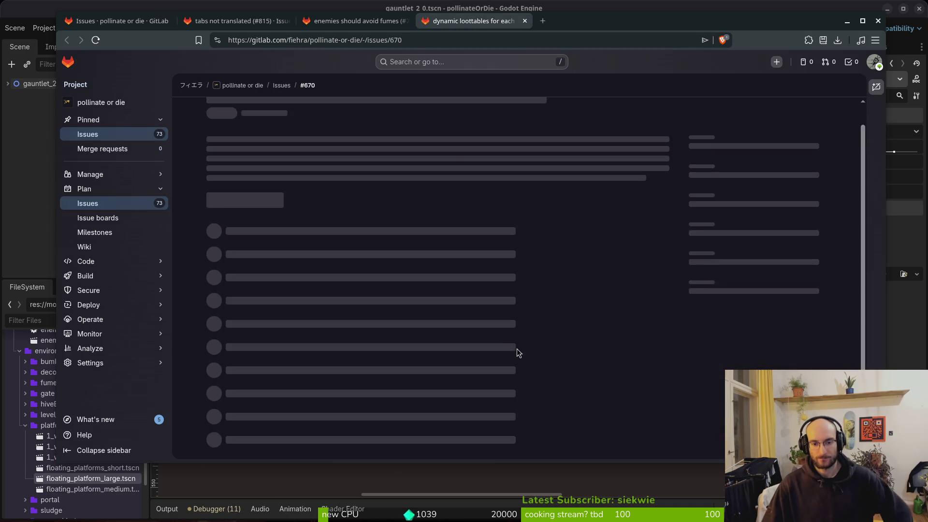
pyautogui.scroll(-10, 484, 396)
pyautogui.click(283, 436)
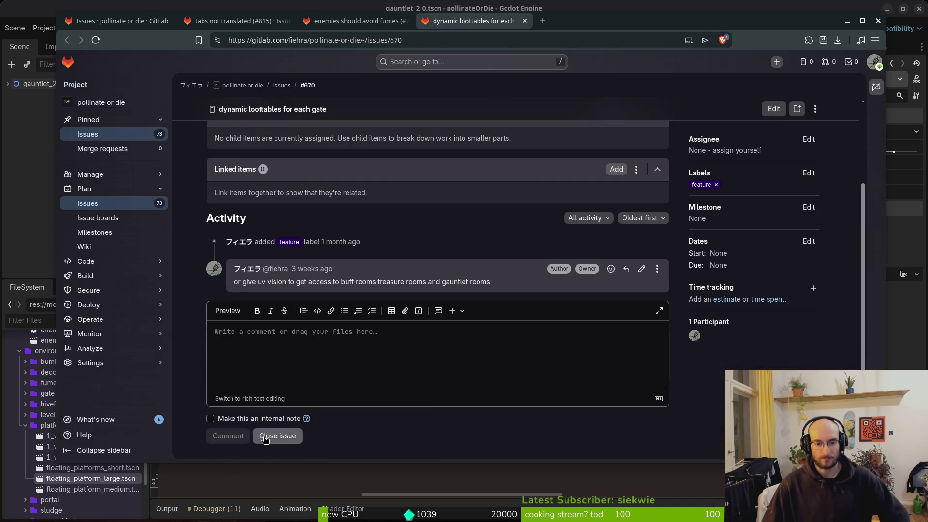
pyautogui.click(116, 21)
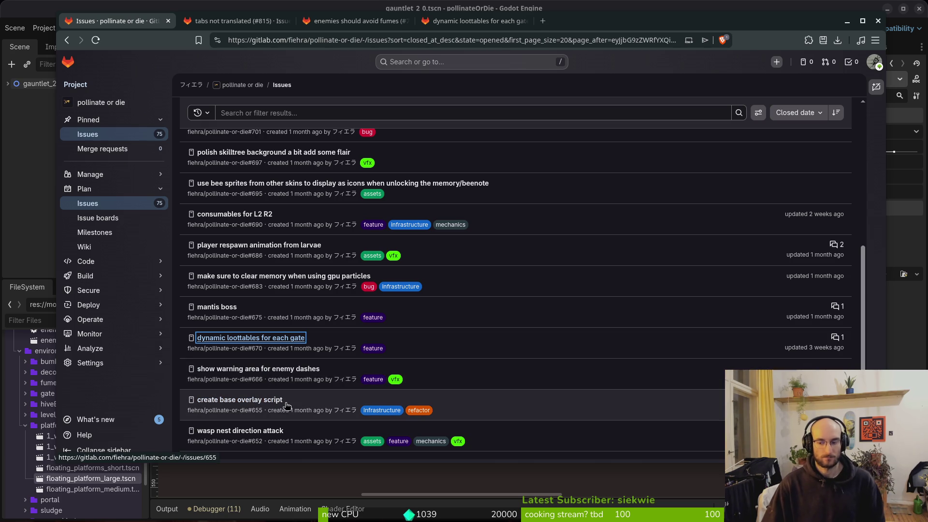
# Browse the next page of open issues, then go back to the previous page.
pyautogui.scroll(-2, 365, 367)
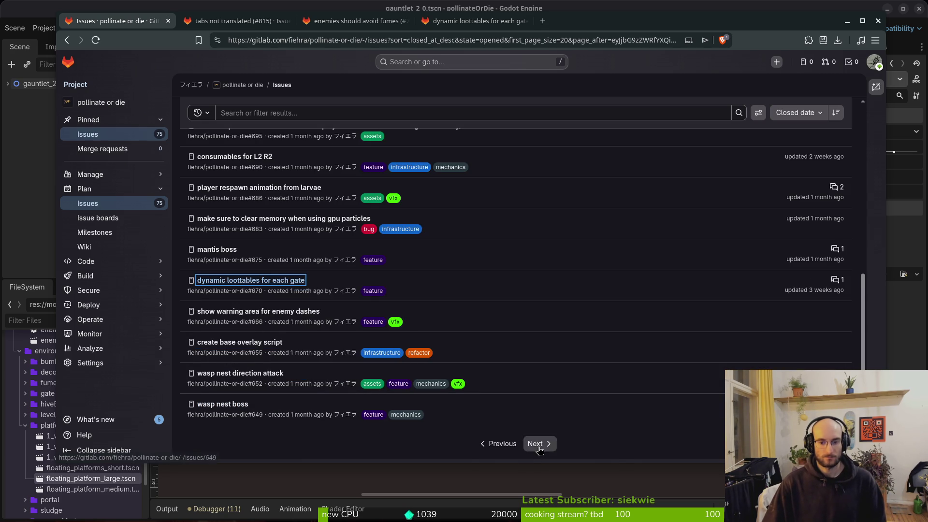
pyautogui.click(536, 442)
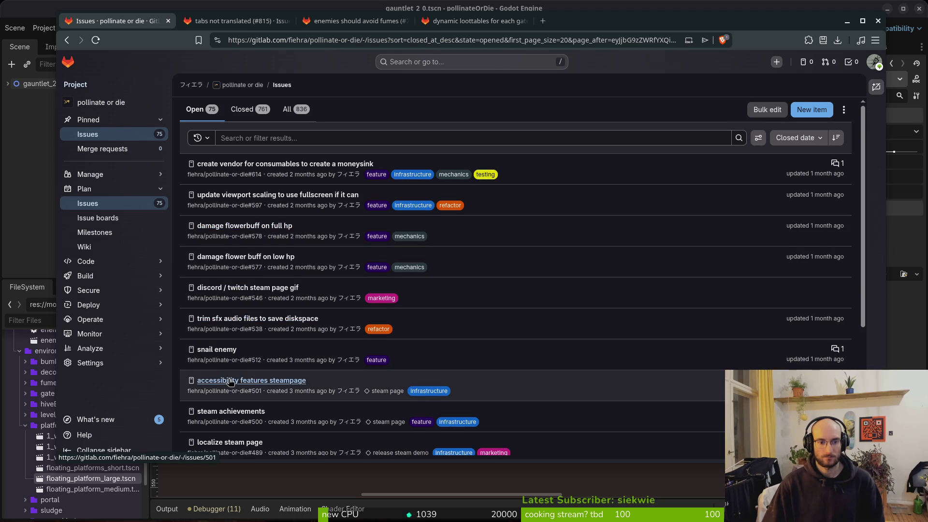
pyautogui.scroll(-3, 297, 399)
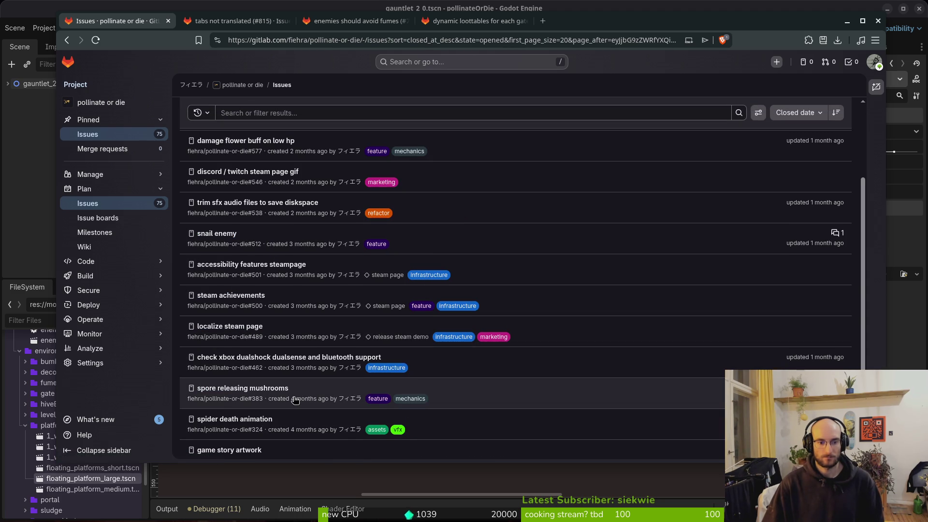
pyautogui.scroll(-2, 298, 398)
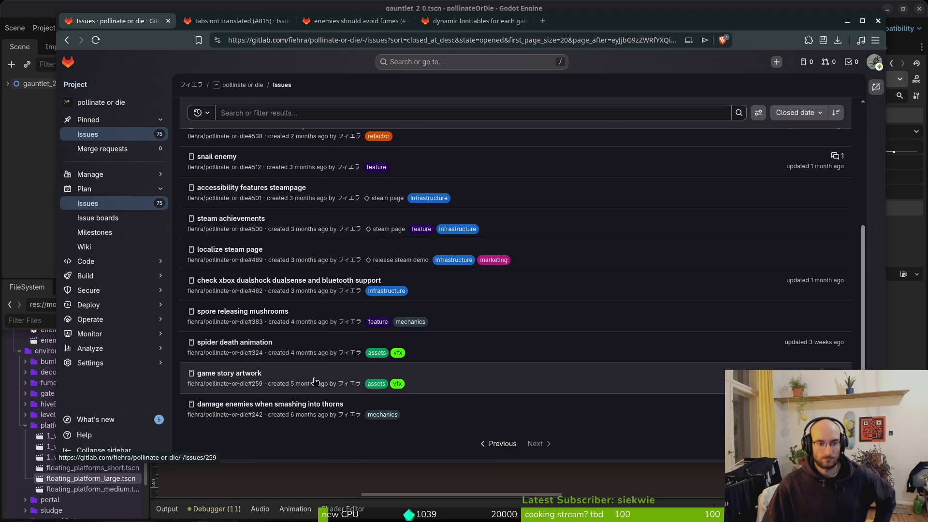
pyautogui.click(501, 449)
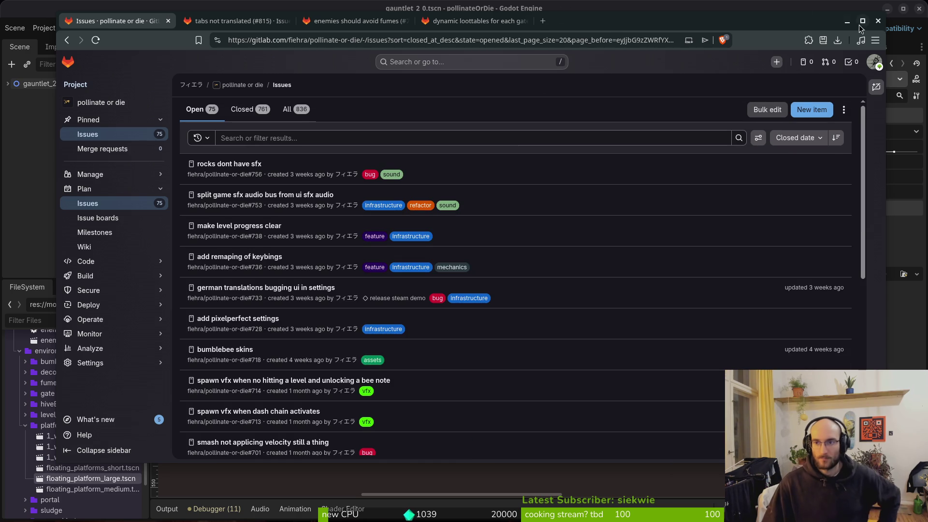
# Close the leftover issue tabs and the browser, and bring up a terminal.
pyautogui.click(878, 20)
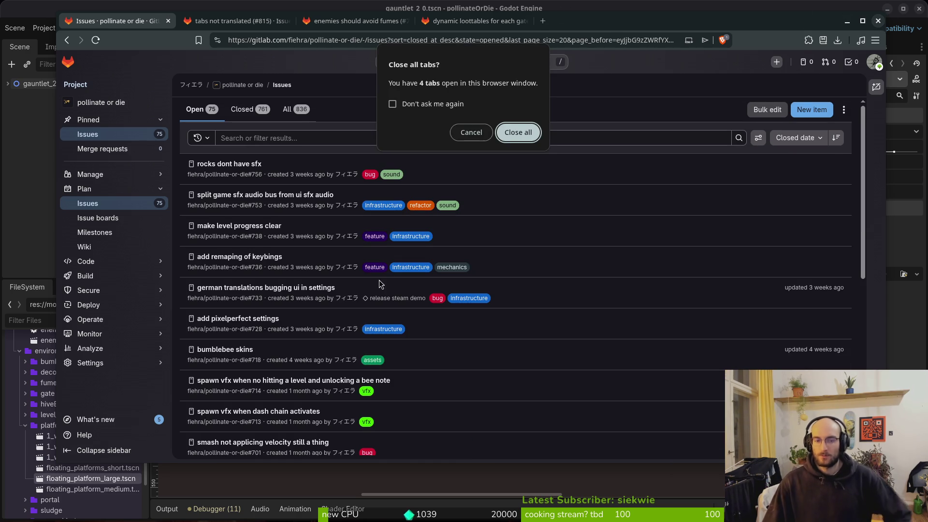
pyautogui.click(488, 134)
pyautogui.click(476, 22)
pyautogui.hotkey('ctrl', 'w')
pyautogui.hotkey('ctrl', 'w')
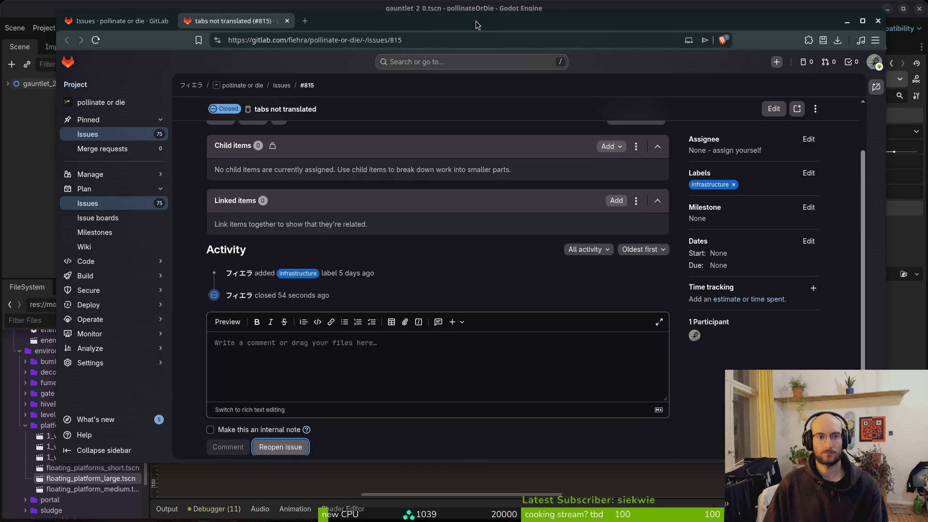
pyautogui.hotkey('ctrl', 'shift', 't')
pyautogui.hotkey('ctrl', 'w')
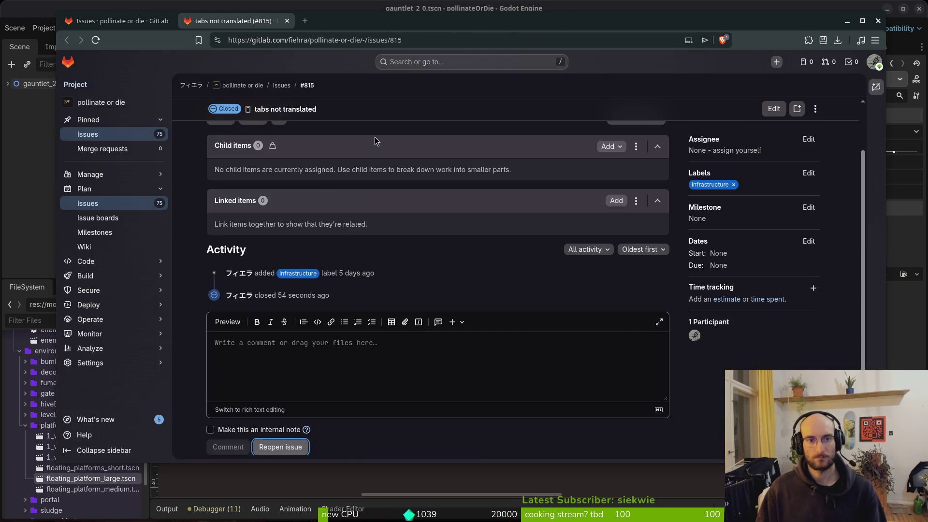
pyautogui.hotkey('ctrl', 'w')
pyautogui.hotkey('ctrl', 'alt', 't')
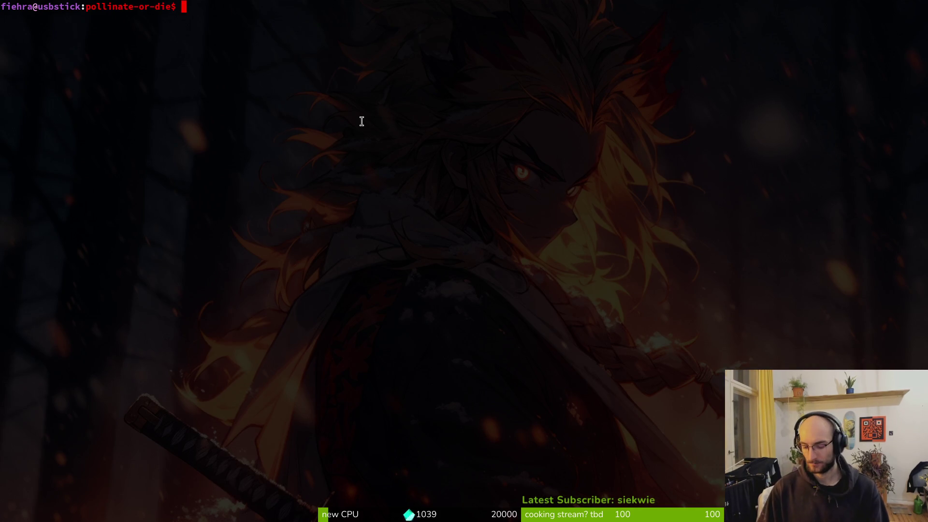
# Go back to the Godot editor and scroll around the gauntlet_2_0 arena view.
pyautogui.hotkey('alt', 'Tab')
pyautogui.scroll(-3, 482, 270)
pyautogui.hscroll(1, 490, 269)
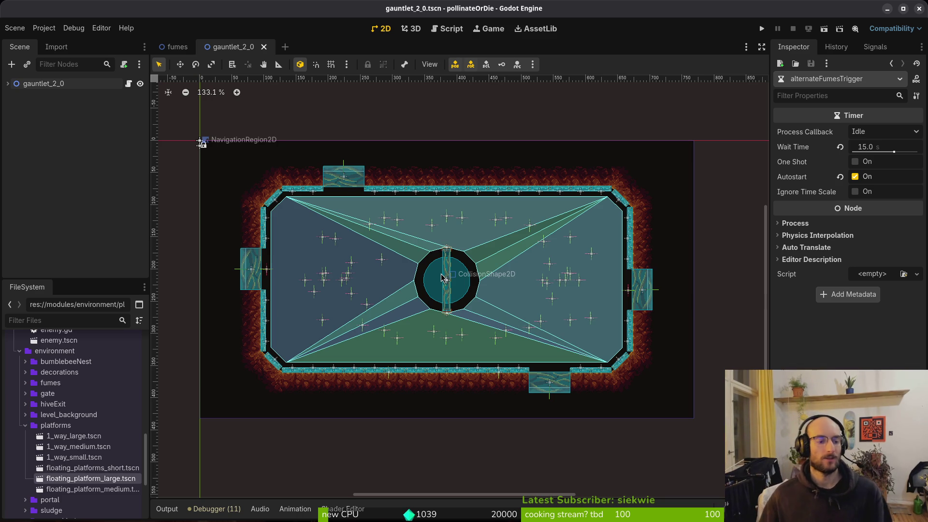
# Collapse the platforms, environment and enemies folders, then get a fresh terminal prompt.
pyautogui.click(26, 426)
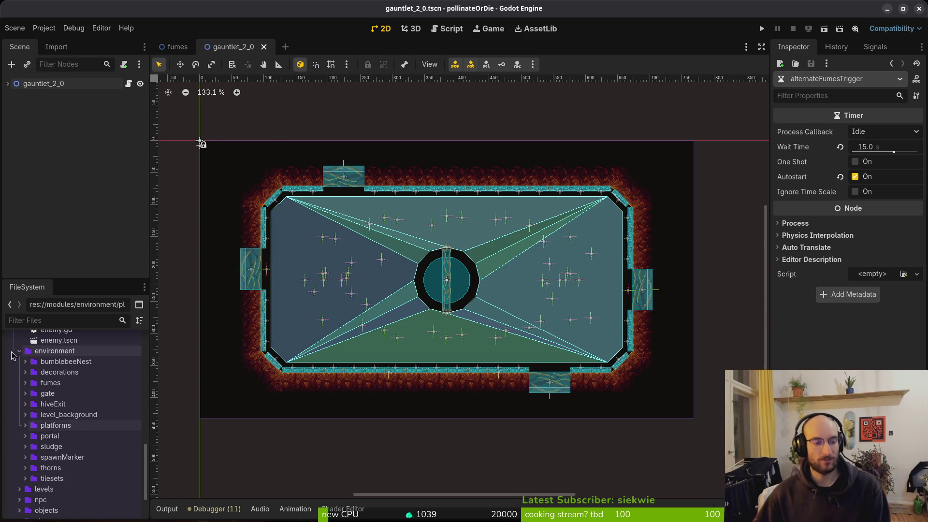
pyautogui.click(19, 351)
pyautogui.scroll(3, 28, 396)
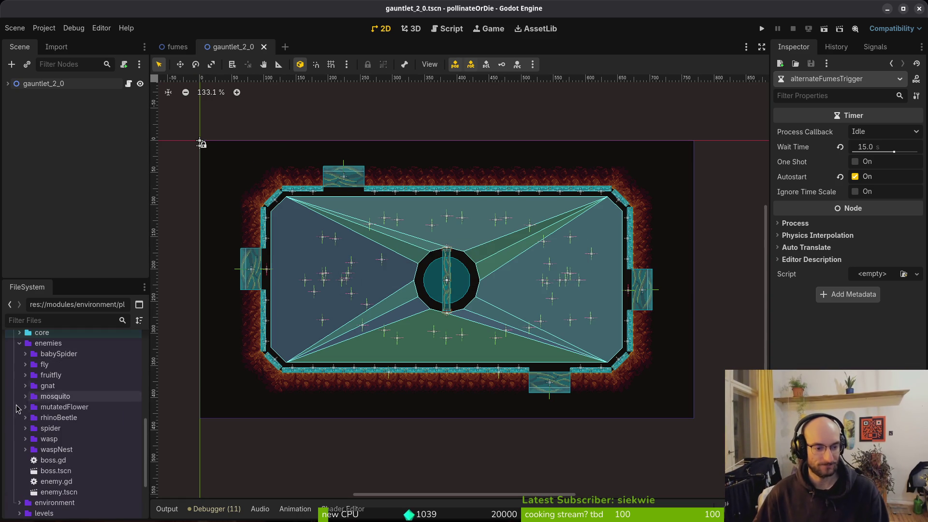
pyautogui.click(20, 343)
pyautogui.scroll(2, 19, 348)
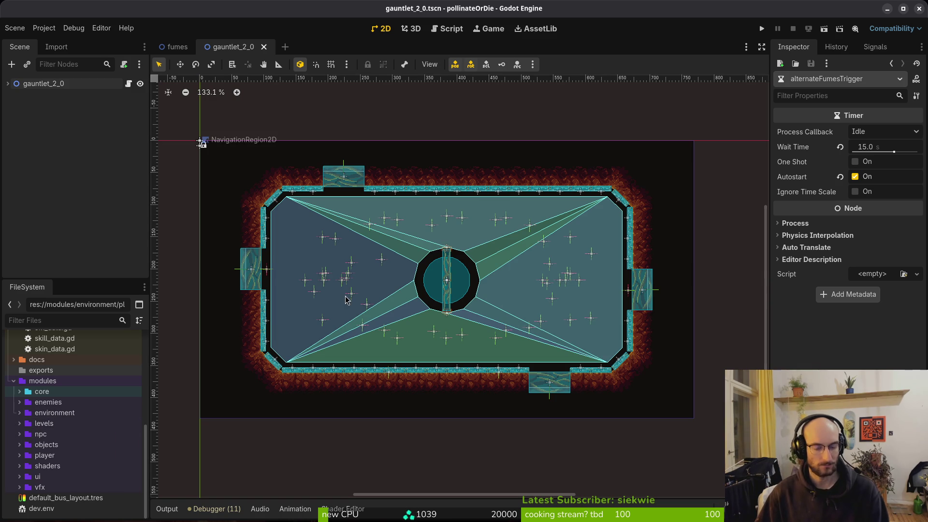
pyautogui.press('super+1')
pyautogui.press('Return')
# Launch Neovim and open consumable_data.gd with the project file finder.
pyautogui.write('cod')
pyautogui.press('BackSpace')
pyautogui.press('BackSpace')
pyautogui.press('BackSpace')
pyautogui.write('v')
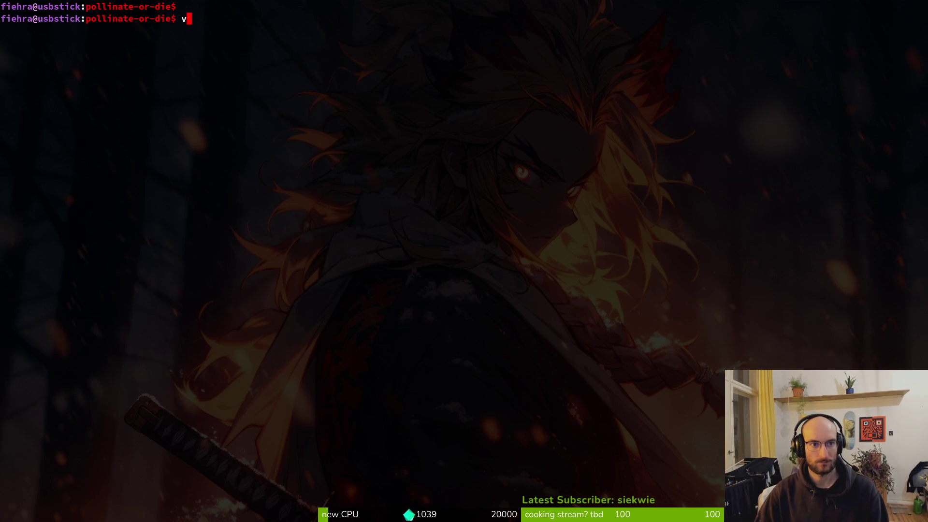
pyautogui.press('Return')
pyautogui.press('space')
pyautogui.press('f')
pyautogui.press('f')
pyautogui.write('consu')
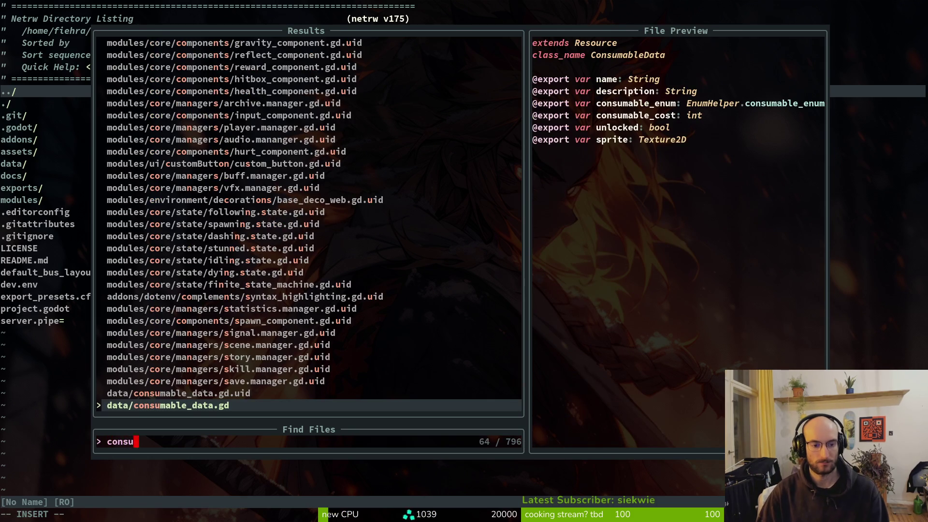
pyautogui.press('Return')
pyautogui.press('j')
pyautogui.press('j')
pyautogui.press('j')
pyautogui.press('j')
pyautogui.press('j')
pyautogui.press('j')
# Find buff.manager.gd and open it in a side-by-side split.
pyautogui.press('space')
pyautogui.press('f')
pyautogui.press('f')
pyautogui.write('shpomana')
pyautogui.press('BackSpace')
pyautogui.press('BackSpace')
pyautogui.press('BackSpace')
pyautogui.write('opmana')
pyautogui.press('BackSpace')
pyautogui.press('BackSpace')
pyautogui.press('BackSpace')
pyautogui.write('manager')
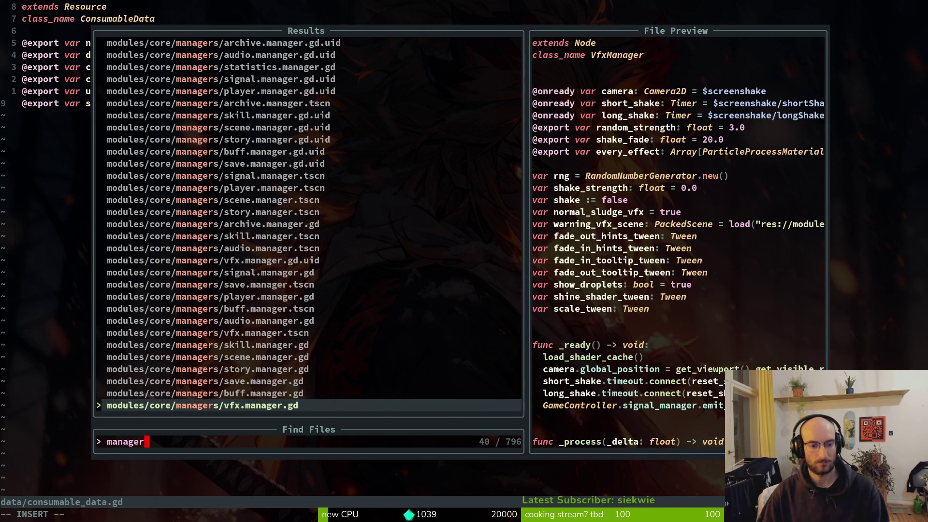
pyautogui.press('Up')
pyautogui.hotkey('ctrl', 'v')
# Jump through buff.manager.gd to the skill_modifier and smash_modifier lines.
pyautogui.press('1')
pyautogui.press('8')
pyautogui.press('j')
pyautogui.press('1')
pyautogui.press('8')
pyautogui.press('k')
pyautogui.press('1')
pyautogui.press('8')
pyautogui.press('j')
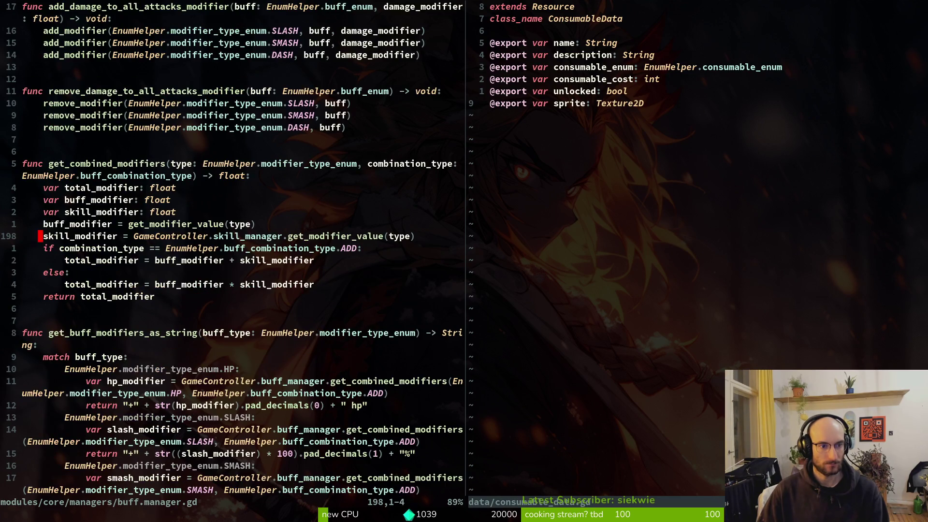
pyautogui.press('1')
pyautogui.press('7')
pyautogui.press('j')
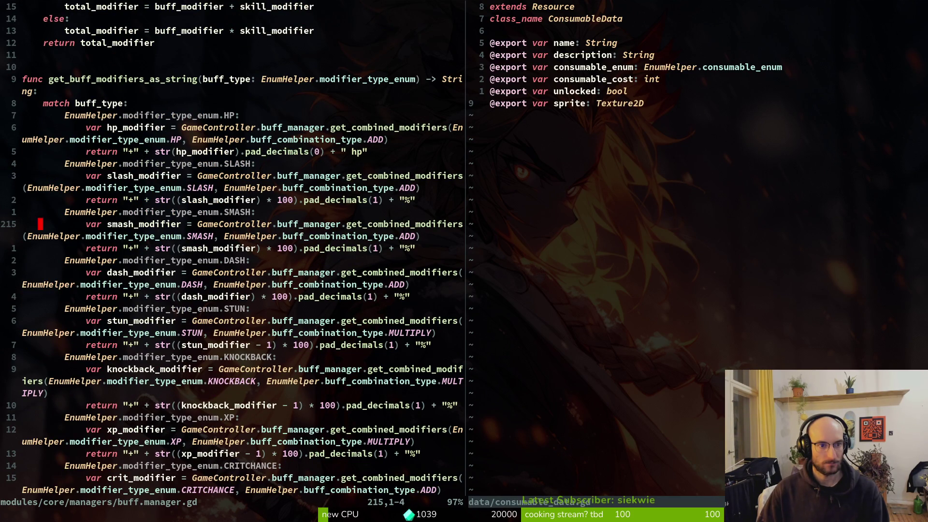
# Move to the xp_modifier line 227 and the HP case in get_modifier_value.
pyautogui.press('1')
pyautogui.press('3')
pyautogui.press('j')
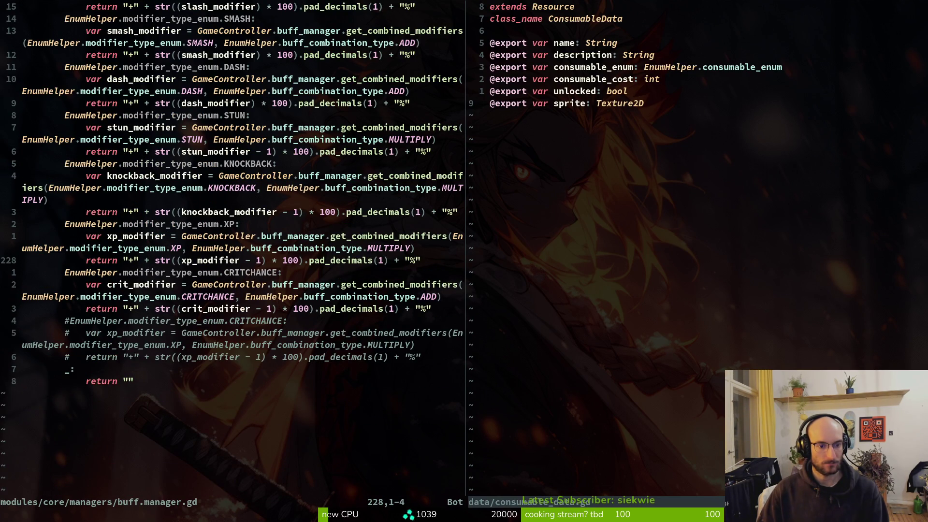
pyautogui.press('1')
pyautogui.press('4')
pyautogui.press('k')
pyautogui.press('1')
pyautogui.press('4')
pyautogui.press('j')
pyautogui.press('k')
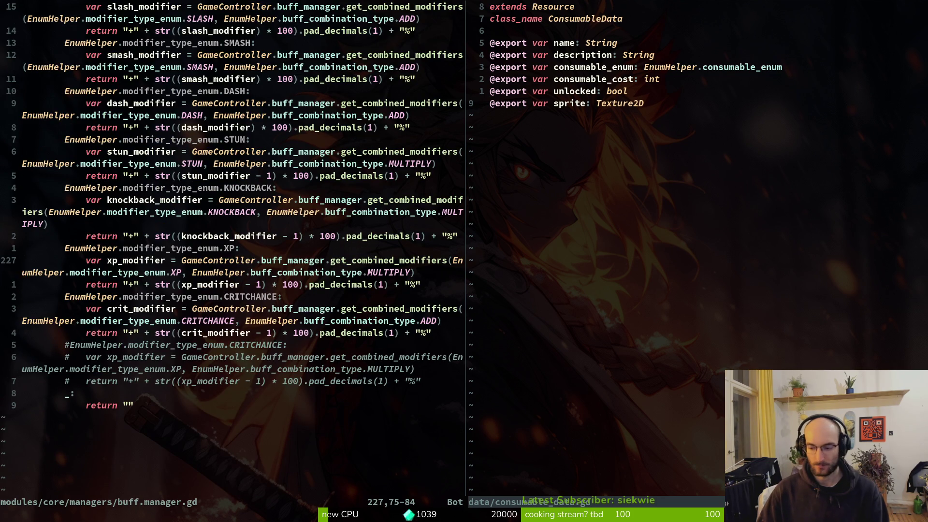
pyautogui.hotkey('ctrl', 'u')
pyautogui.hotkey('ctrl', 'u')
pyautogui.hotkey('ctrl', 'u')
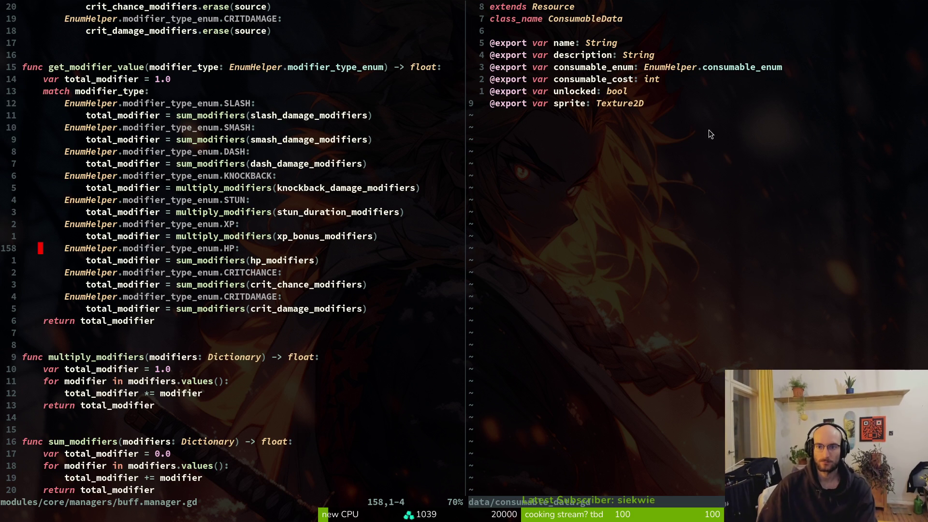
pyautogui.click(593, 107)
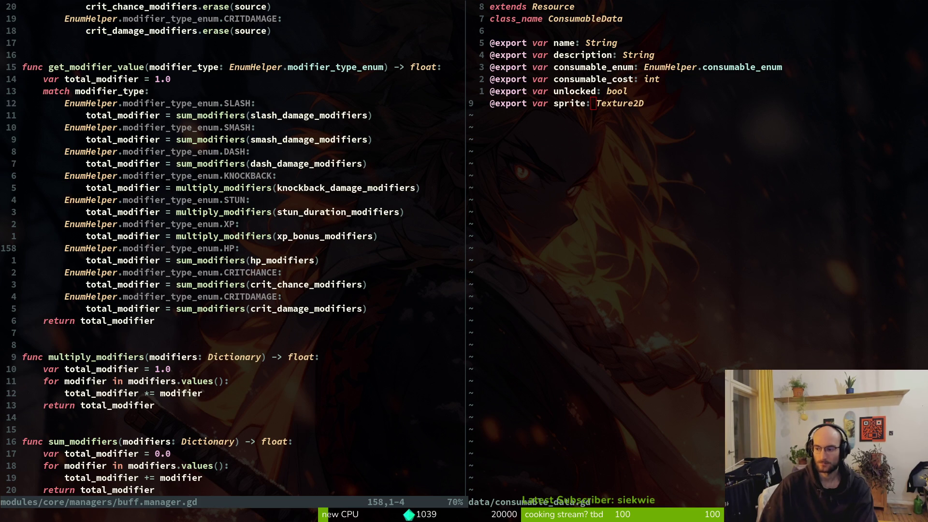
# In the Godot editor, collapse the modules folder and save the open scene.
pyautogui.hotkey('alt', 'Tab')
pyautogui.scroll(2, 58, 363)
pyautogui.scroll(3, 57, 363)
pyautogui.click(14, 493)
pyautogui.hotkey('ctrl', 's')
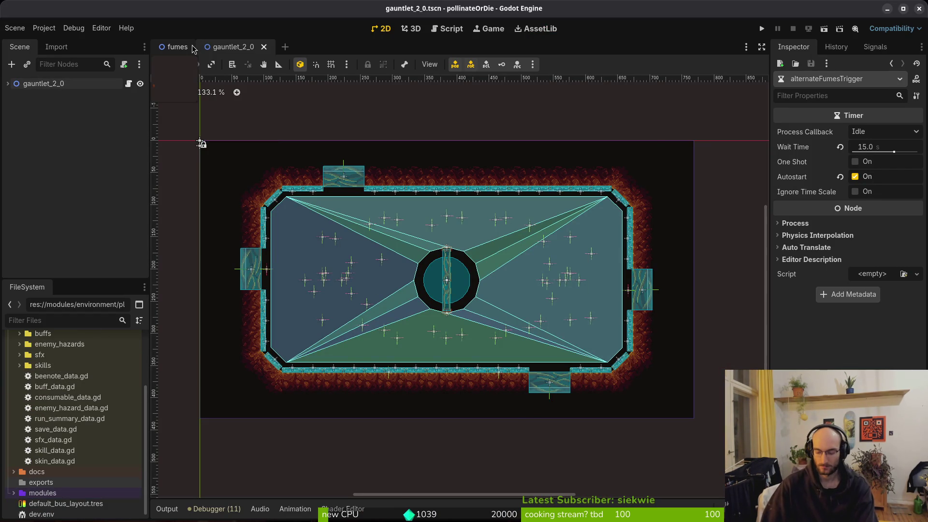
# Back in Neovim, open consumable_data.gd and then player.manager.gd in the right pane.
pyautogui.hotkey('shift', 'alt', 'o')
pyautogui.write('consumable')
pyautogui.press('Return')
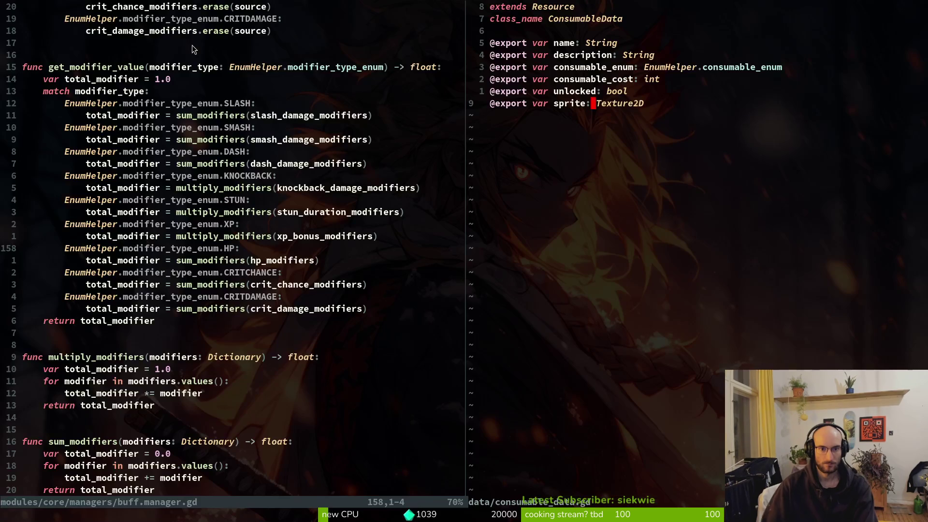
pyautogui.hotkey('ctrl', 'p')
pyautogui.write('playerman')
pyautogui.press('Return')
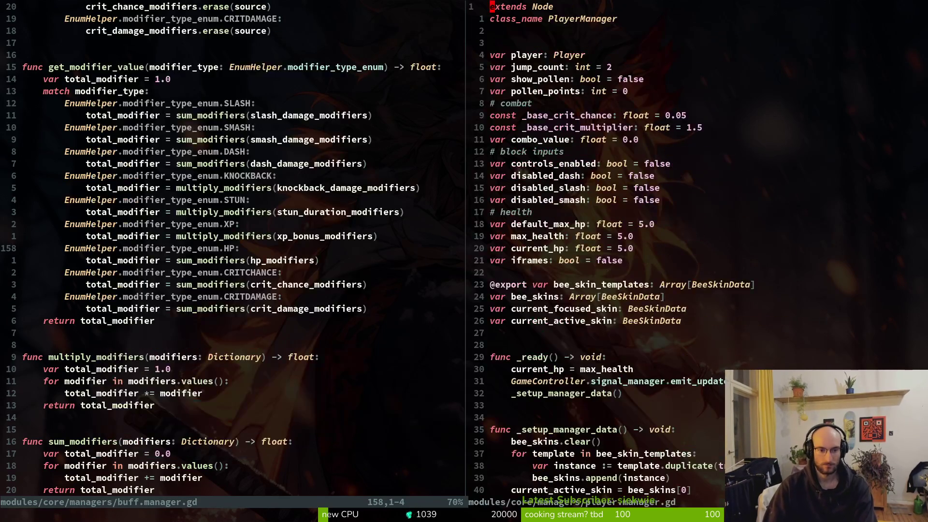
# In the left pane, open player.manager.gd and then buff.manager.gd.
pyautogui.click(312, 139)
pyautogui.write(':')
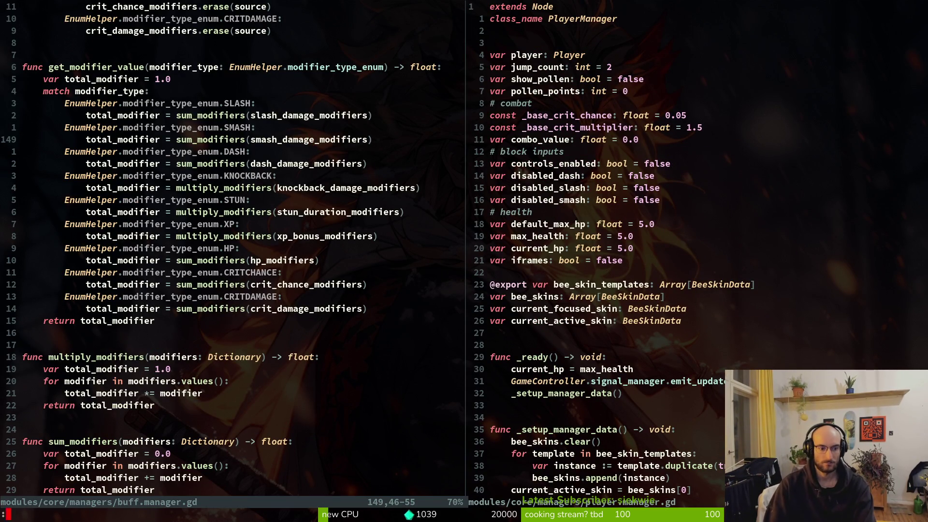
pyautogui.press('Escape')
pyautogui.hotkey('ctrl', 'p')
pyautogui.write('playerma')
pyautogui.press('Return')
pyautogui.hotkey('ctrl', 'p')
pyautogui.write('buffm')
pyautogui.press('Return')
# Duplicate the current_focused_consumable line in buff.manager.gd and start renaming the copy.
pyautogui.hotkey('ctrl', 'u')
pyautogui.hotkey('ctrl', 'u')
pyautogui.hotkey('ctrl', 'u')
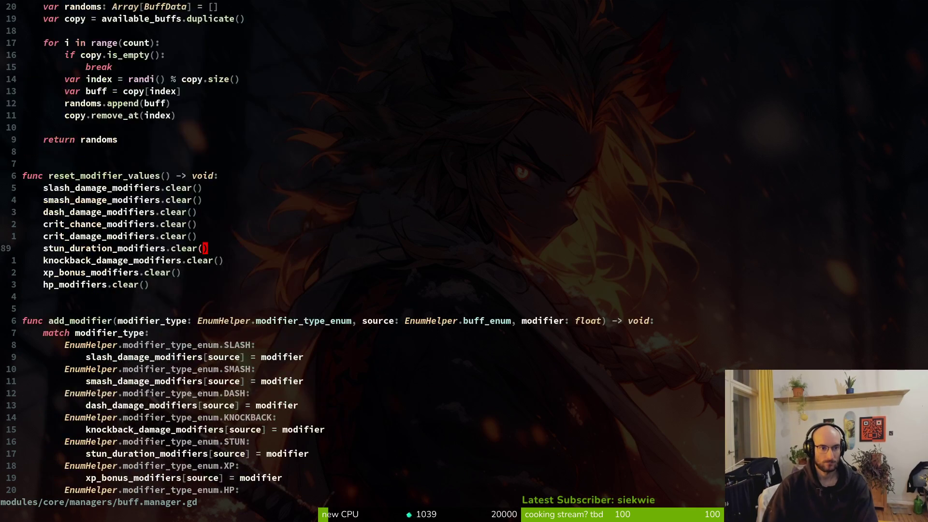
pyautogui.press('j')
pyautogui.press('j')
pyautogui.press('j')
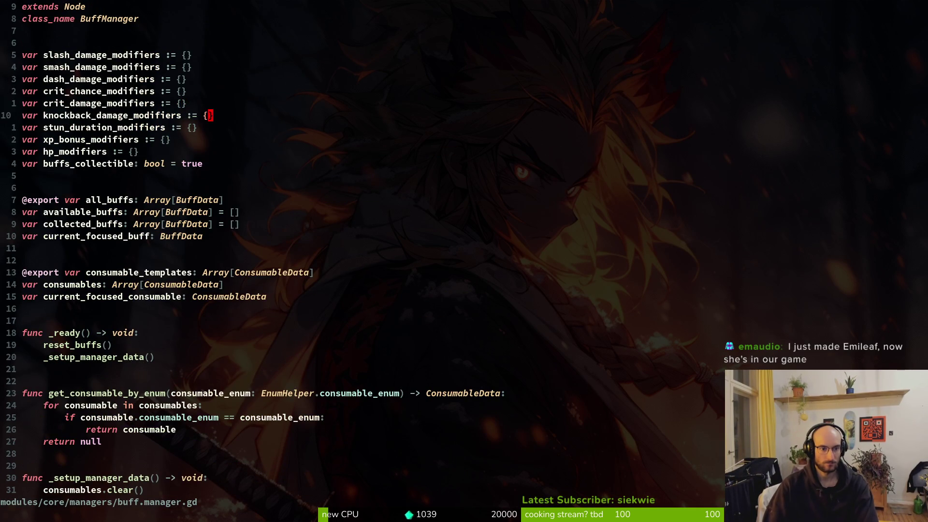
pyautogui.press('y')
pyautogui.press('y')
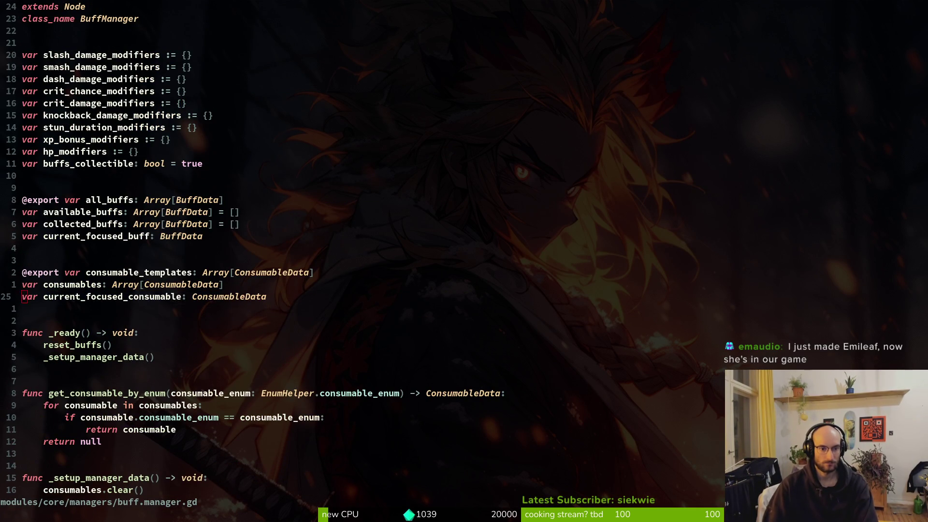
pyautogui.press('p')
pyautogui.write('wcwcu')
# Name the duplicated variable consumable_bag and save buff.manager.gd with :w.
pyautogui.press('BackSpace')
pyautogui.write('onsumableData')
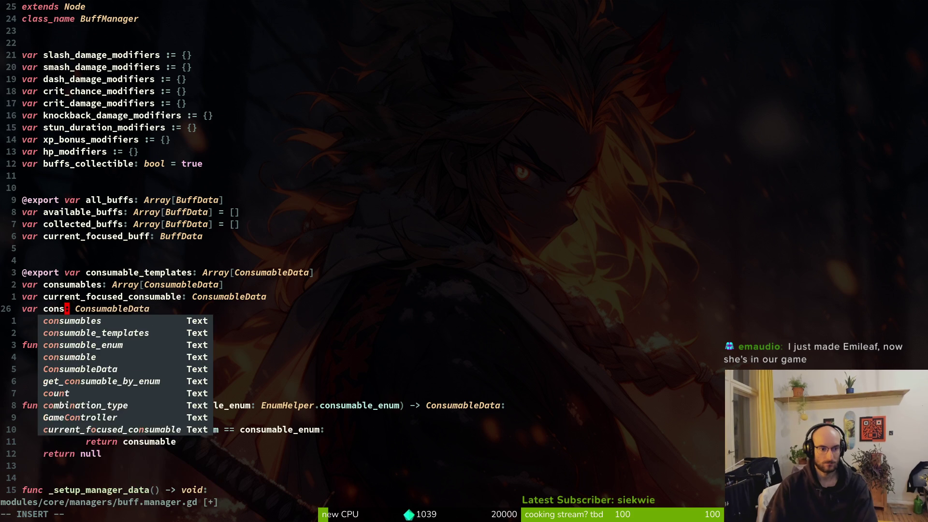
pyautogui.write('_bag')
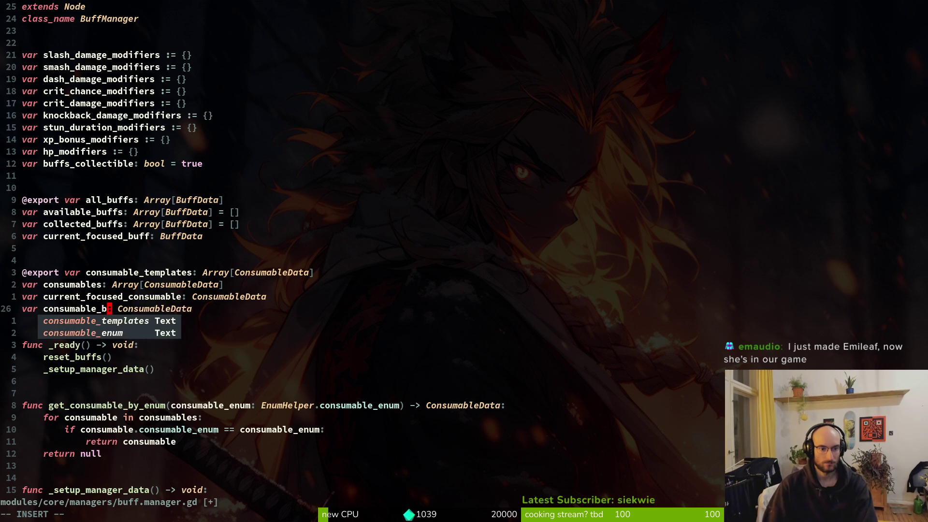
pyautogui.press('Escape')
pyautogui.write(':write')
pyautogui.press('Return')
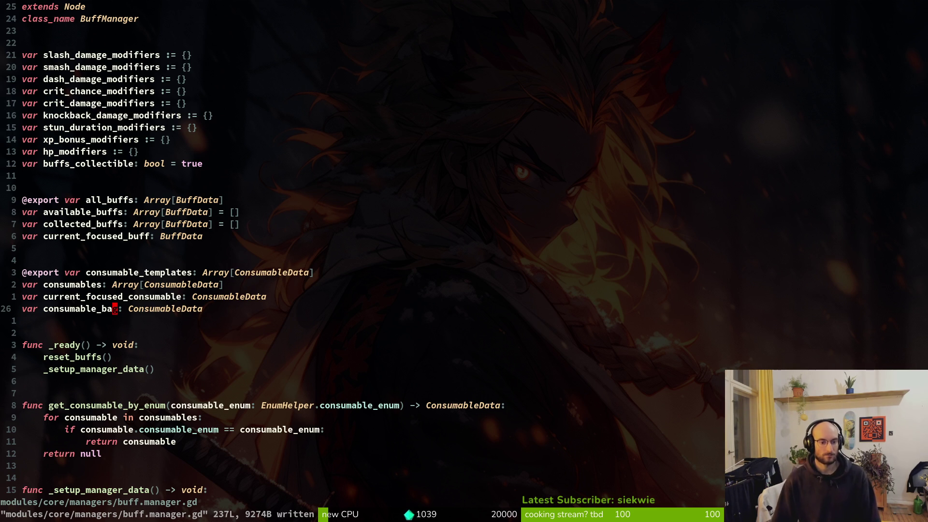
pyautogui.press('space')
# Open gauntlet_2_0.gd, abandon a second 'guant' file search, and write the file.
pyautogui.press('f')
pyautogui.press('f')
pyautogui.write('gaunt')
pyautogui.press('Up')
pyautogui.press('Up')
pyautogui.press('Return')
pyautogui.press('space')
pyautogui.press('f')
pyautogui.press('f')
pyautogui.write('guant')
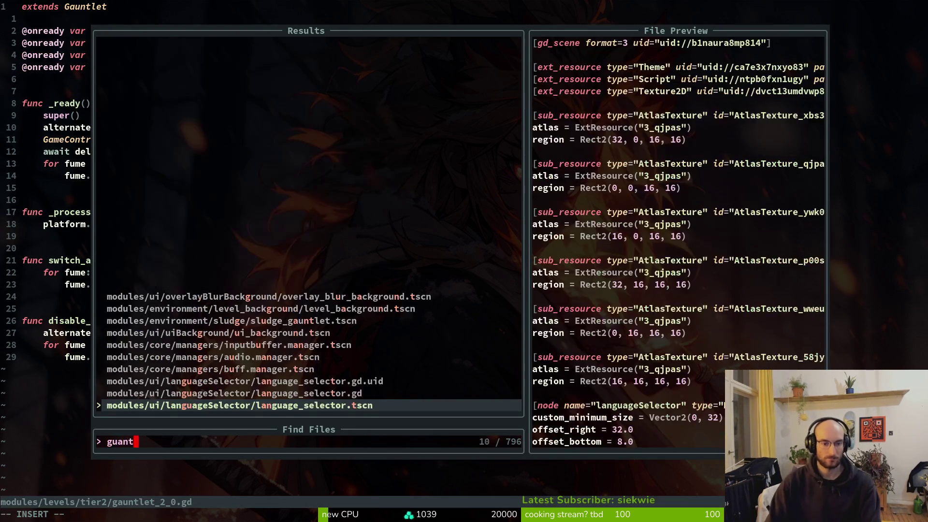
pyautogui.press('Escape')
pyautogui.write(':w')
pyautogui.press('Return')
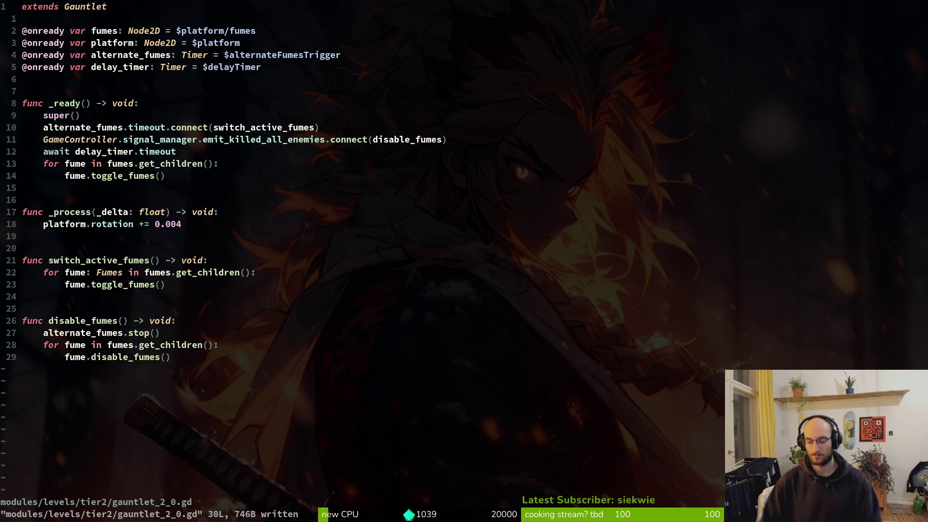
# Open modules/levels/gauntlet.gd and go to the flower_scene.instantiate() line.
pyautogui.press('space')
pyautogui.press('f')
pyautogui.press('f')
pyautogui.write('gaunt')
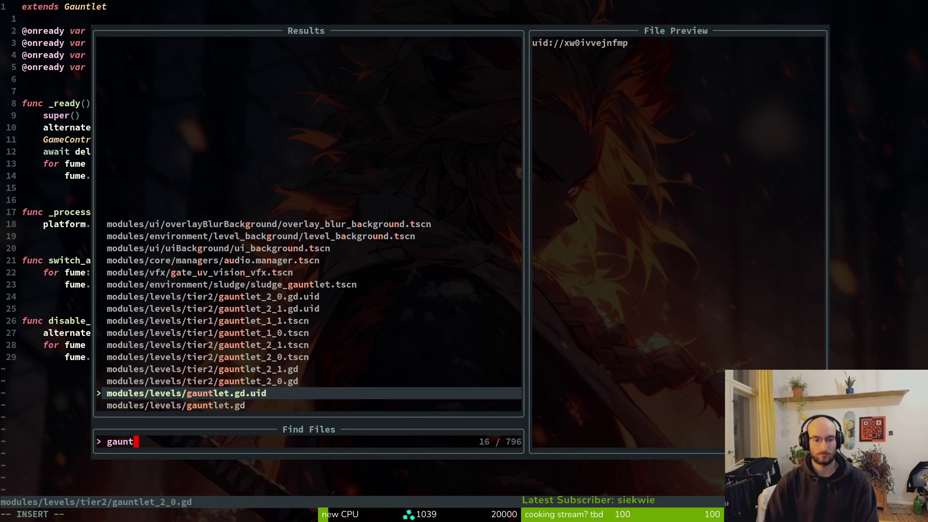
pyautogui.press('Down')
pyautogui.press('Return')
pyautogui.press('j')
pyautogui.press('j')
pyautogui.press('j')
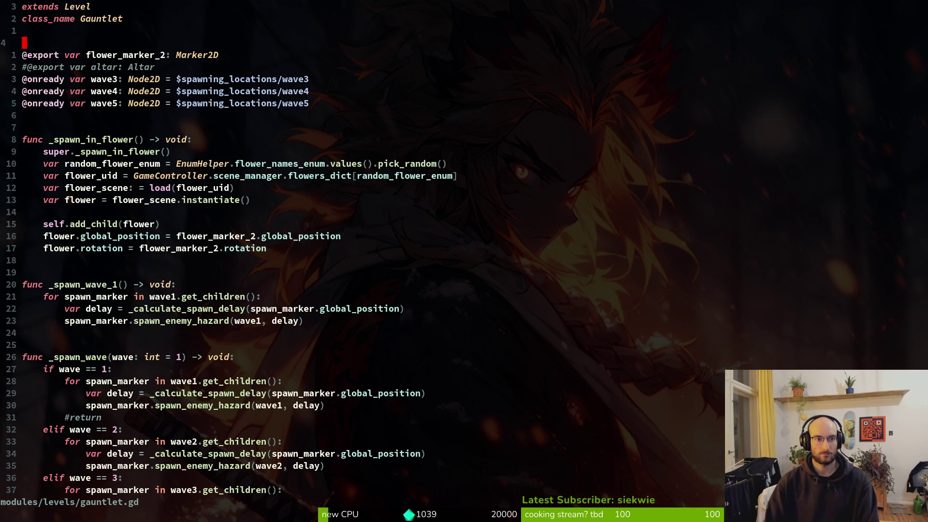
pyautogui.press('j')
pyautogui.press('j')
pyautogui.press('j')
pyautogui.press('8')
pyautogui.press('j')
pyautogui.press('j')
pyautogui.press('j')
pyautogui.press('j')
# Add and then delete an empty line 22 in gauntlet.gd, and save it.
pyautogui.press('o')
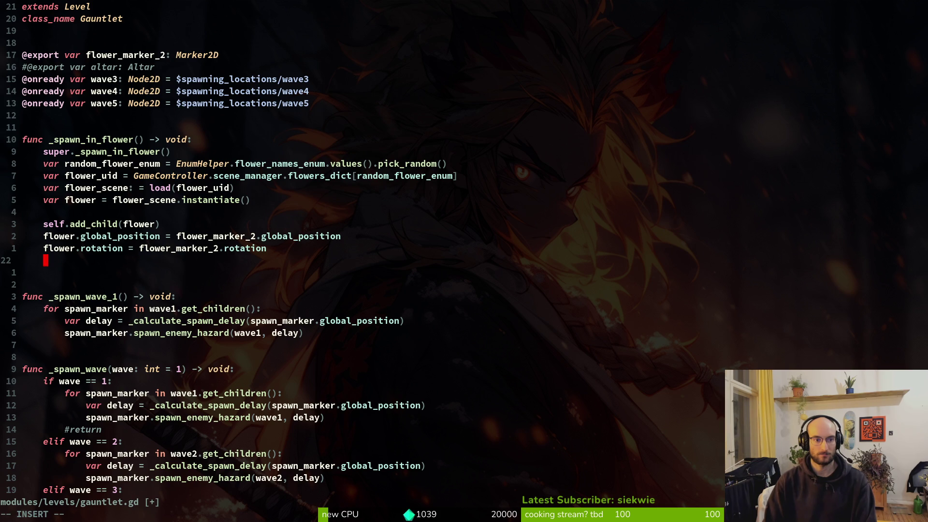
pyautogui.press('Escape')
pyautogui.press('d')
pyautogui.press('d')
pyautogui.write(':w')
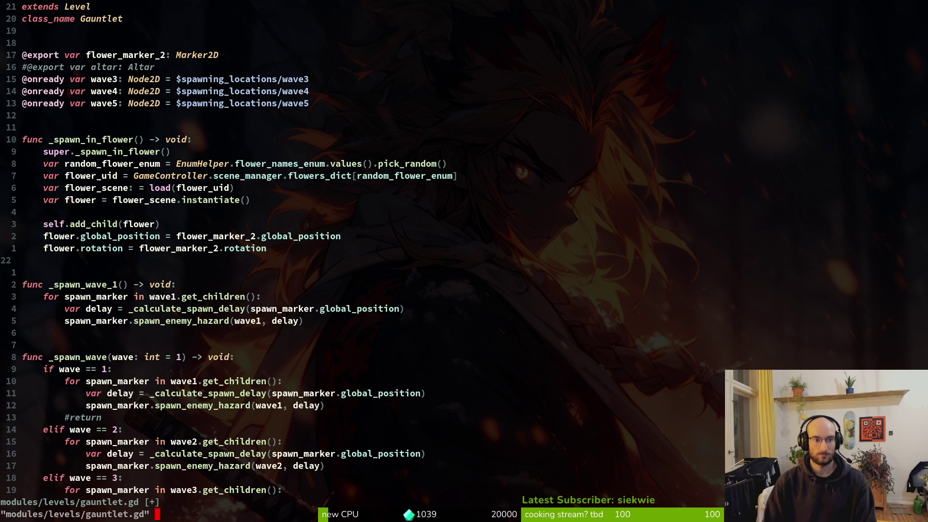
pyautogui.press('Return')
# Start a new 'flower.flo' line below flower.rotation in _spawn_in_flower.
pyautogui.press('k')
pyautogui.press('k')
pyautogui.press('k')
pyautogui.press('j')
pyautogui.press('j')
pyautogui.press('j')
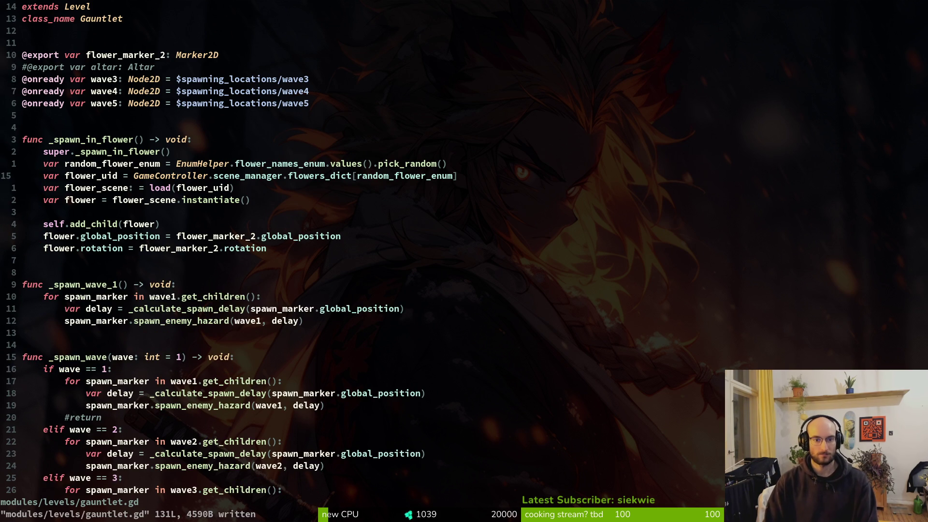
pyautogui.write('oflower.fl')
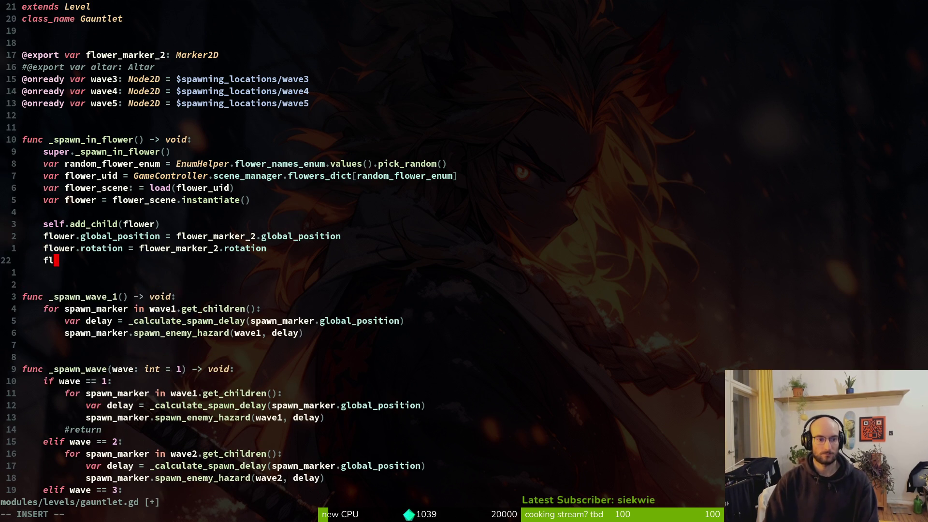
pyautogui.write('ower.flo')
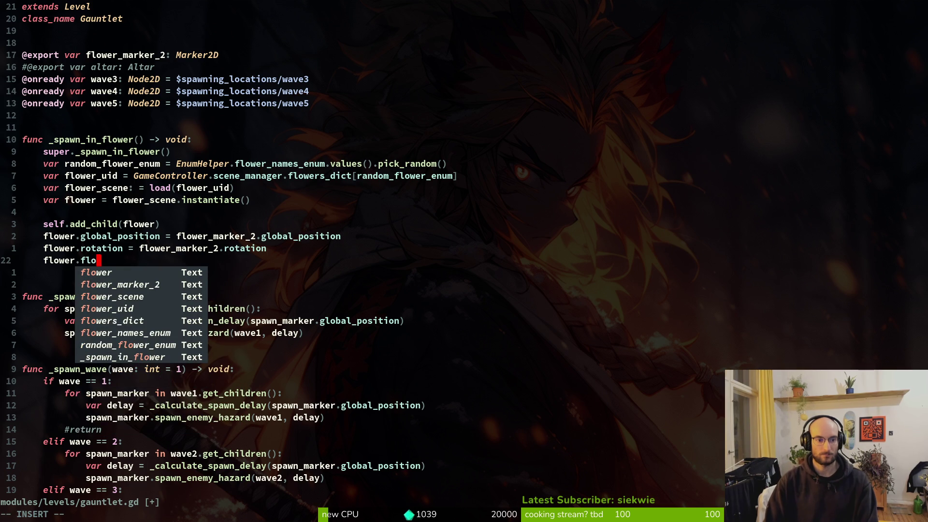
pyautogui.press('Escape')
pyautogui.press('space')
# Open flower.gd and grep for flower_spawn_chance, landing on its use at line 56.
pyautogui.press('f')
pyautogui.press('f')
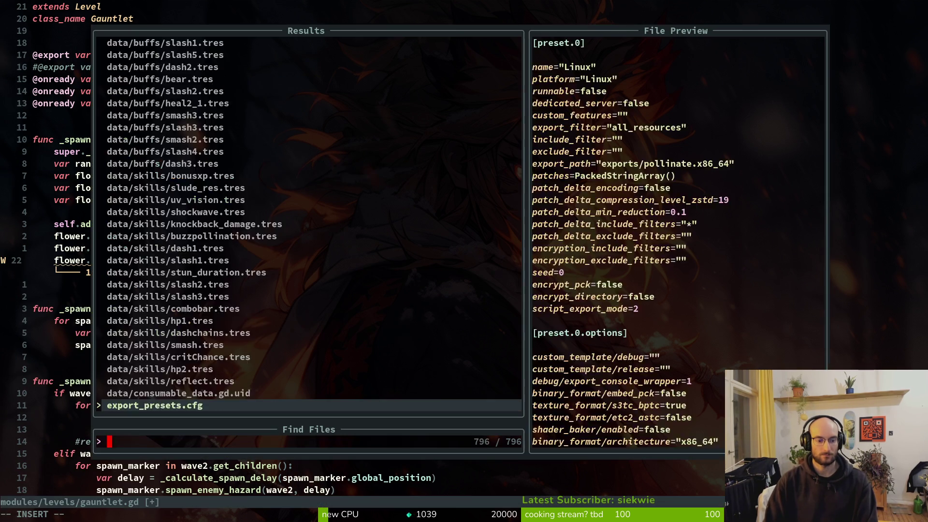
pyautogui.write('flower')
pyautogui.press('Up')
pyautogui.press('Up')
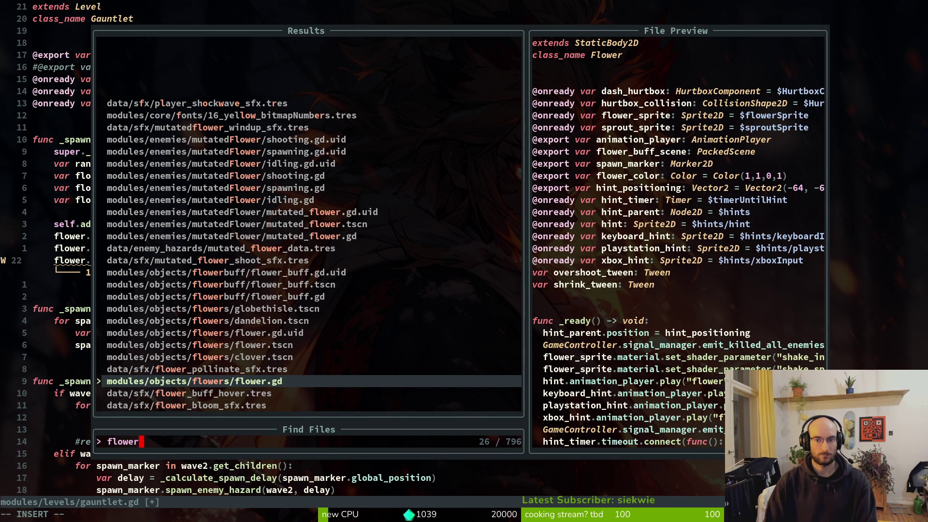
pyautogui.press('Return')
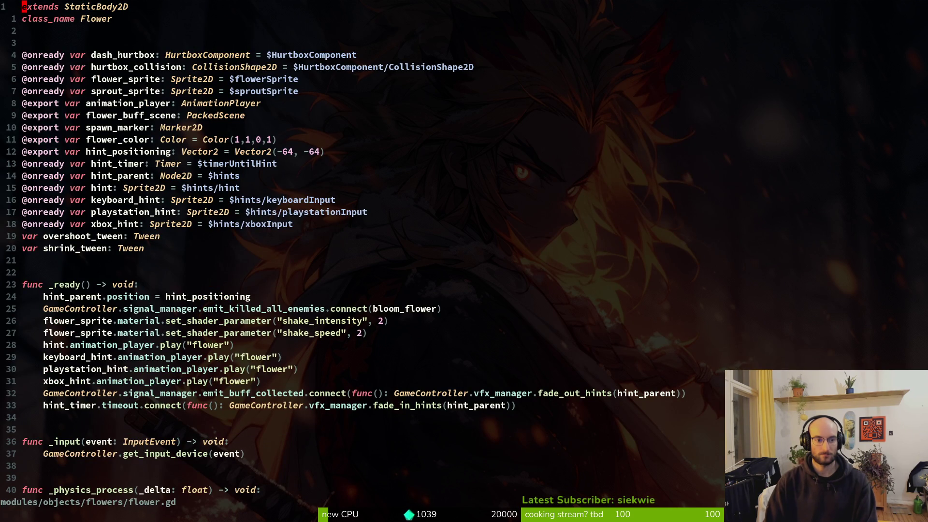
pyautogui.press('space')
pyautogui.write('fgflower_spawn')
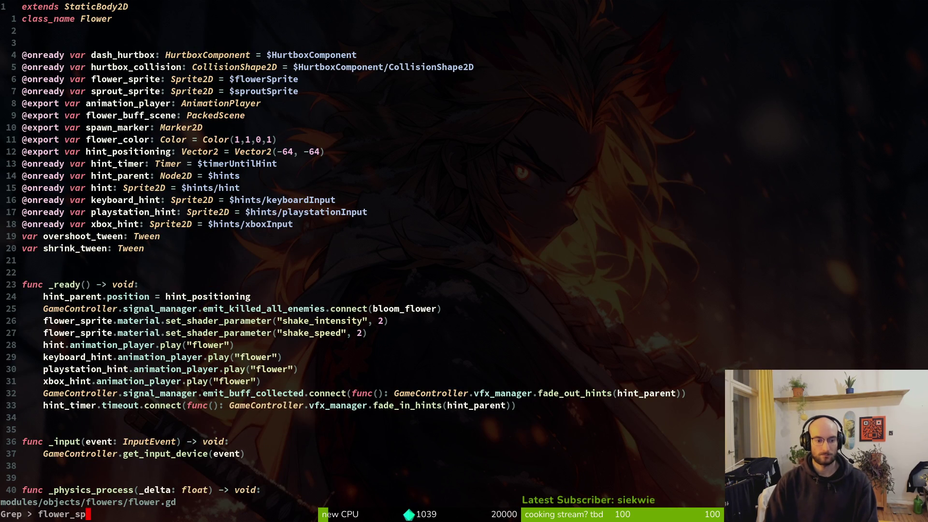
pyautogui.write('_cha')
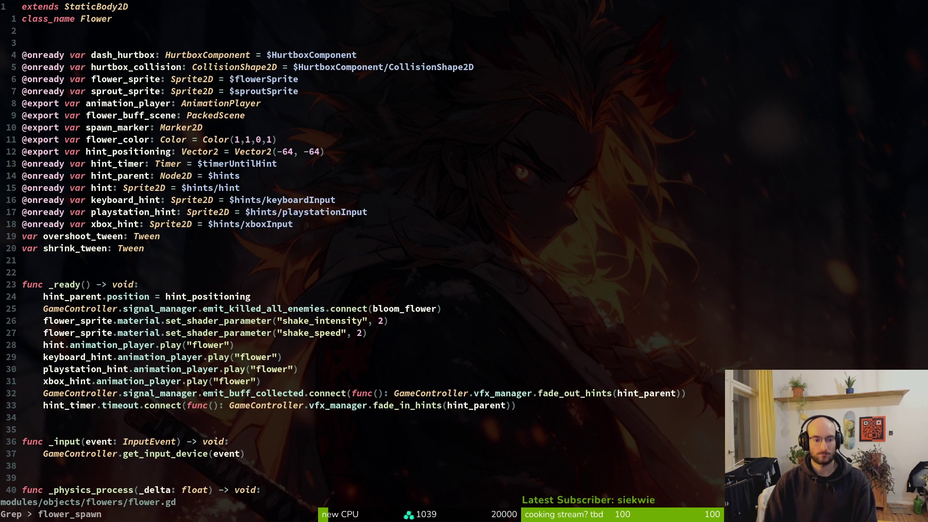
pyautogui.press('Return')
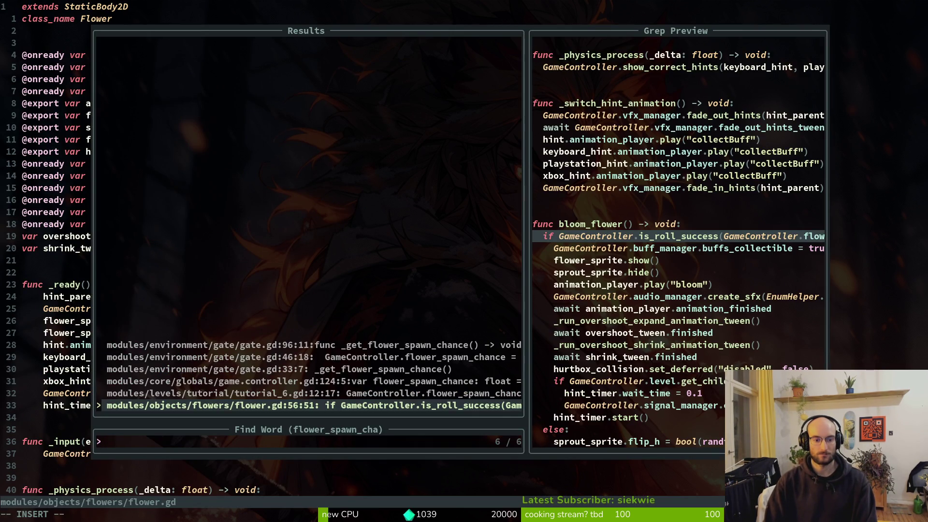
pyautogui.press('Return')
pyautogui.hotkey('shift', 'v')
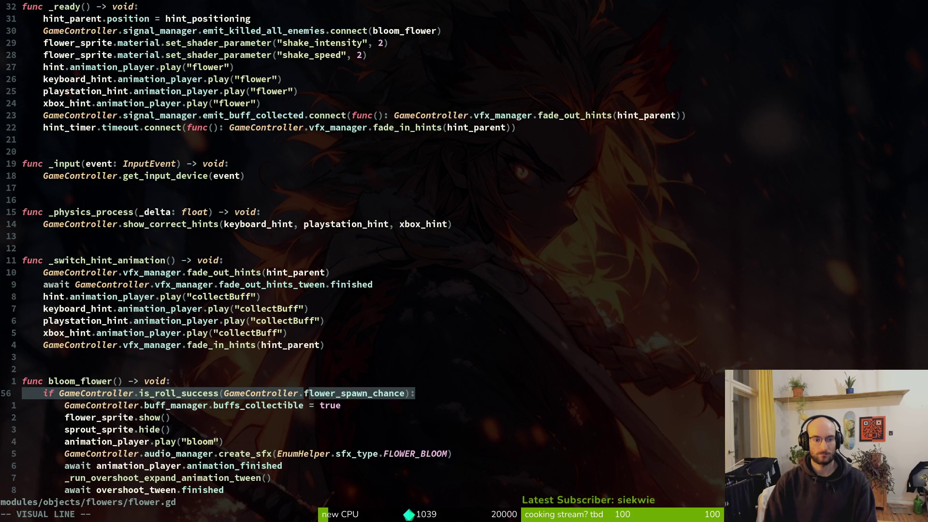
pyautogui.press('Escape')
# Back in gauntlet.gd, undo the unfinished flower line, delete blank line 18, and save.
pyautogui.hotkey('ctrl', 'o')
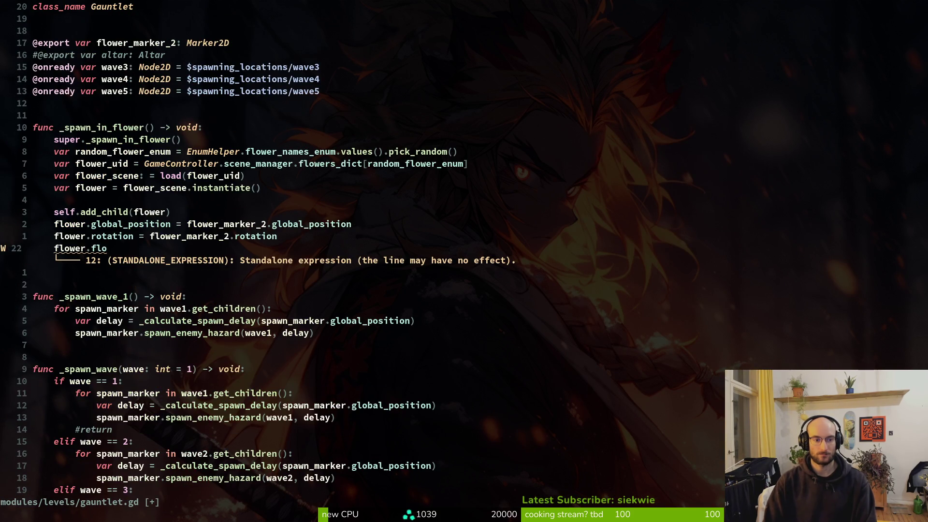
pyautogui.write('u:w')
pyautogui.press('Return')
pyautogui.press('k')
pyautogui.press('k')
pyautogui.press('k')
pyautogui.press('d')
pyautogui.press('d')
pyautogui.write(':w')
pyautogui.press('Return')
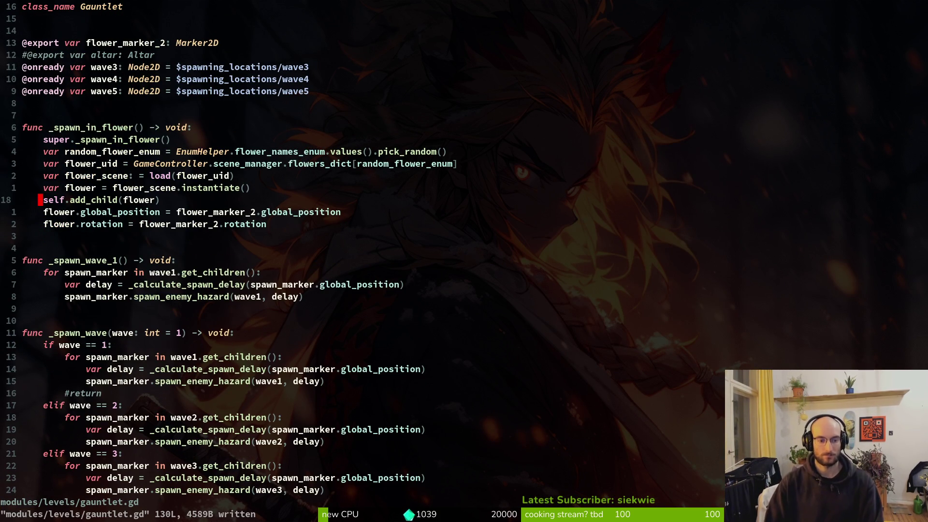
# Quit Neovim and launch tig to view git status.
pyautogui.write(':q')
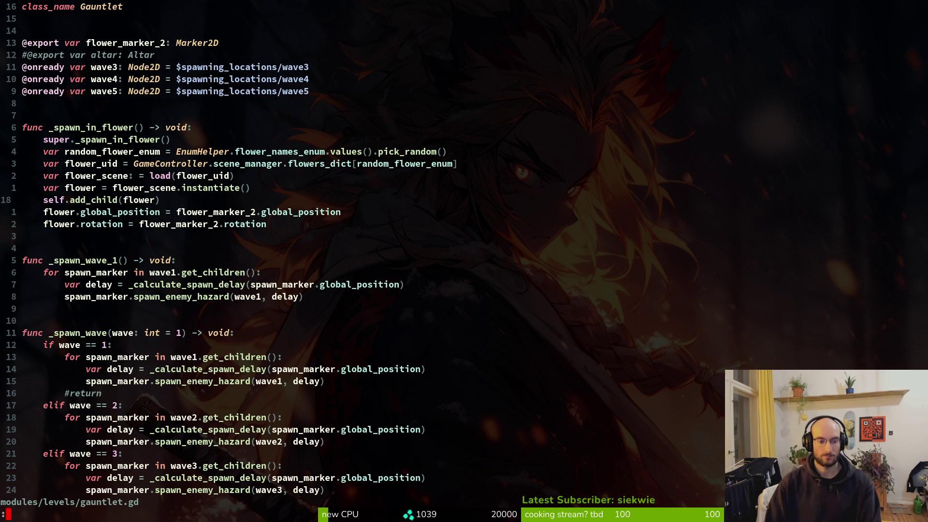
pyautogui.press('Return')
pyautogui.write('tig')
pyautogui.press('Return')
# View the unstaged buff.manager.gd diff in tig.
pyautogui.press('j')
pyautogui.press('j')
pyautogui.press('j')
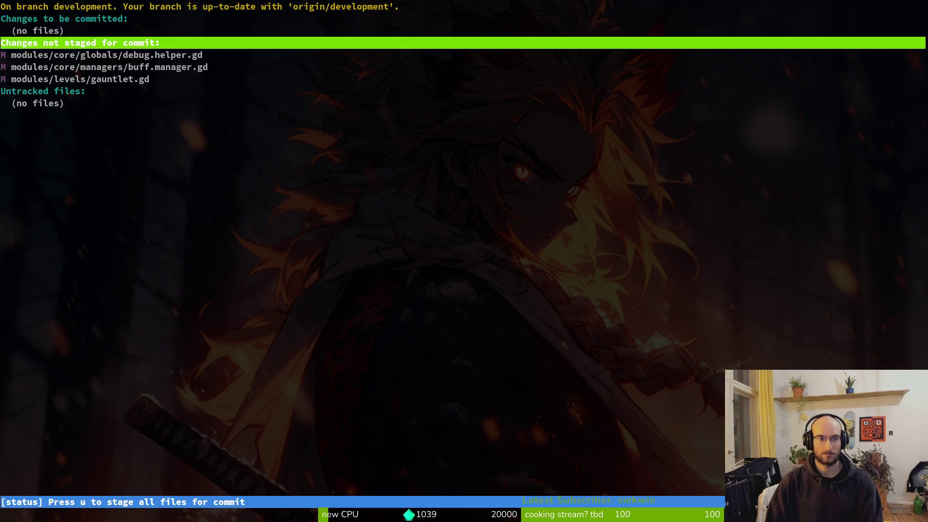
pyautogui.press('j')
pyautogui.press('Return')
pyautogui.press('q')
pyautogui.press('q')
# Quit tig, run 'vim .', and open buff.manager.gd from the file finder.
pyautogui.write('vim .')
pyautogui.press('Return')
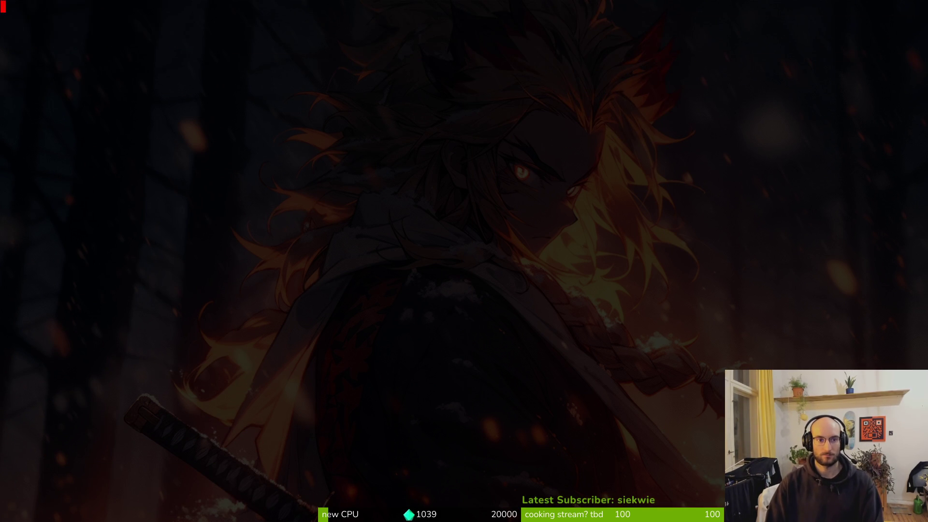
pyautogui.press('space')
pyautogui.press('f')
pyautogui.press('f')
pyautogui.write('buffman')
pyautogui.press('Return')
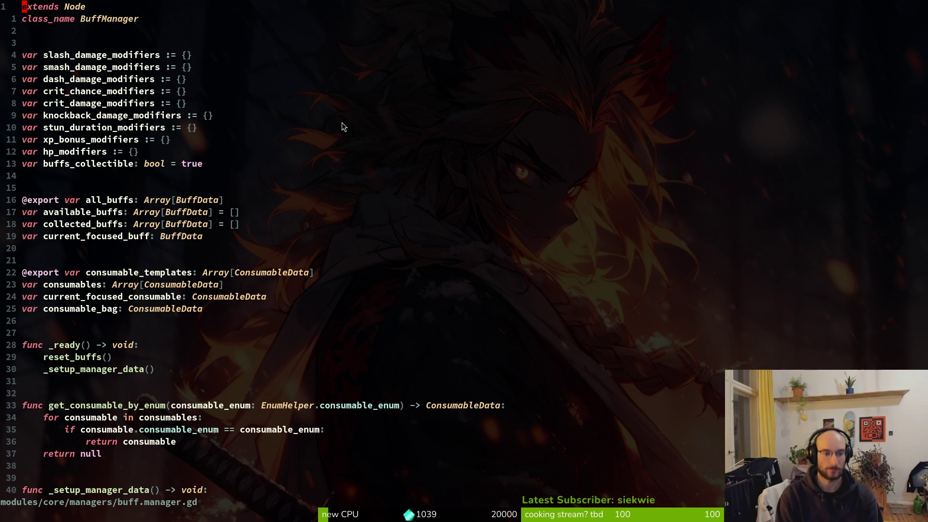
# Open shop_overlay.gd in Neovim, add a blank line below close_overlay(), and save.
pyautogui.press('space')
pyautogui.press('f')
pyautogui.press('f')
pyautogui.write('shop_over')
pyautogui.press('Return')
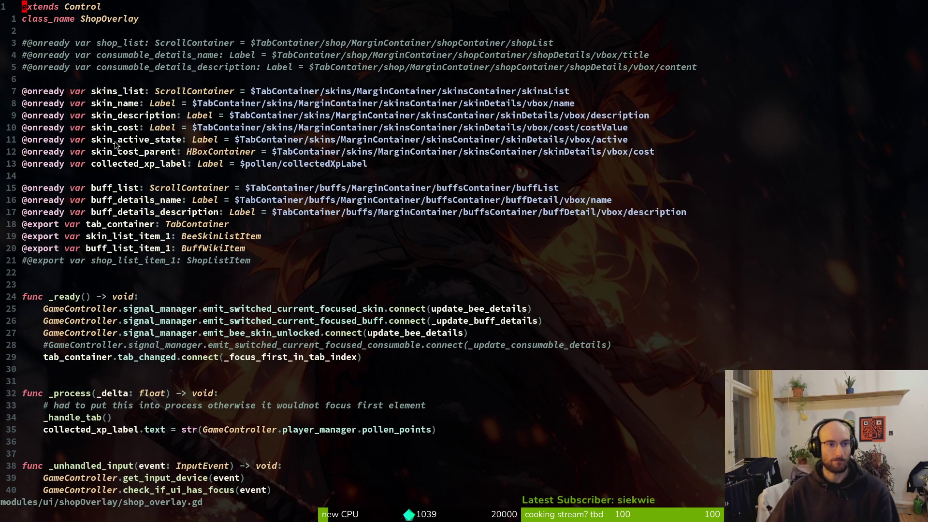
pyautogui.press('j')
pyautogui.press('j')
pyautogui.press('j')
pyautogui.hotkey('ctrl', 's')
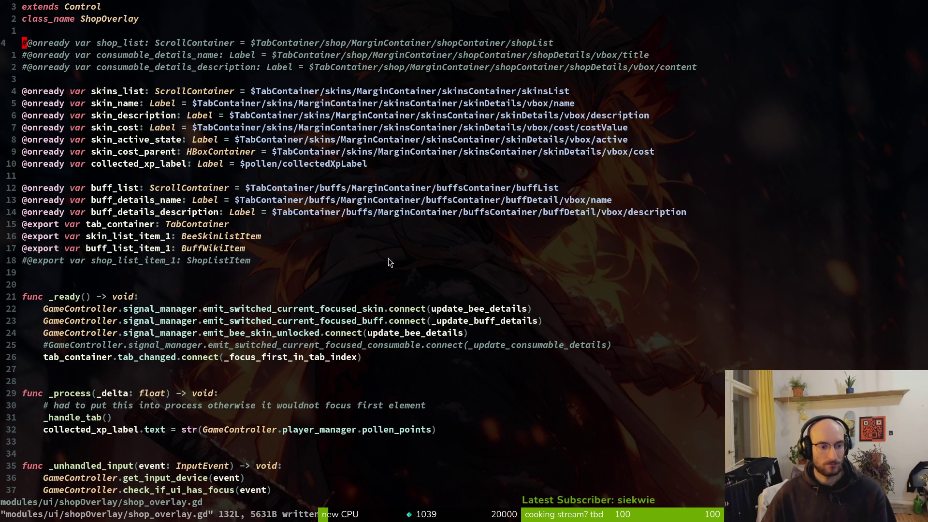
pyautogui.scroll(-4, 390, 257)
pyautogui.click(119, 386)
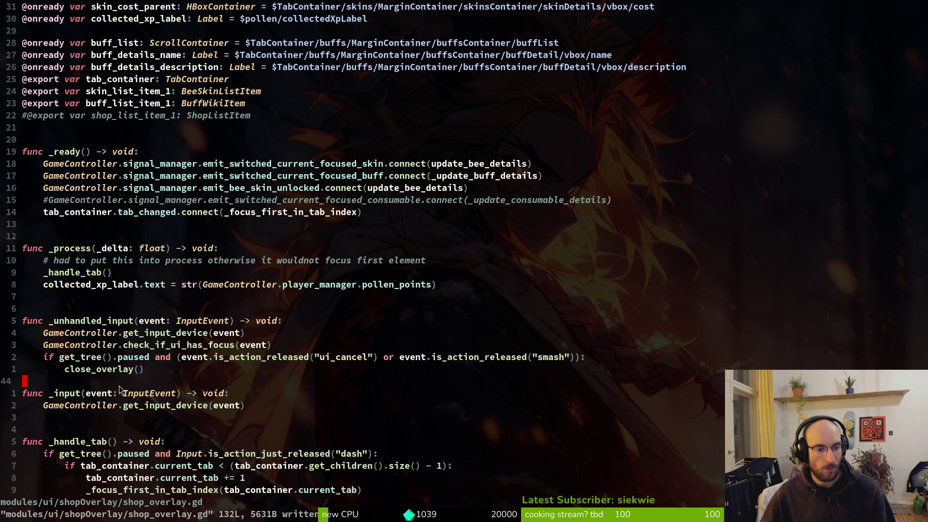
pyautogui.press('o')
pyautogui.hotkey('ctrl', 's')
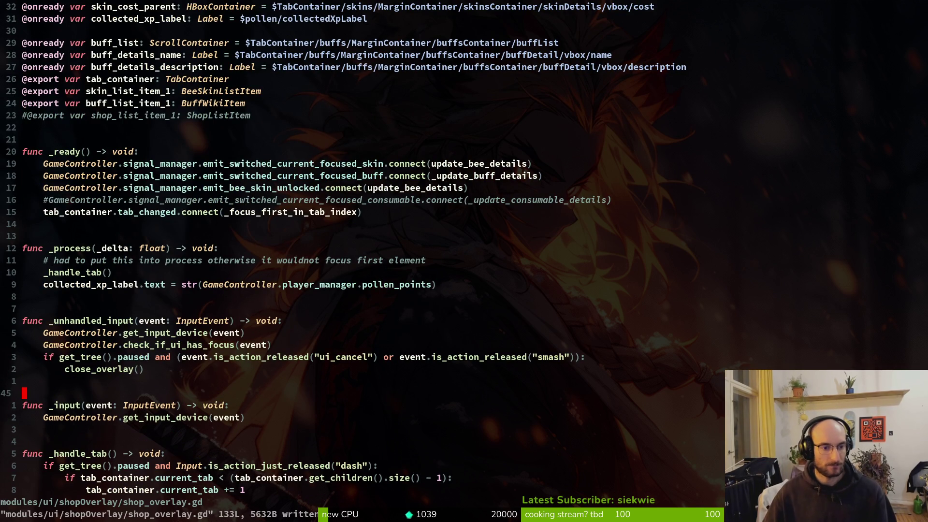
# Uncomment the three shop declaration lines with a block selection and save.
pyautogui.scroll(-9, 202, 310)
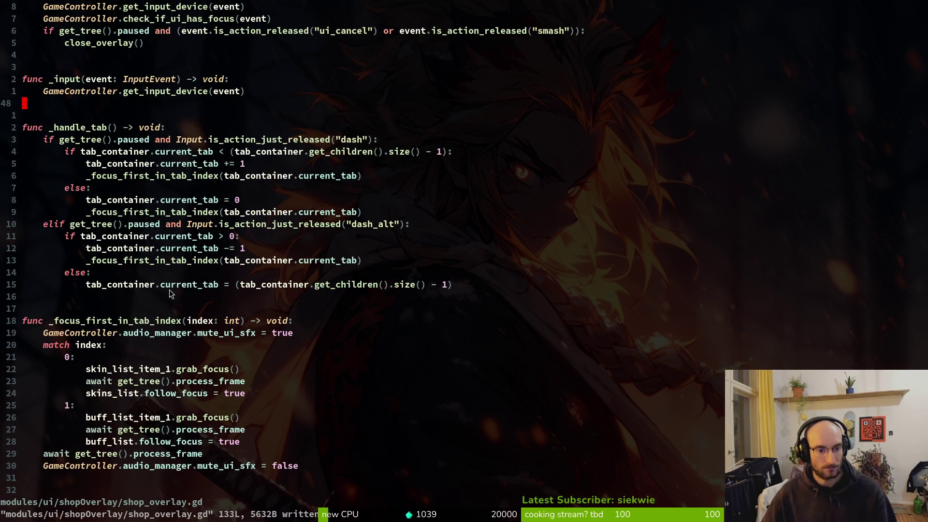
pyautogui.scroll(-7, 174, 297)
pyautogui.scroll(-7, 153, 338)
pyautogui.scroll(20, 150, 337)
pyautogui.press('29k')
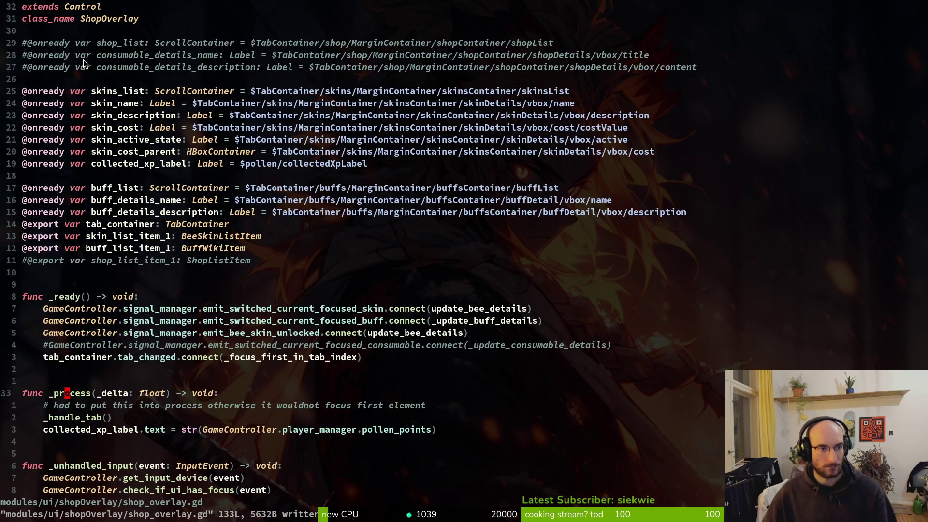
pyautogui.press('0')
pyautogui.hotkey('ctrl', 'v')
pyautogui.press('j')
pyautogui.press('j')
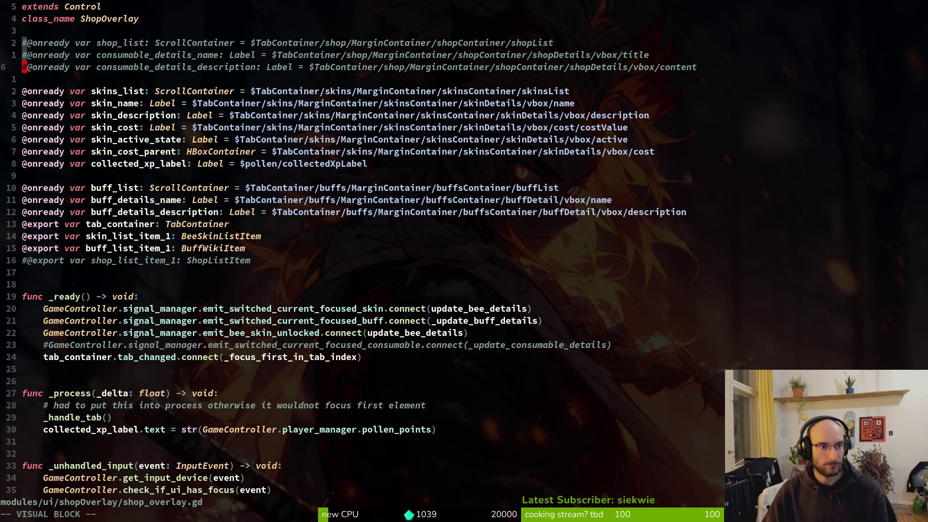
pyautogui.write('x:w')
pyautogui.press('Return')
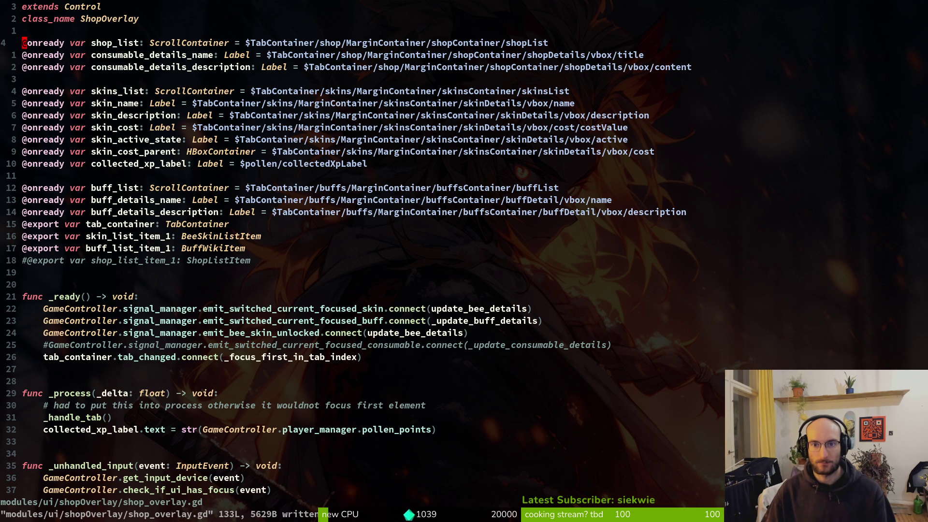
# Change 'title' to 'name' in the consumable name path and save.
pyautogui.press('j')
pyautogui.press('$')
pyautogui.write('ciwname')
pyautogui.press('Escape')
pyautogui.write(':w')
pyautogui.press('Return')
# Change 'content' to 'description' in the consumable description path and save.
pyautogui.press('j')
pyautogui.press('$')
pyautogui.write('ciwdessc')
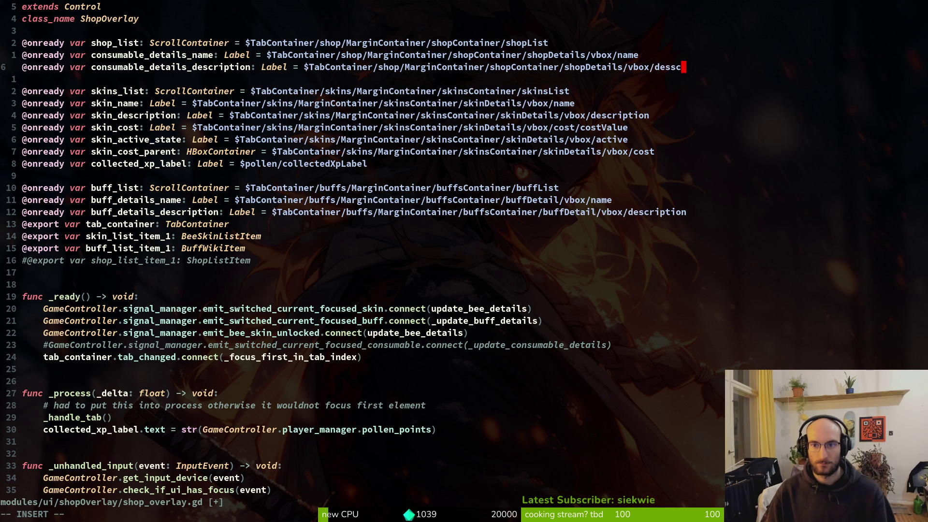
pyautogui.press('BackSpace')
pyautogui.press('BackSpace')
pyautogui.write('cription')
pyautogui.press('Escape')
pyautogui.write(':w')
pyautogui.press('Return')
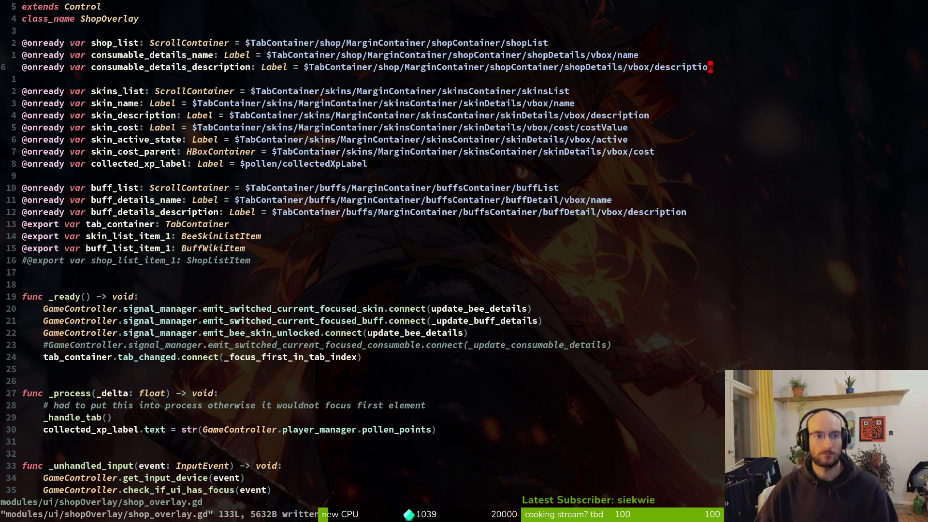
# Uncomment the shop_list_item_1 export and save the script.
pyautogui.write('15j0jx:w')
pyautogui.press('Return')
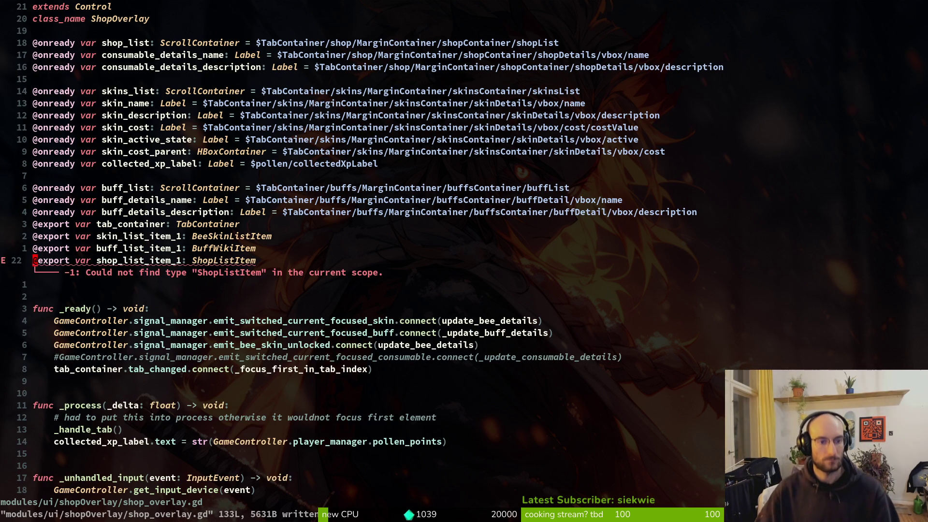
pyautogui.hotkey('shift', 'v')
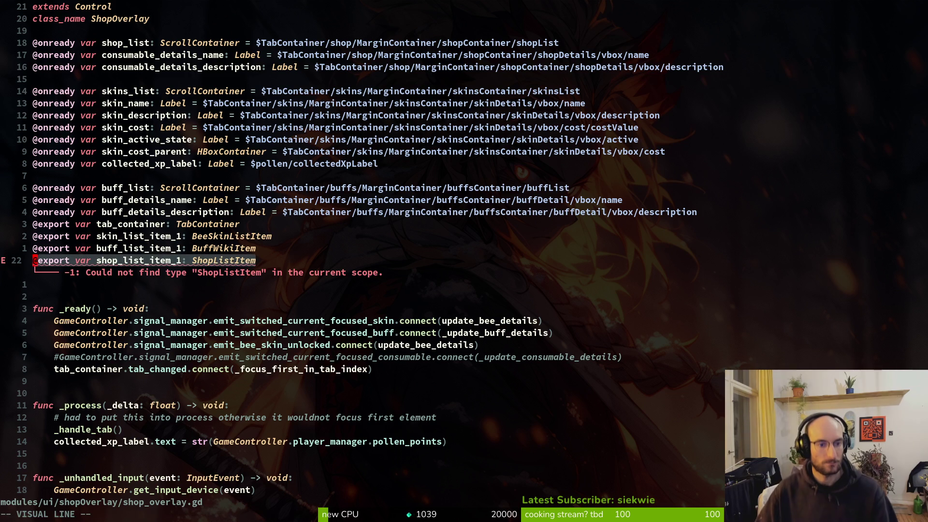
pyautogui.press('Escape')
# Search project files for a shop list item script, then save shop_overlay.gd again.
pyautogui.press('space')
pyautogui.press('f')
pyautogui.press('f')
pyautogui.write('shoplistit')
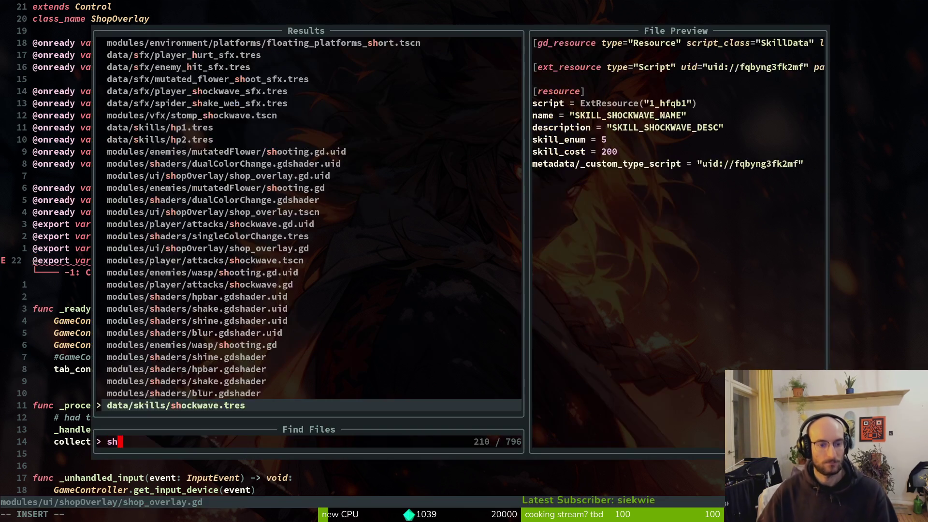
pyautogui.press('Escape')
pyautogui.write(':w')
pyautogui.press('Return')
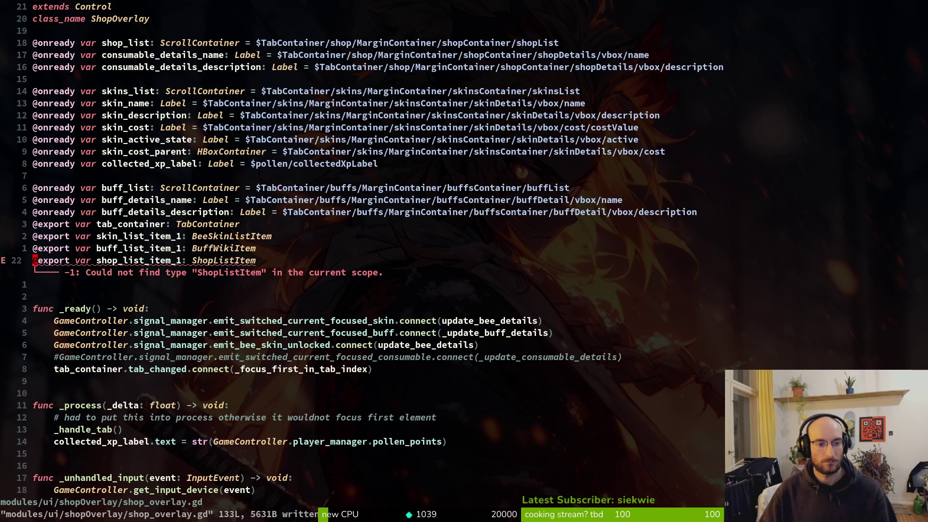
# Back in Godot, quick-search project files for the bufflist item scene.
pyautogui.hotkey('alt', 'Tab')
pyautogui.hotkey('alt', 'shift', 'o')
pyautogui.write('lit')
pyautogui.press('BackSpace')
pyautogui.press('BackSpace')
pyautogui.press('BackSpace')
pyautogui.write('buflisite')
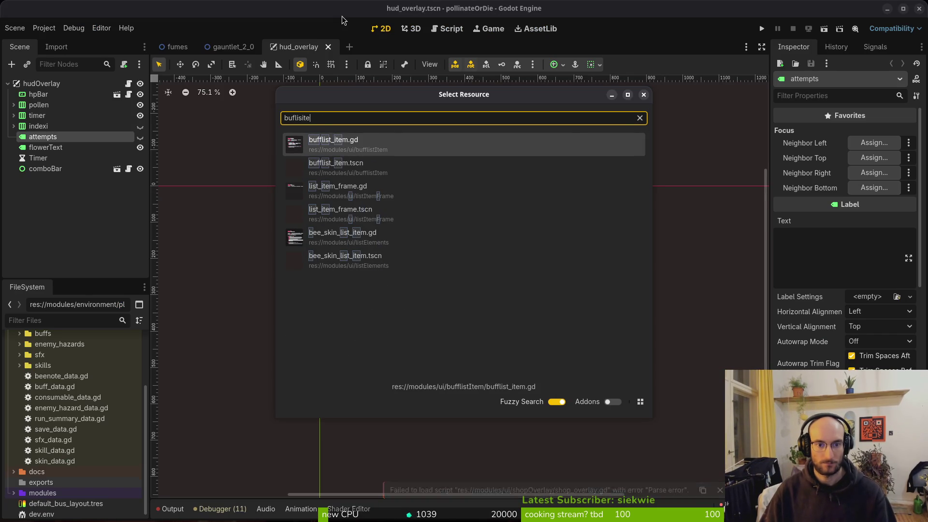
# Open the bufflist_item and bee_skin_list_item scenes via Quick Open.
pyautogui.press('Down')
pyautogui.press('Return')
pyautogui.click(15, 28)
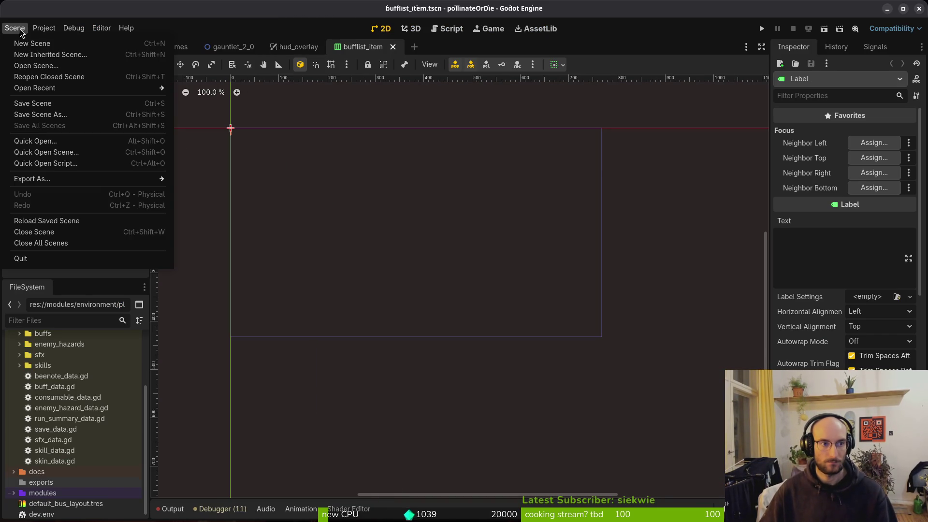
pyautogui.press('Escape')
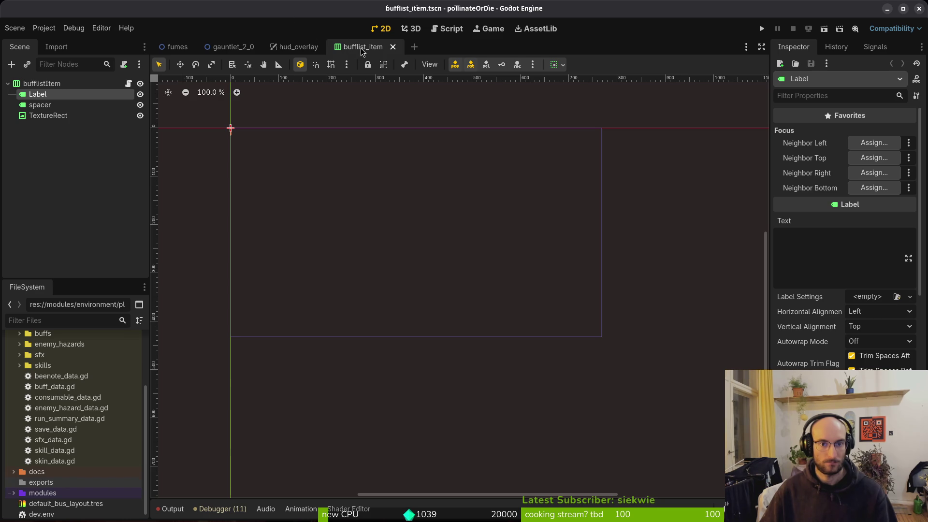
pyautogui.hotkey('ctrl', 'shift', 'o')
pyautogui.write('skilite')
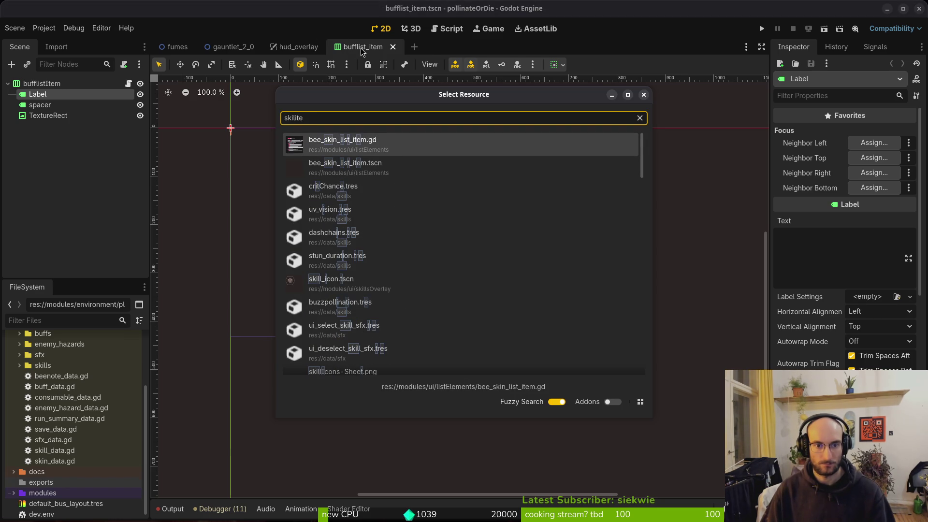
pyautogui.press('Down')
pyautogui.press('Return')
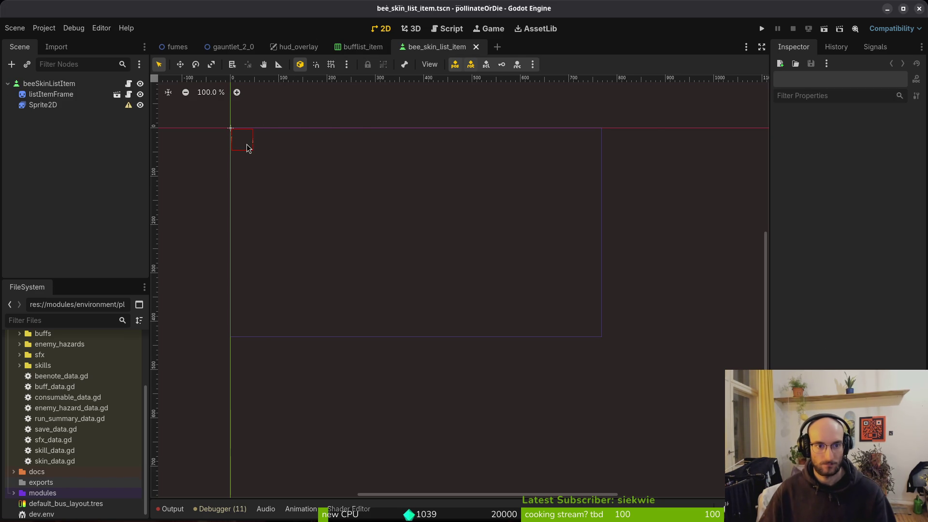
# Compare bee_skin_list_item's listItemFrame and Sprite2D nodes against the bufflist_item scene.
pyautogui.click(358, 47)
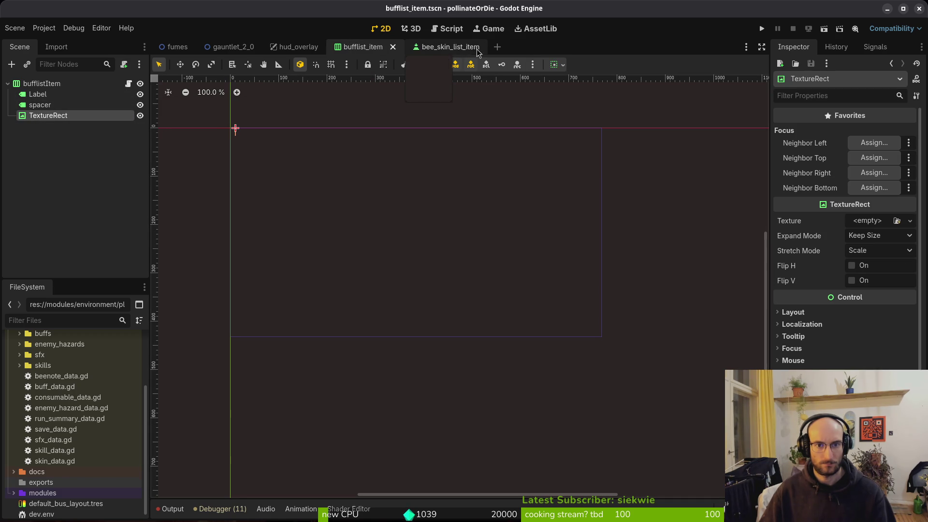
pyautogui.click(447, 47)
pyautogui.click(50, 94)
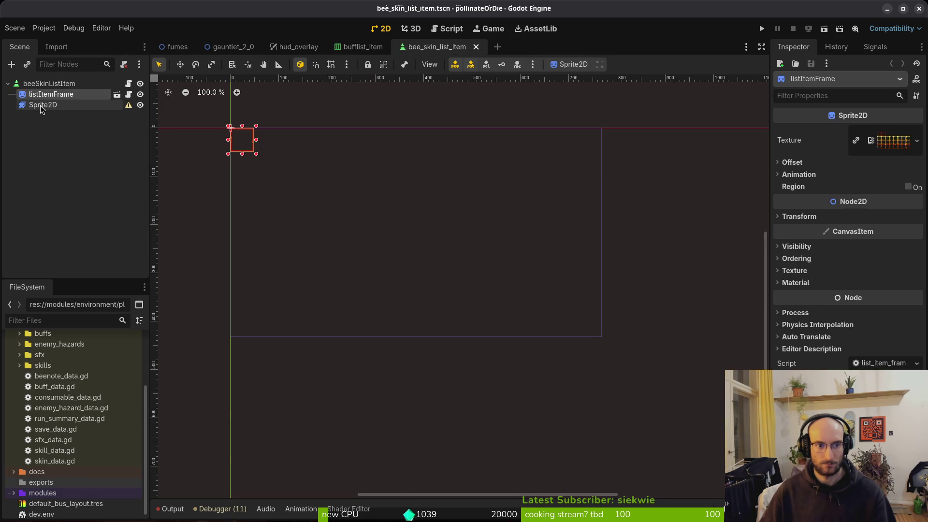
pyautogui.click(41, 106)
pyautogui.click(363, 47)
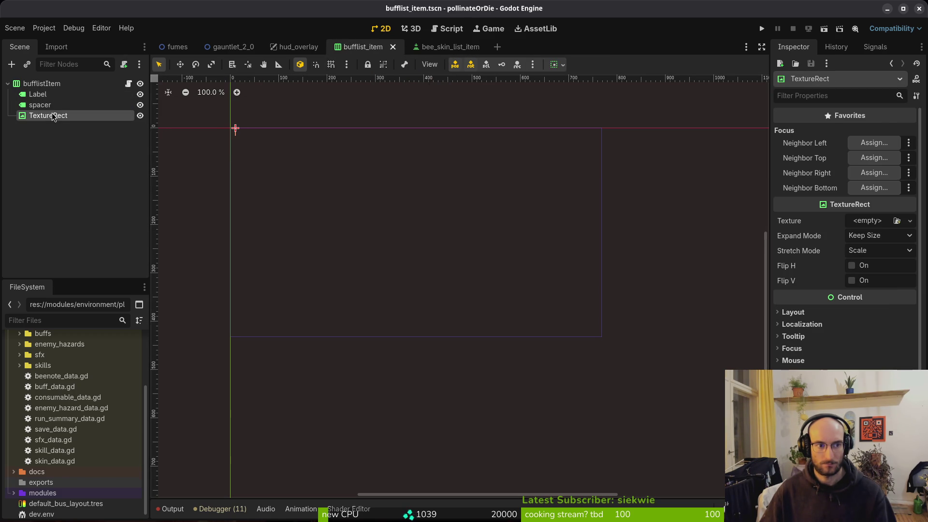
pyautogui.scroll(5, 255, 138)
pyautogui.moveTo(221, 159); pyautogui.dragTo(359, 193)
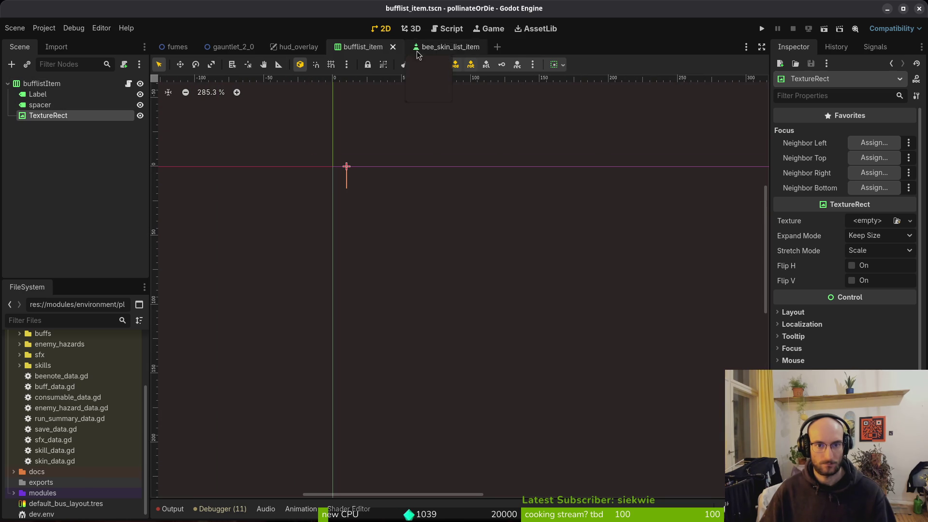
# Open buff_wiki_item.tscn and compare its Sprite2D node with bee_skin_list_item.
pyautogui.hotkey('ctrl', 'shift', 'o')
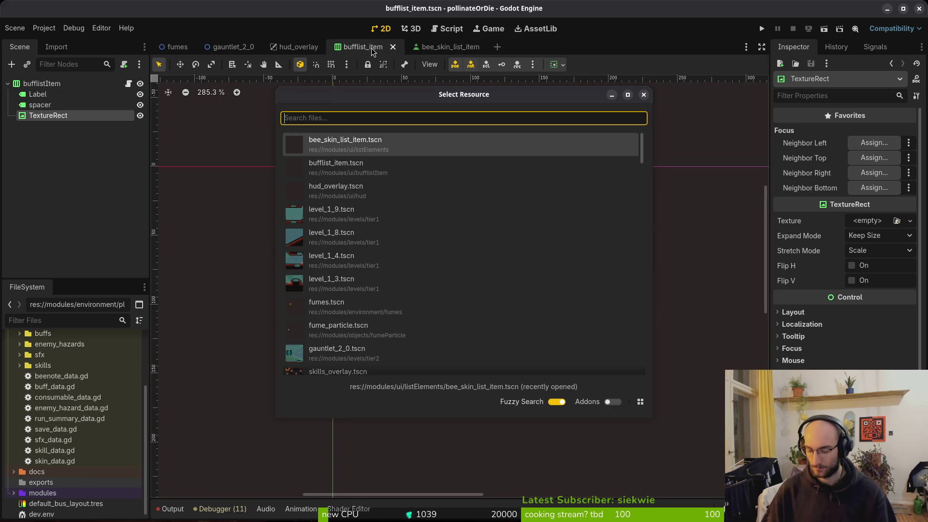
pyautogui.write('buffwikii')
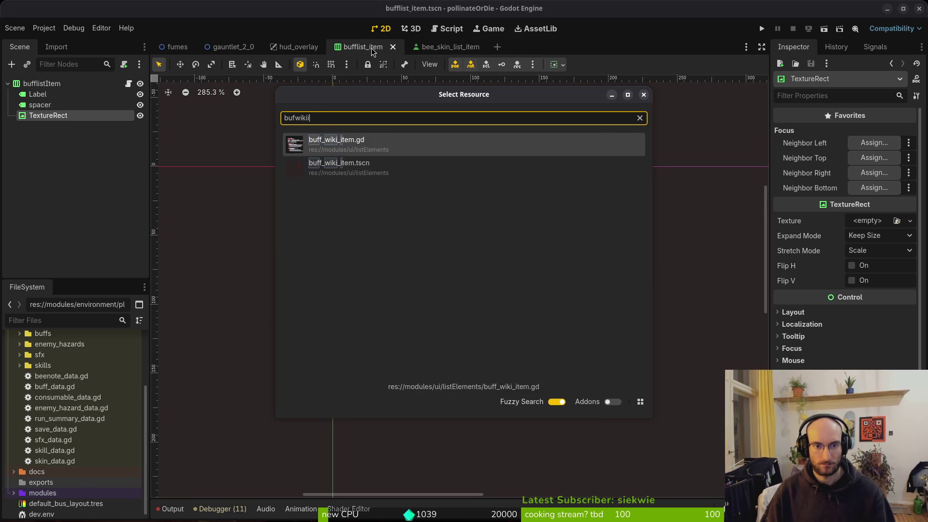
pyautogui.press('Return')
pyautogui.click(14, 105)
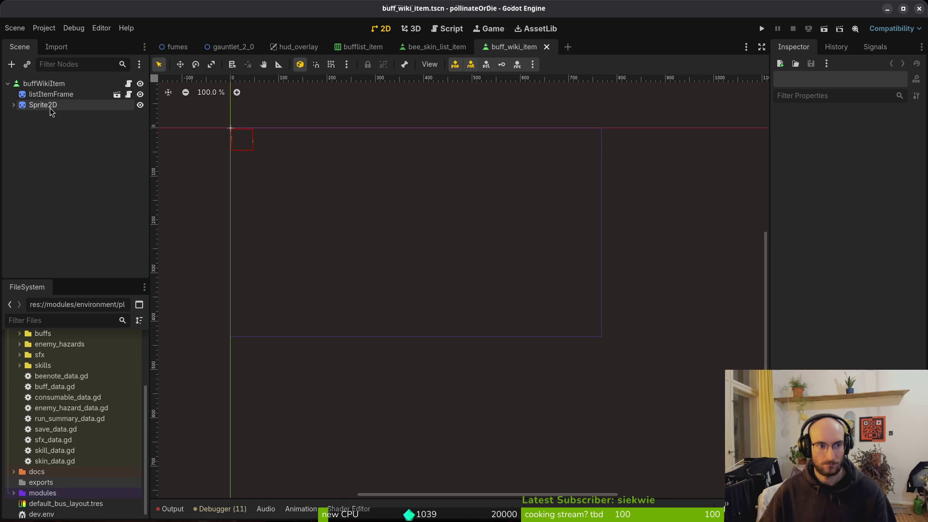
pyautogui.click(426, 47)
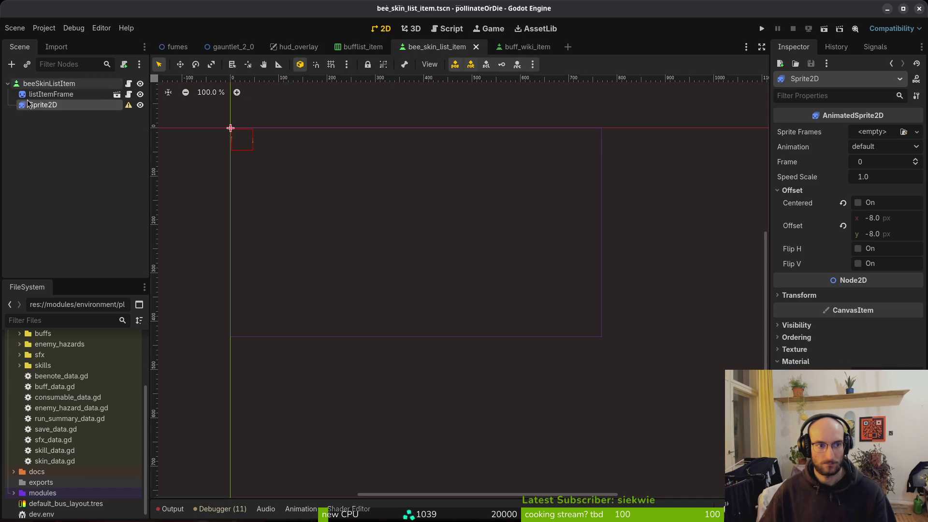
pyautogui.click(523, 52)
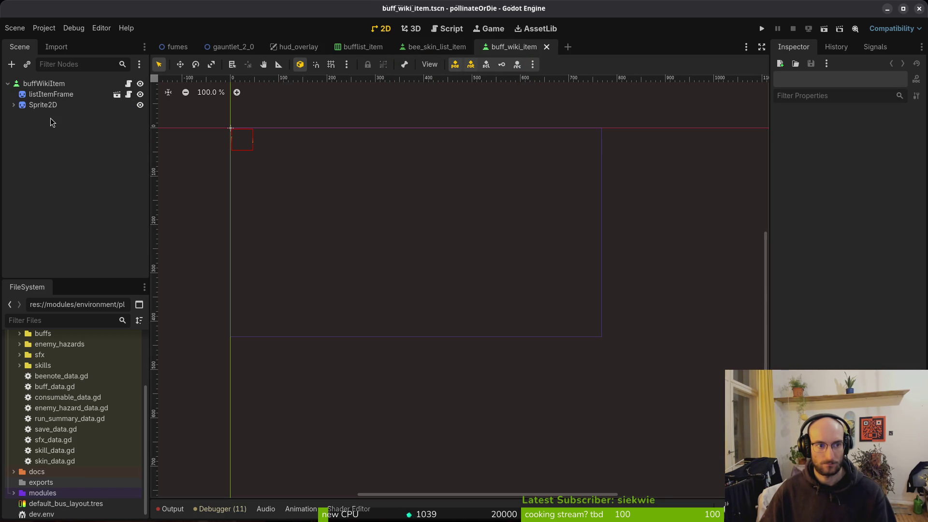
pyautogui.click(15, 107)
pyautogui.click(15, 108)
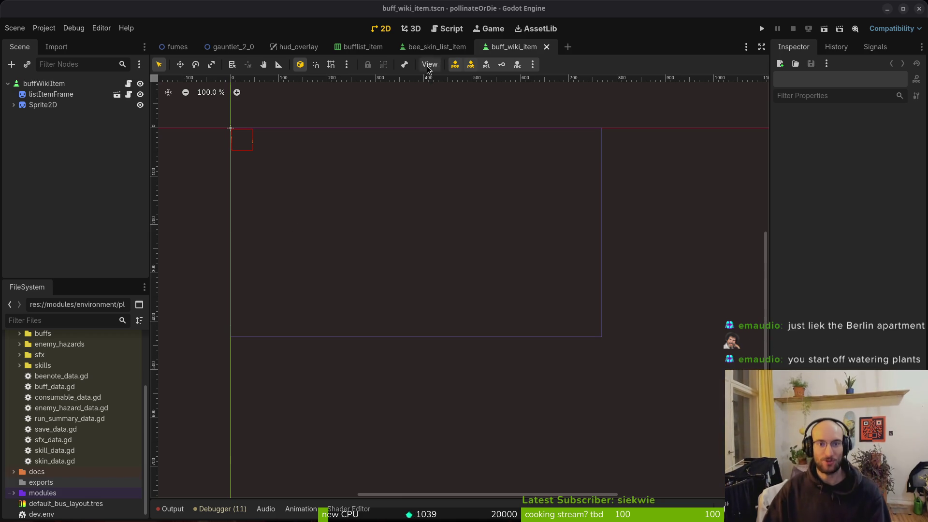
# Select the bufflistItem root node in the bufflist_item scene and start renaming it.
pyautogui.click(355, 45)
pyautogui.click(53, 85)
pyautogui.rightClick(53, 85)
pyautogui.click(33, 82)
pyautogui.rightClick(43, 86)
pyautogui.click(41, 85)
pyautogui.rightClick(42, 85)
pyautogui.click(35, 108)
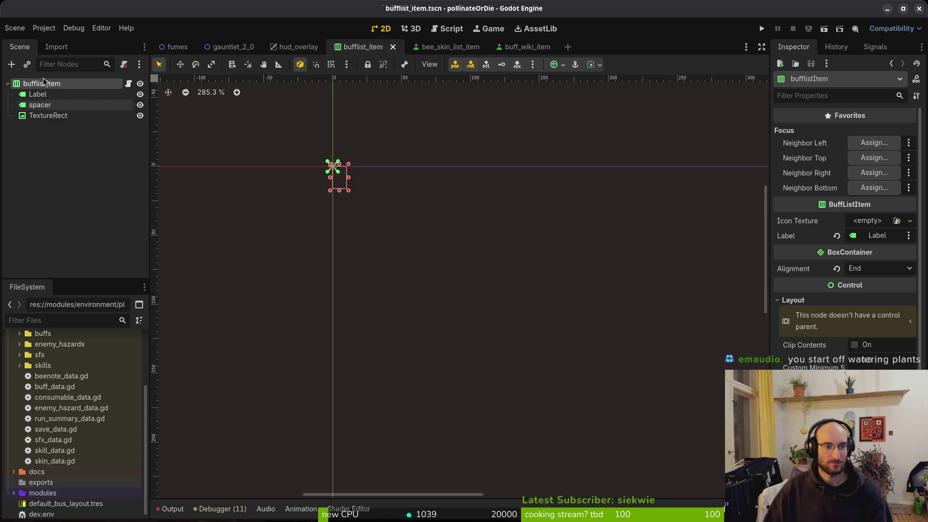
pyautogui.rightClick(40, 86)
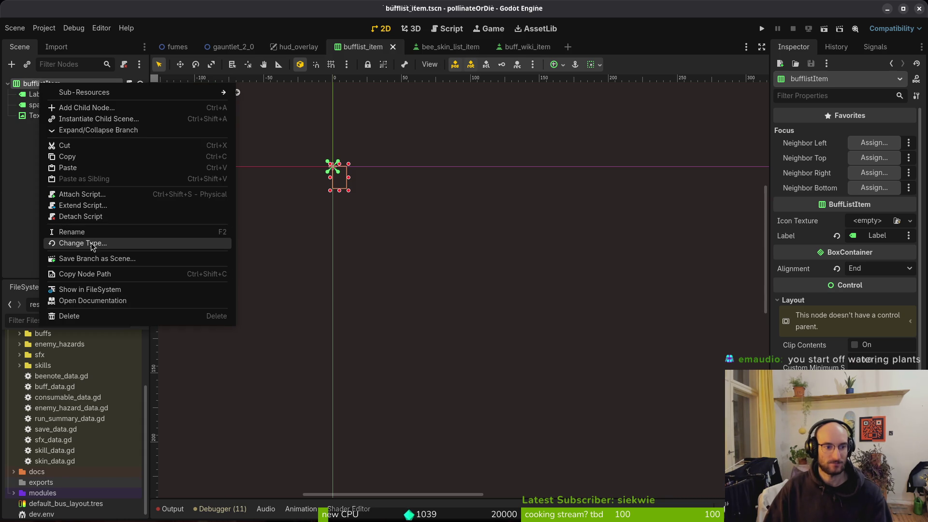
pyautogui.click(53, 83)
pyautogui.rightClick(53, 83)
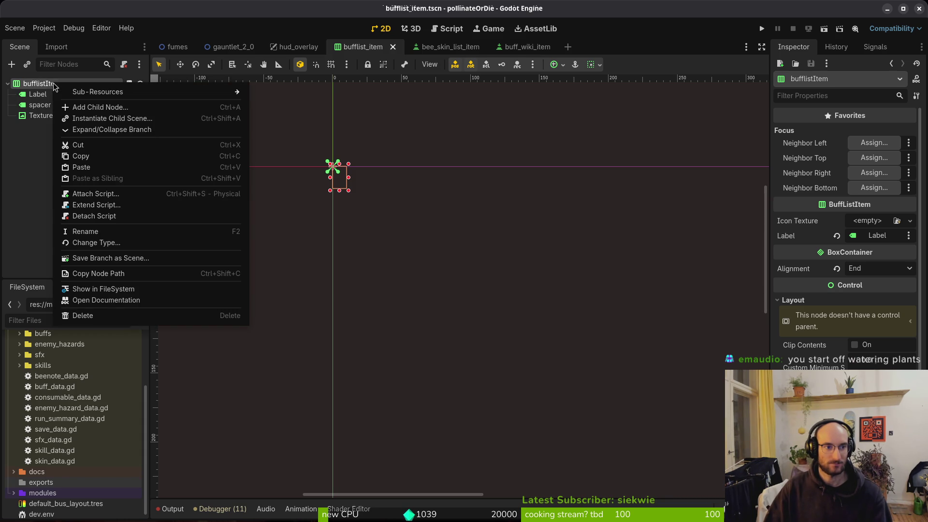
pyautogui.click(114, 232)
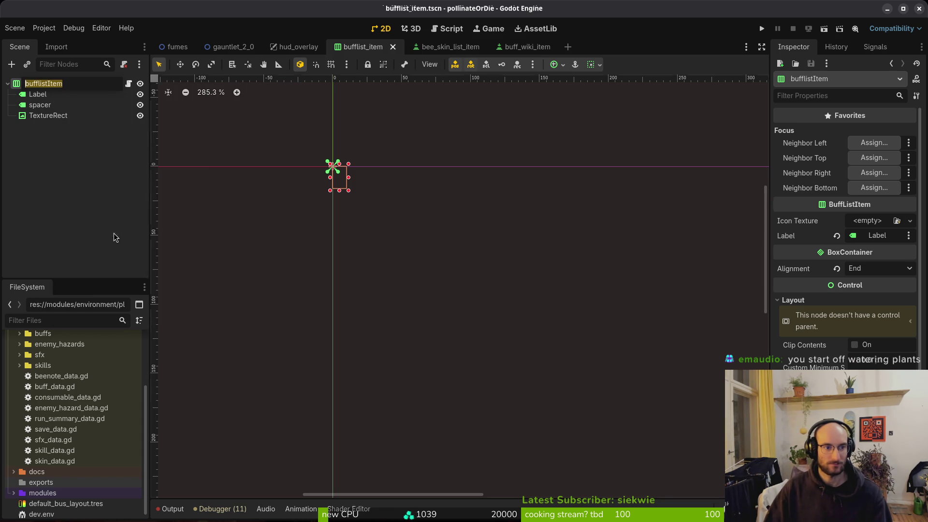
# Reveal the scene in FileSystem and rename its folder to buffPauseItem.
pyautogui.rightClick(353, 48)
pyautogui.click(414, 102)
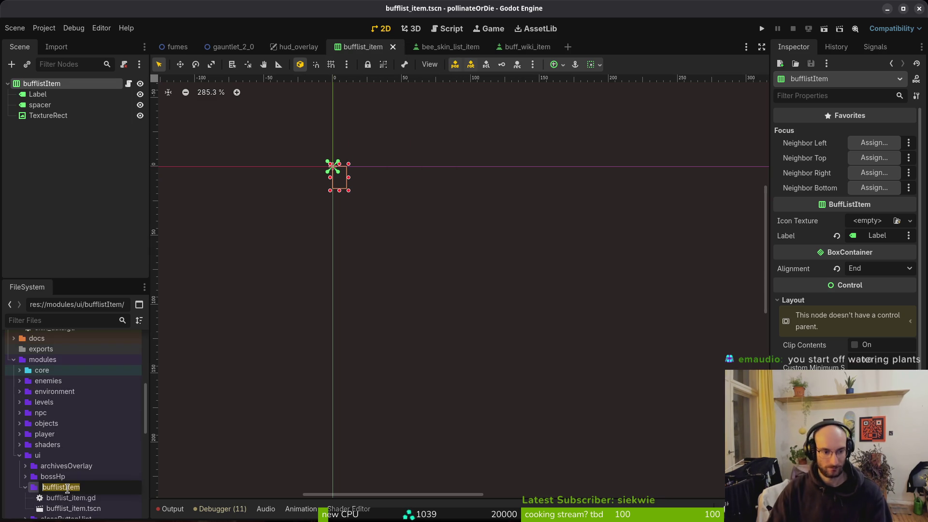
pyautogui.press('F2')
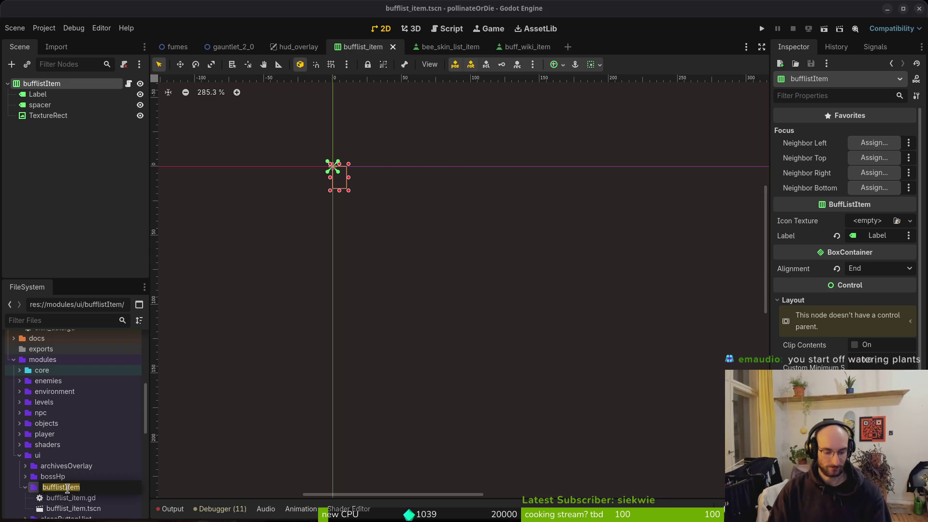
pyautogui.write('buf')
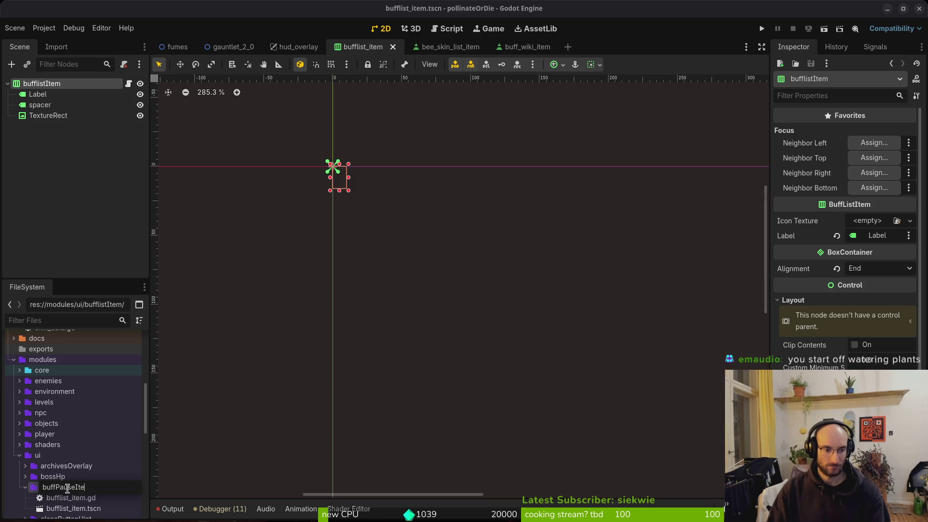
pyautogui.write('em')
pyautogui.press('Return')
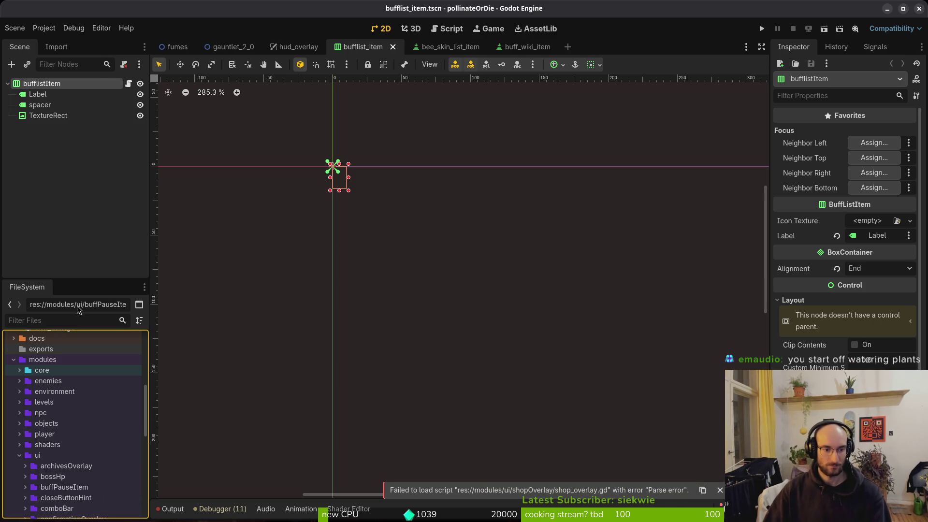
pyautogui.rightClick(60, 487)
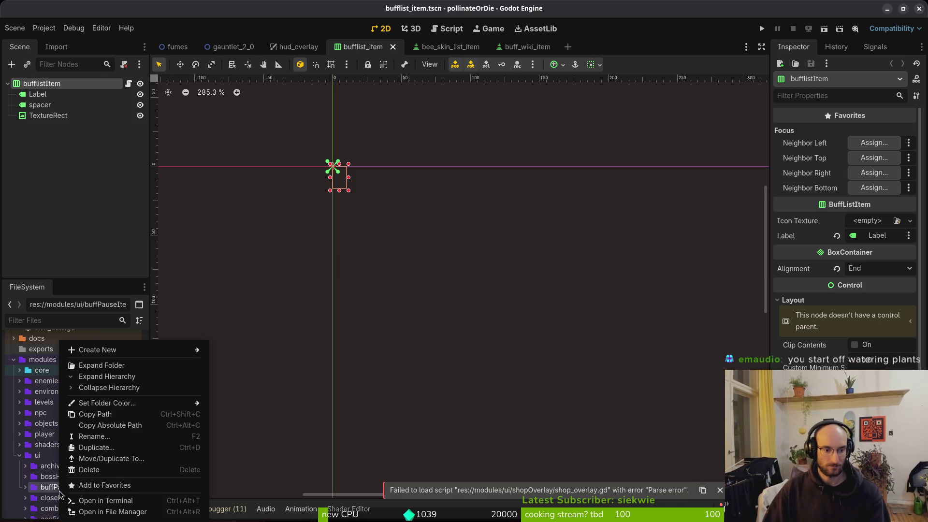
pyautogui.click(107, 437)
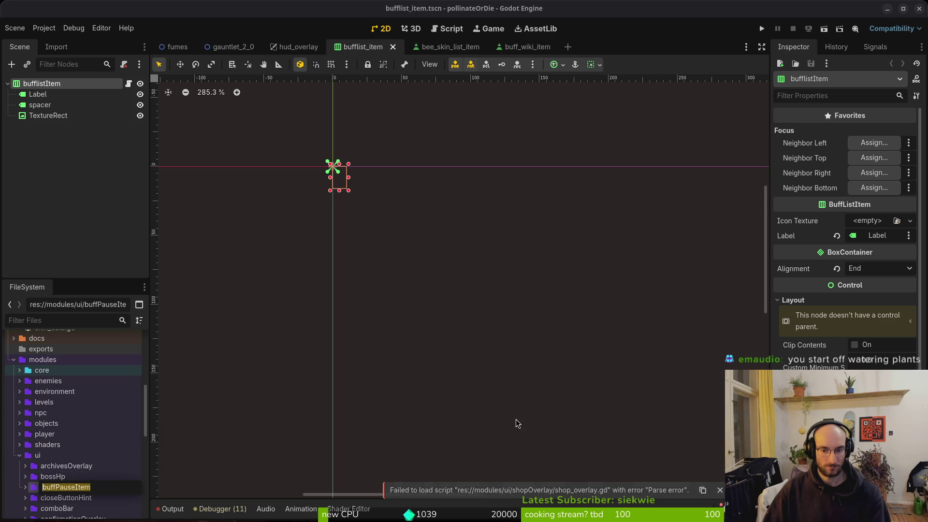
pyautogui.hotkey('ctrl', 's')
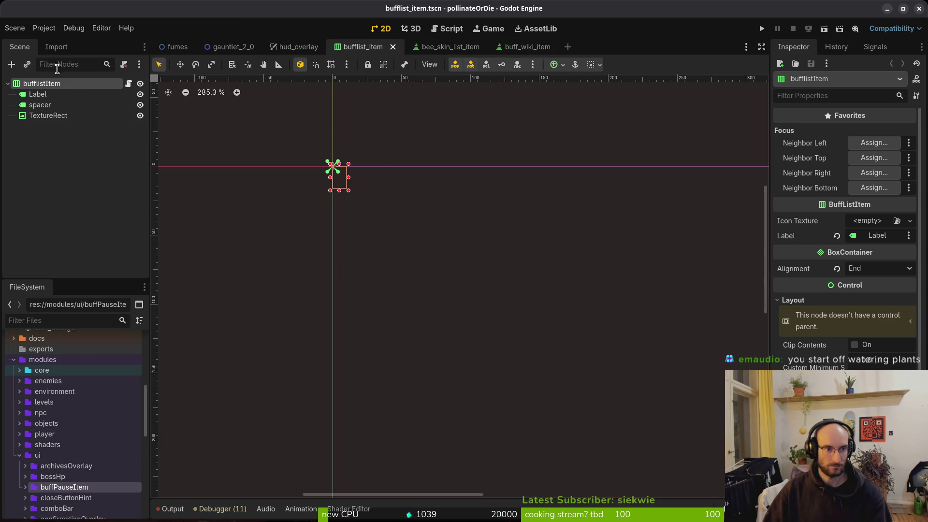
# Rename the root node to buffPauseListItem, fix the stray 'j', and save the scene.
pyautogui.doubleClick(51, 87)
pyautogui.write('buffPa')
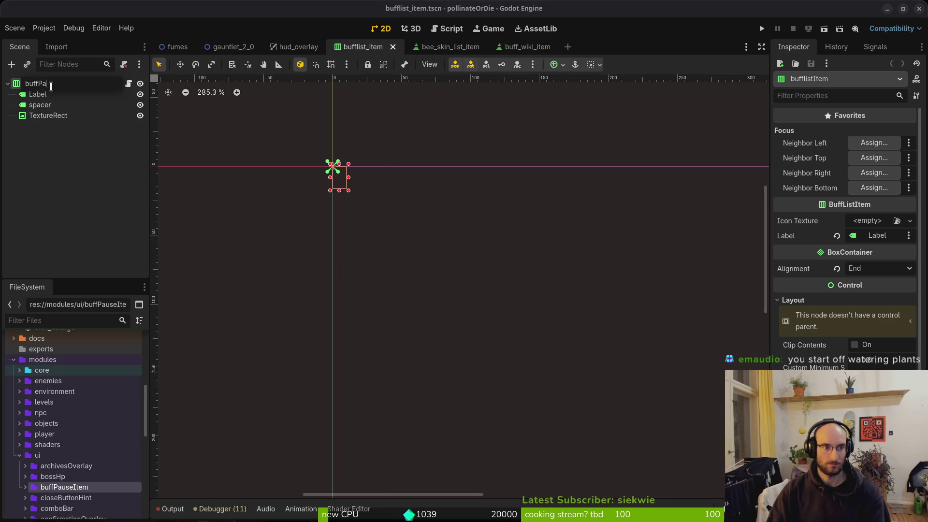
pyautogui.write('Itemj')
pyautogui.press('Return')
pyautogui.click(72, 220)
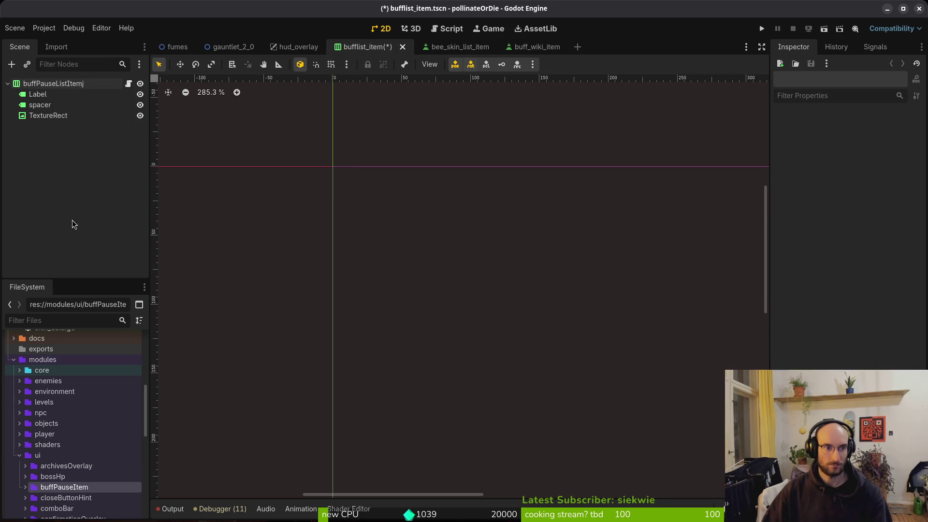
pyautogui.doubleClick(80, 83)
pyautogui.hotkey('ctrl', 's')
pyautogui.press('BackSpace')
pyautogui.press('Return')
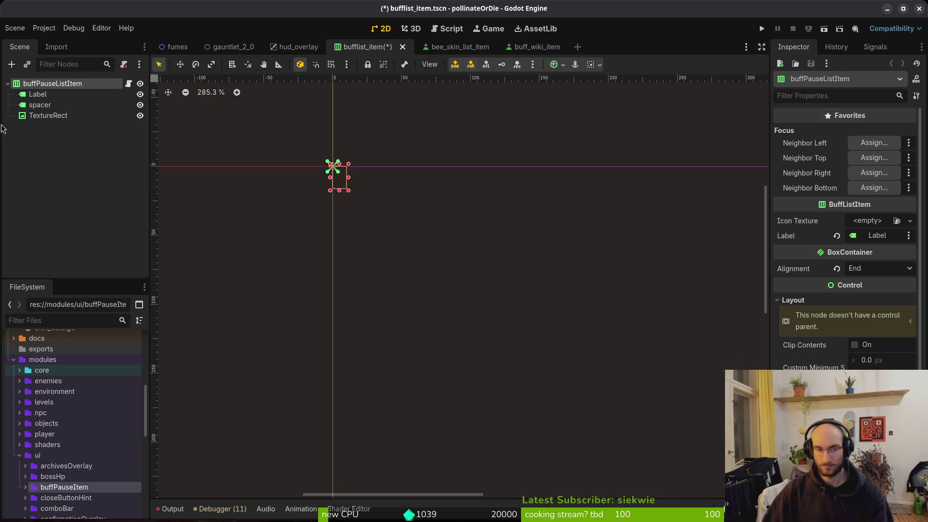
pyautogui.click(60, 180)
pyautogui.hotkey('ctrl', 's')
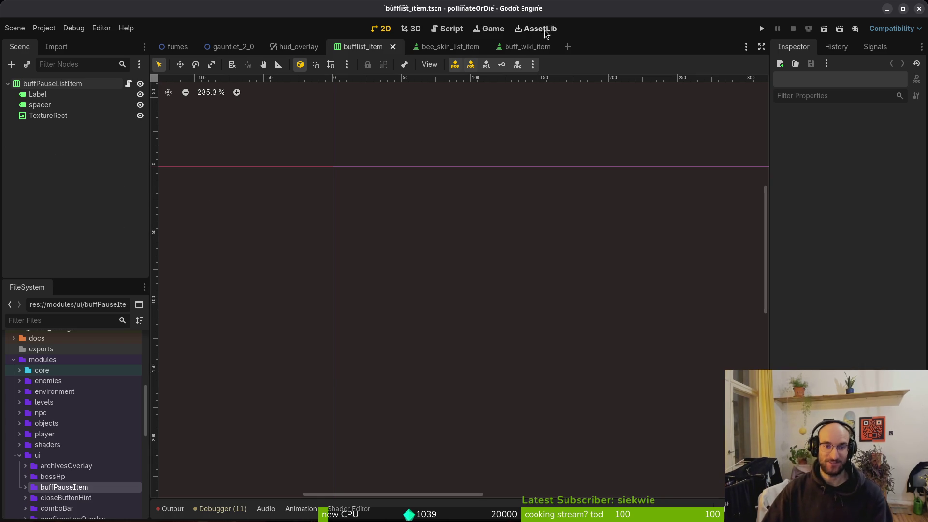
pyautogui.hotkey('alt', 'Tab')
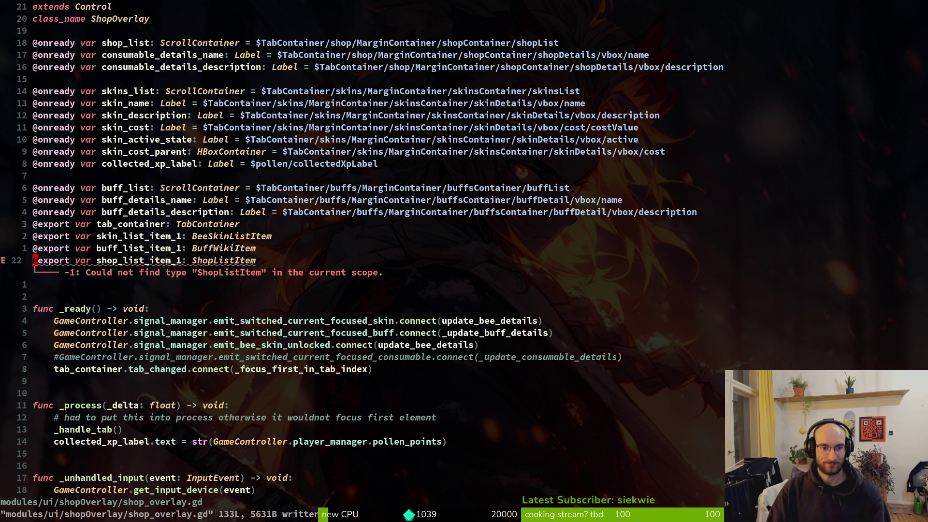
pyautogui.hotkey('alt', 'Tab')
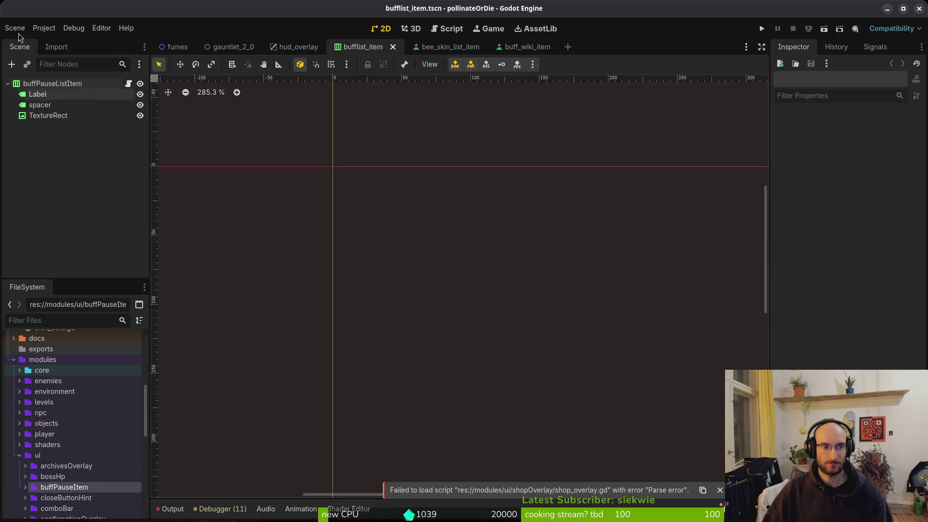
# Create a new User Interface scene with its root node named shopListItem.
pyautogui.click(14, 28)
pyautogui.click(22, 40)
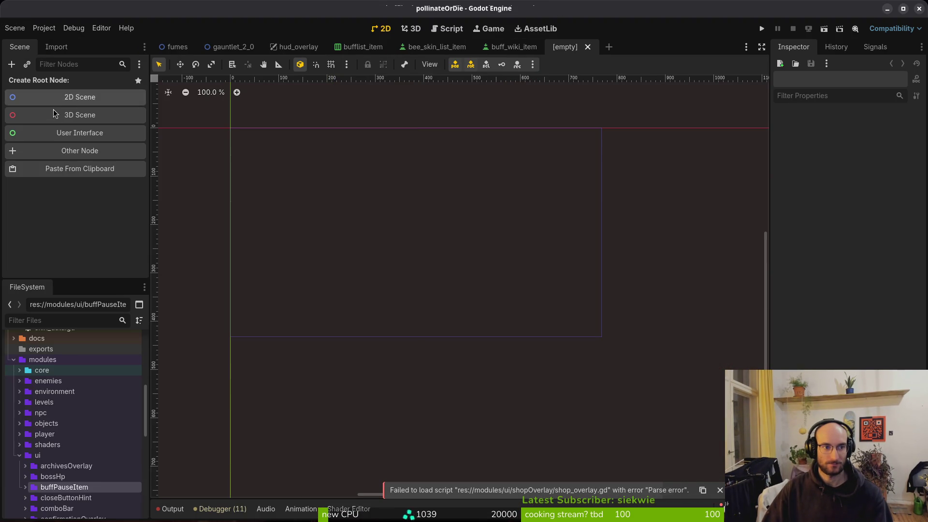
pyautogui.click(87, 128)
pyautogui.doubleClick(46, 83)
pyautogui.write('sho')
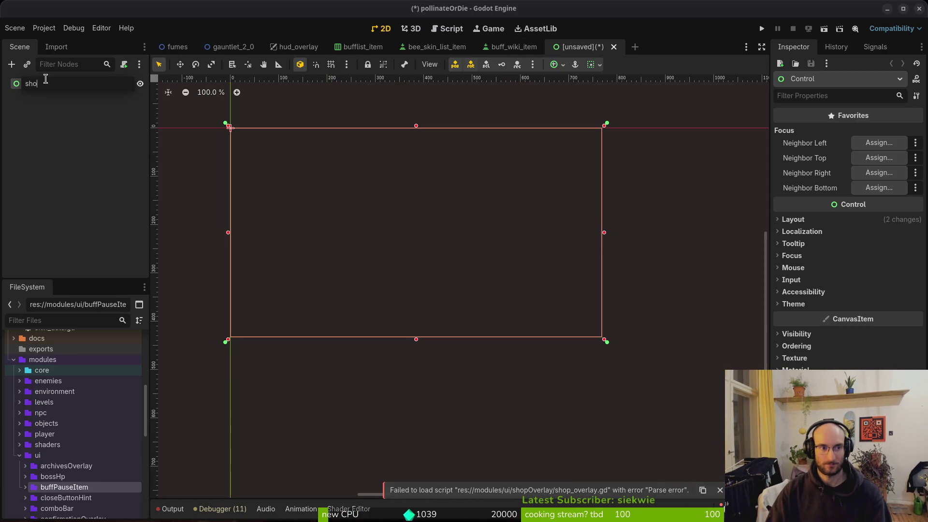
pyautogui.write('pListItem')
pyautogui.press('Return')
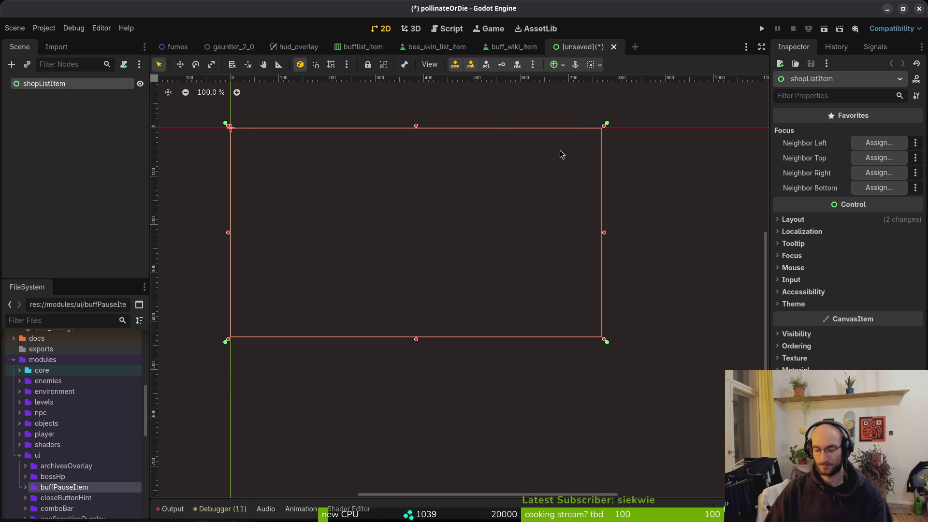
# Save the scene as shop_list_item.tscn in modules/ui/listElements.
pyautogui.hotkey('ctrl', 's')
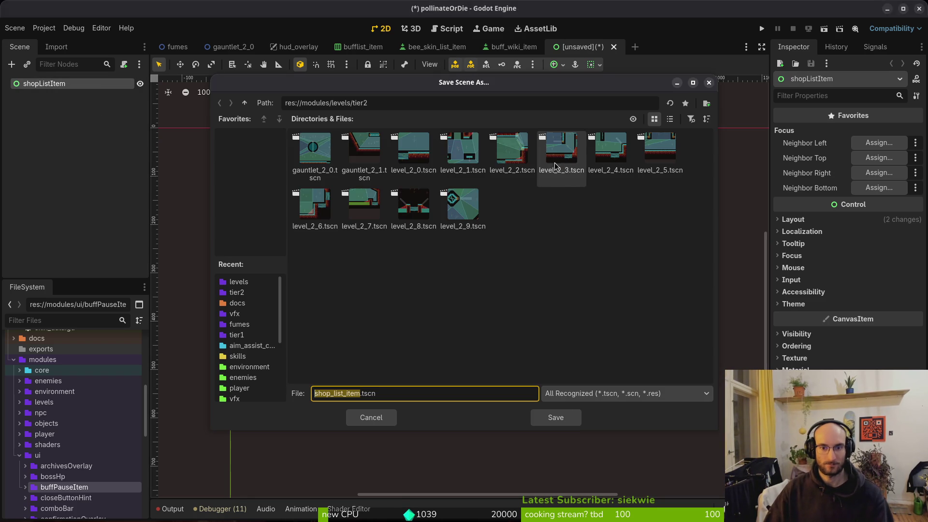
pyautogui.click(245, 103)
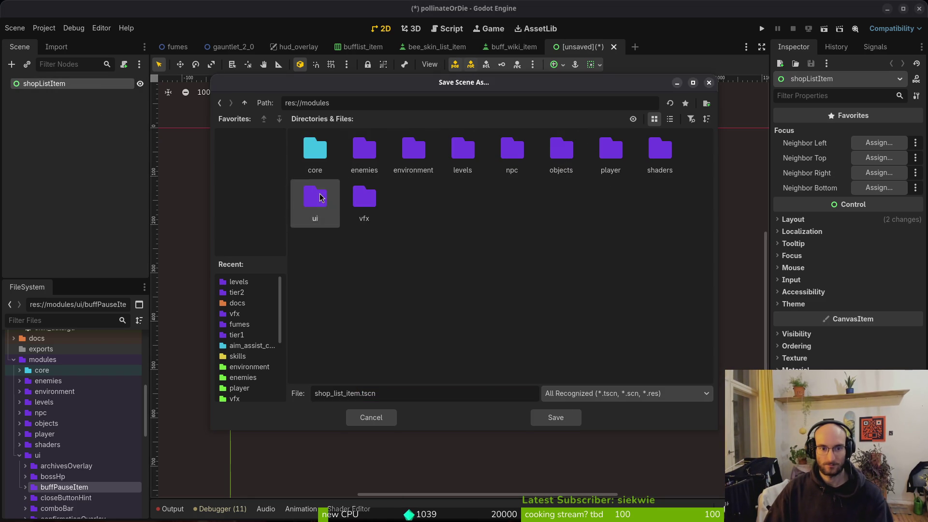
pyautogui.doubleClick(316, 198)
pyautogui.rightClick(667, 317)
pyautogui.click(697, 323)
pyautogui.write('shopListItem')
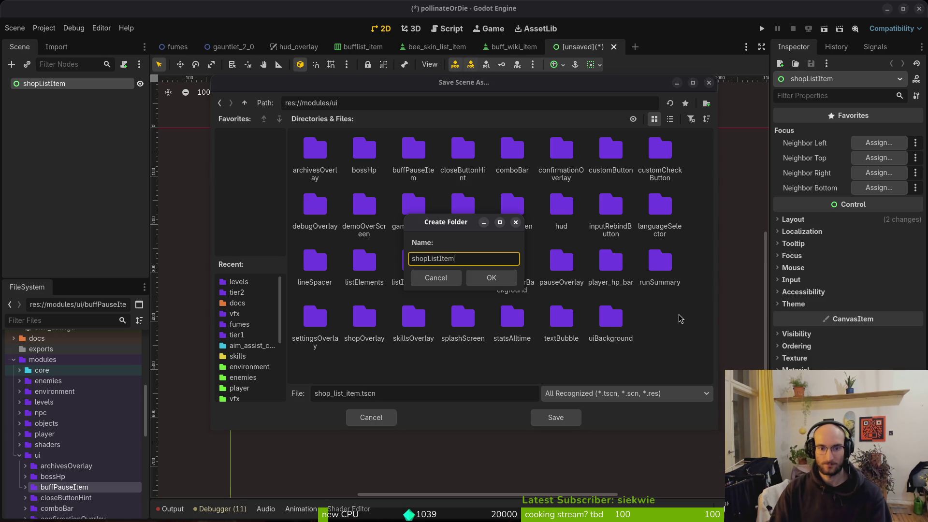
pyautogui.press('Return')
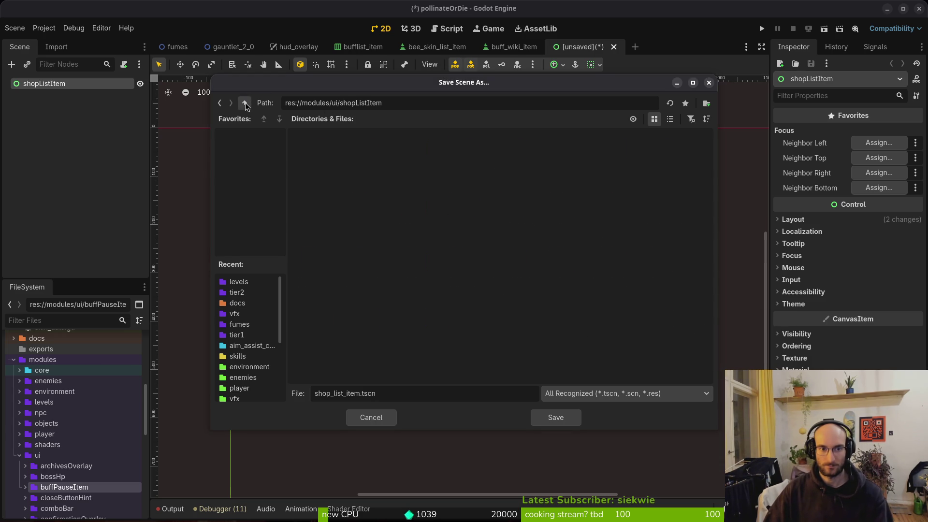
pyautogui.click(244, 103)
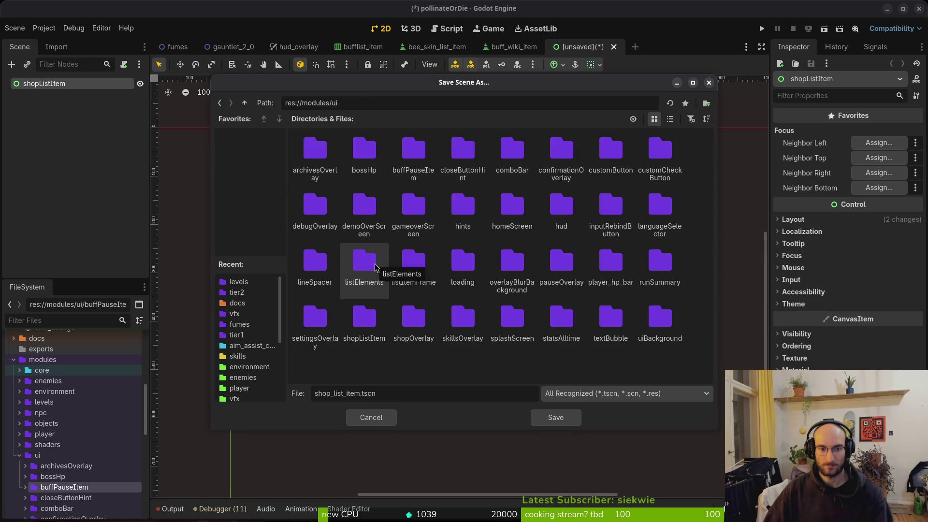
pyautogui.doubleClick(375, 267)
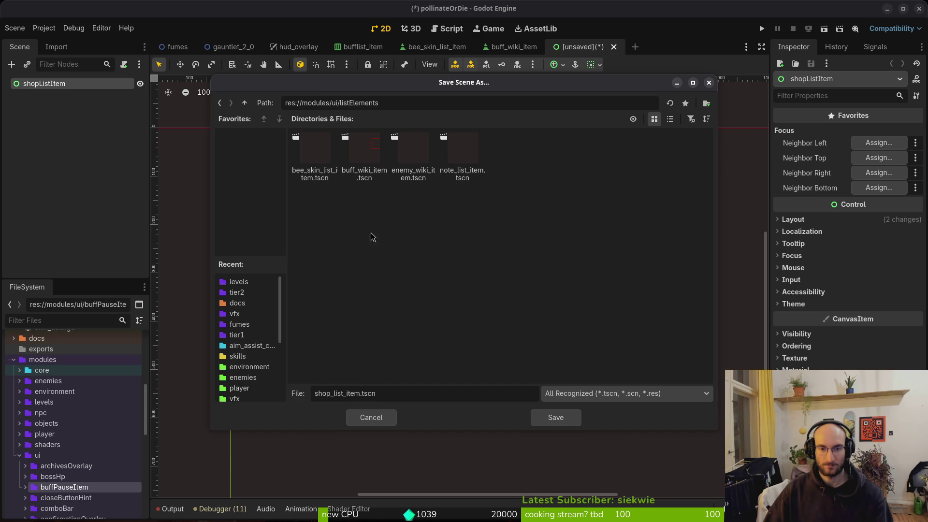
pyautogui.click(557, 424)
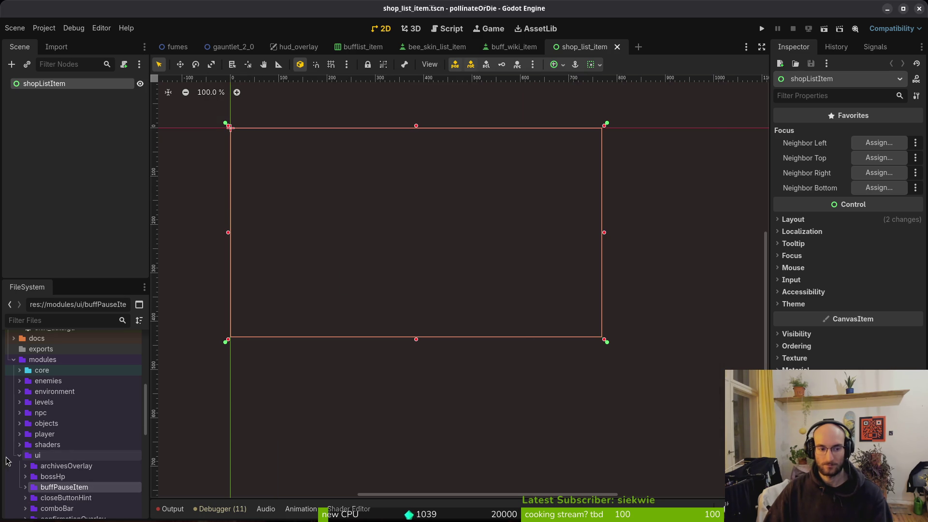
# Delete the stray shopListItem folder from the ui folder in FileSystem.
pyautogui.click(20, 455)
pyautogui.click(20, 455)
pyautogui.click(19, 455)
pyautogui.click(19, 466)
pyautogui.scroll(-5, 58, 435)
pyautogui.scroll(-6, 72, 375)
pyautogui.click(74, 402)
pyautogui.rightClick(61, 404)
pyautogui.click(114, 473)
pyautogui.click(534, 308)
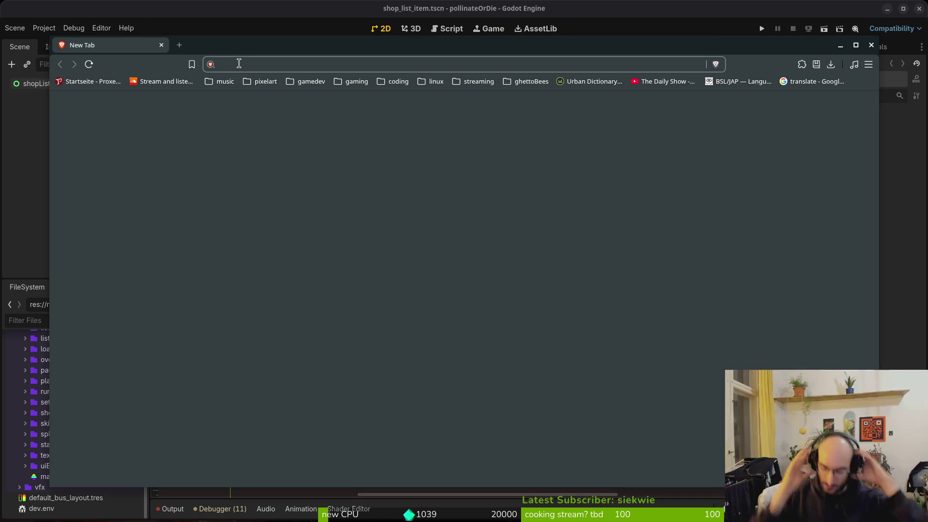
# Load docs.godotengine.org/en/stable from the 'docs' address bar suggestion.
pyautogui.write('docs')
pyautogui.press('Down')
pyautogui.press('Down')
pyautogui.press('Return')
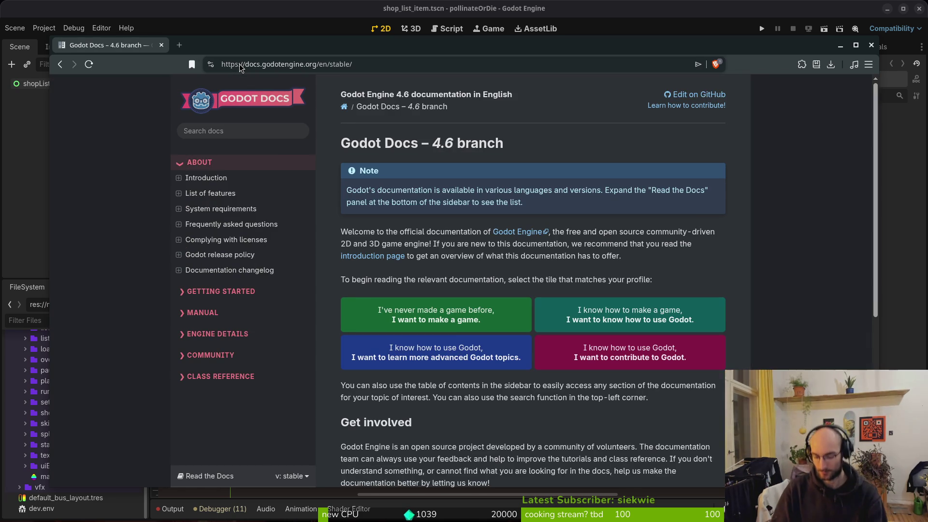
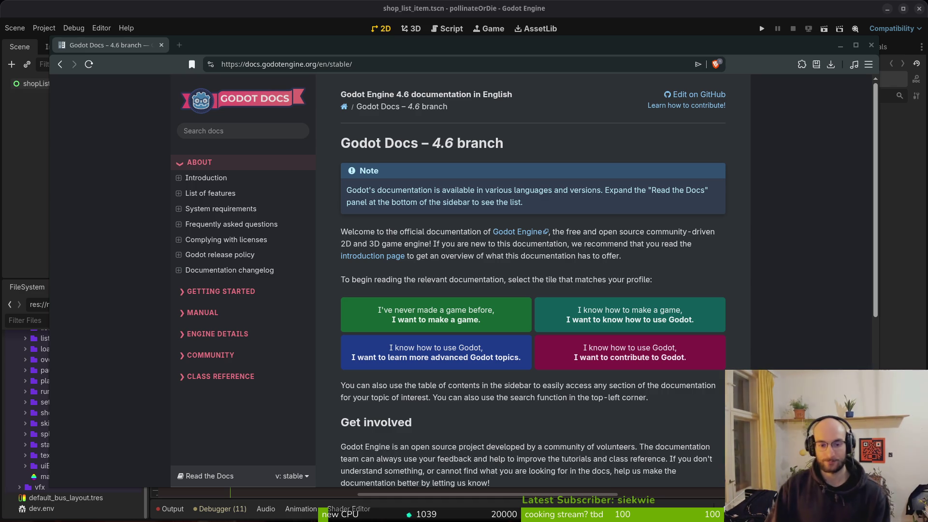
# Return to the Godot editor and select the shopListItem root node in shop_list_item.
pyautogui.hotkey('alt', 'Tab')
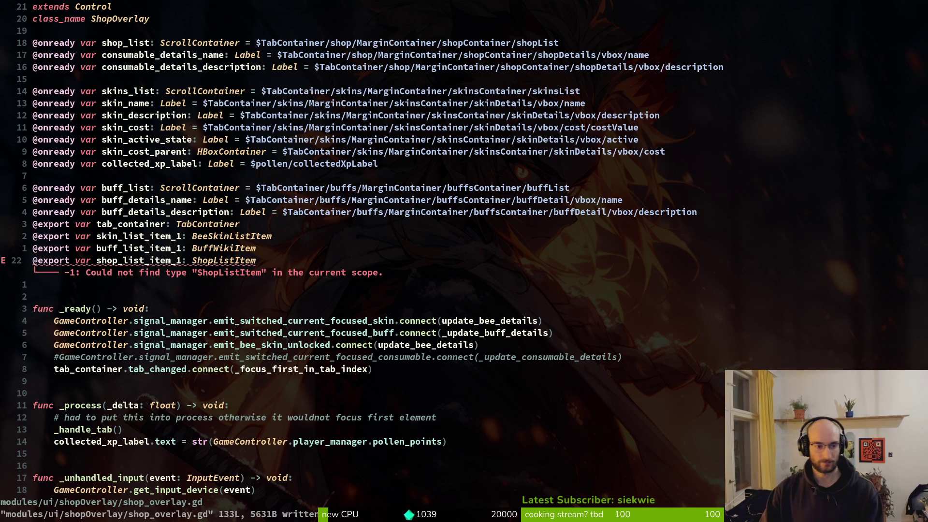
pyautogui.hotkey('alt', 'Tab')
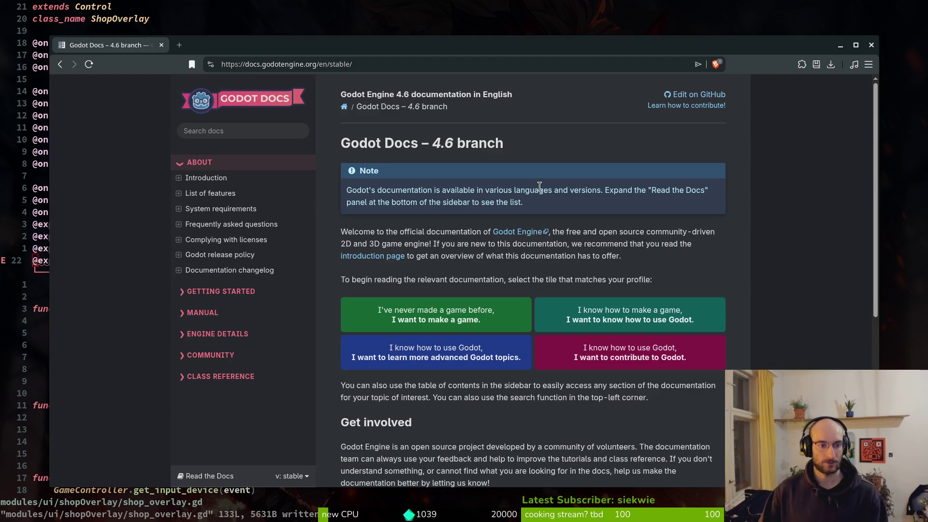
pyautogui.hotkey('alt', 'Tab')
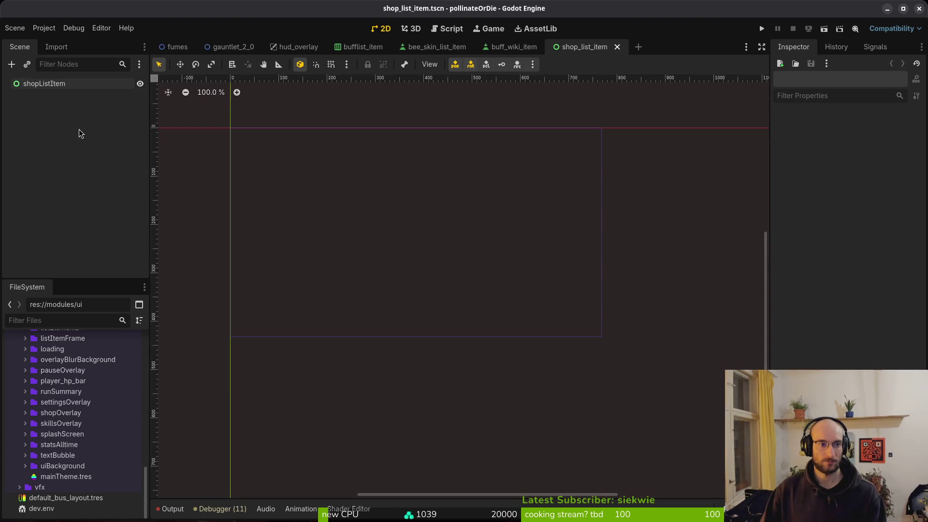
pyautogui.click(137, 84)
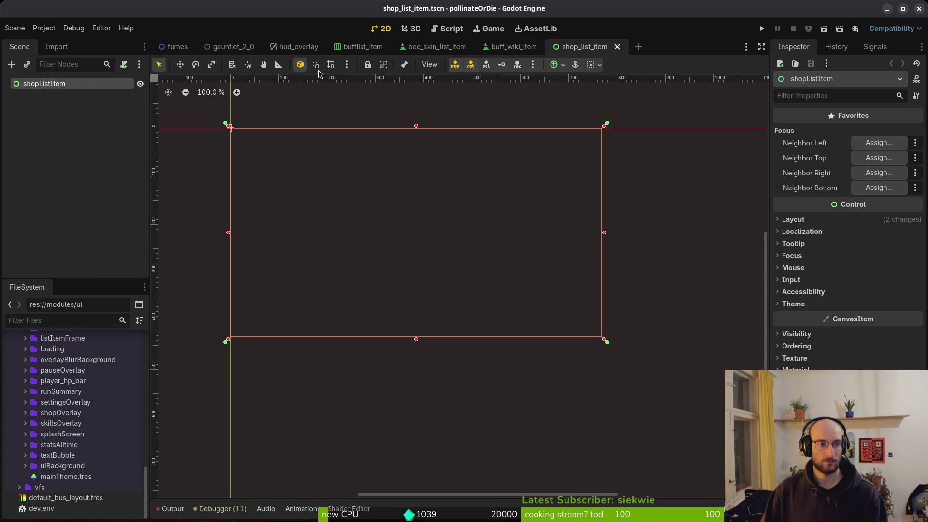
pyautogui.click(514, 46)
pyautogui.click(585, 47)
# Change shopListItem's type to Button (search 'bu') and save the shop_list_item scene.
pyautogui.rightClick(38, 85)
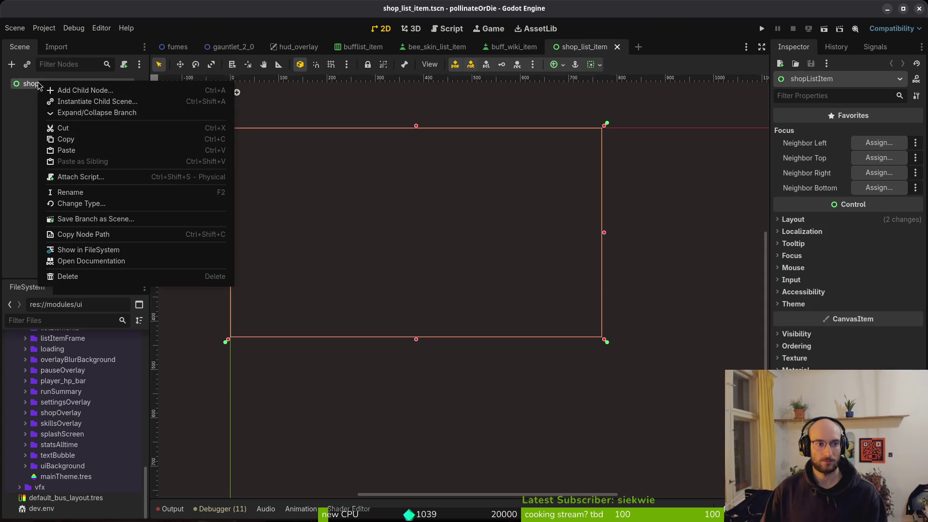
pyautogui.click(77, 193)
pyautogui.rightClick(38, 88)
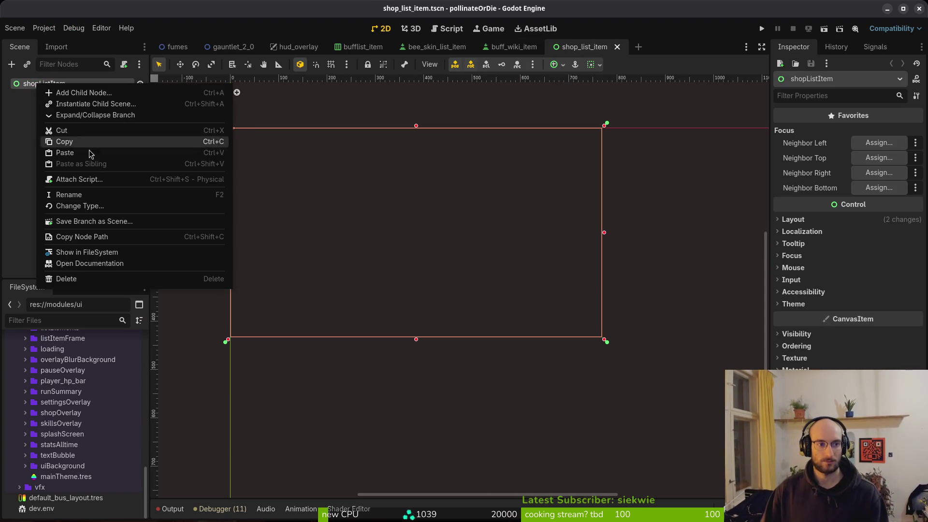
pyautogui.click(82, 206)
pyautogui.write('bu')
pyautogui.press('Return')
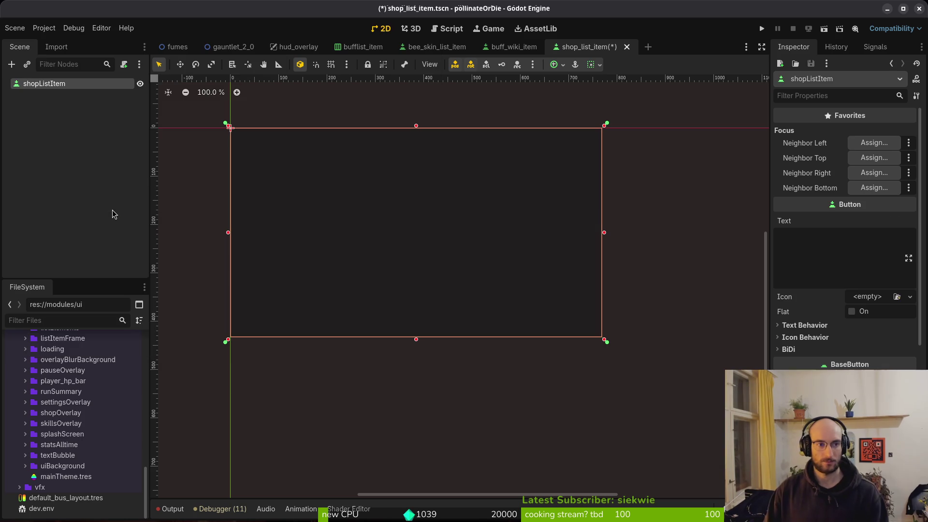
pyautogui.hotkey('ctrl', 's')
pyautogui.click(514, 47)
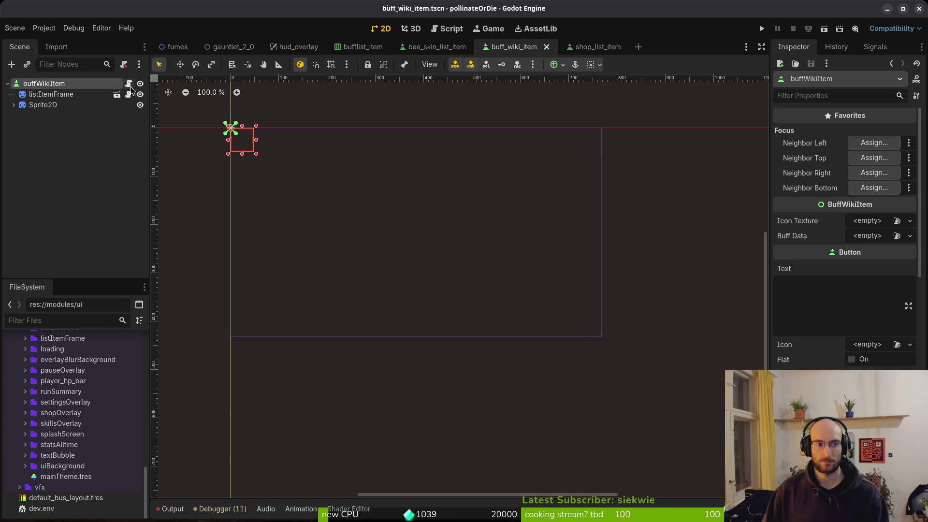
pyautogui.hotkey('alt', 'Tab')
pyautogui.write('bufwiki')
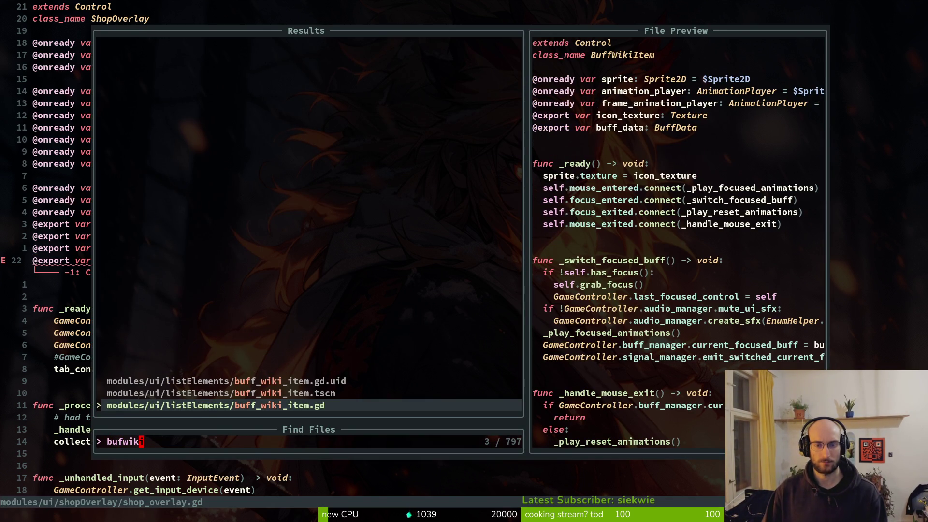
pyautogui.press('Escape')
pyautogui.press('Escape')
pyautogui.hotkey('alt', 'Tab')
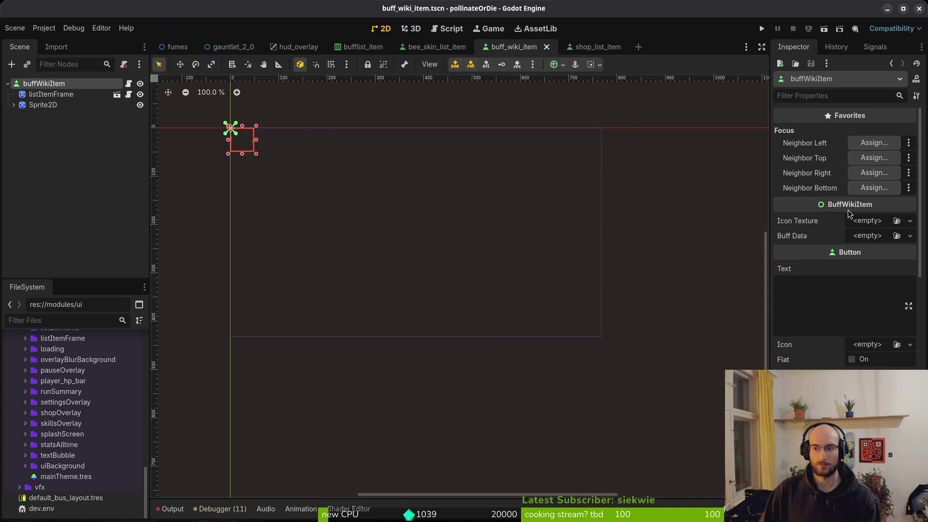
pyautogui.hotkey('alt', 'Tab')
pyautogui.hotkey('alt', 'Tab')
pyautogui.hotkey('alt', 'Tab')
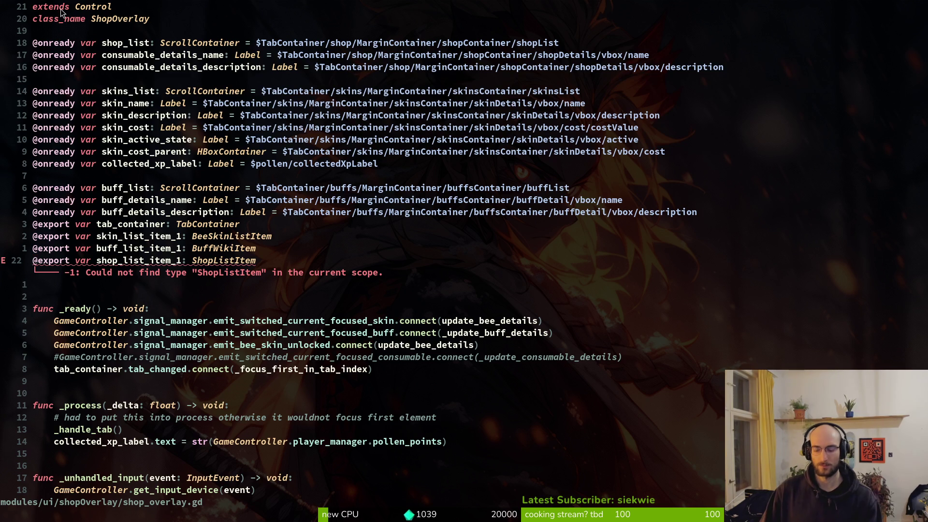
# Open buff_wiki_item.gd in Neovim through the project file finder.
pyautogui.press('space')
pyautogui.press('f')
pyautogui.press('f')
pyautogui.write('bufffi')
pyautogui.press('BackSpace')
pyautogui.press('BackSpace')
pyautogui.press('BackSpace')
pyautogui.write('i')
pyautogui.press('BackSpace')
pyautogui.write('wiki')
pyautogui.press('Return')
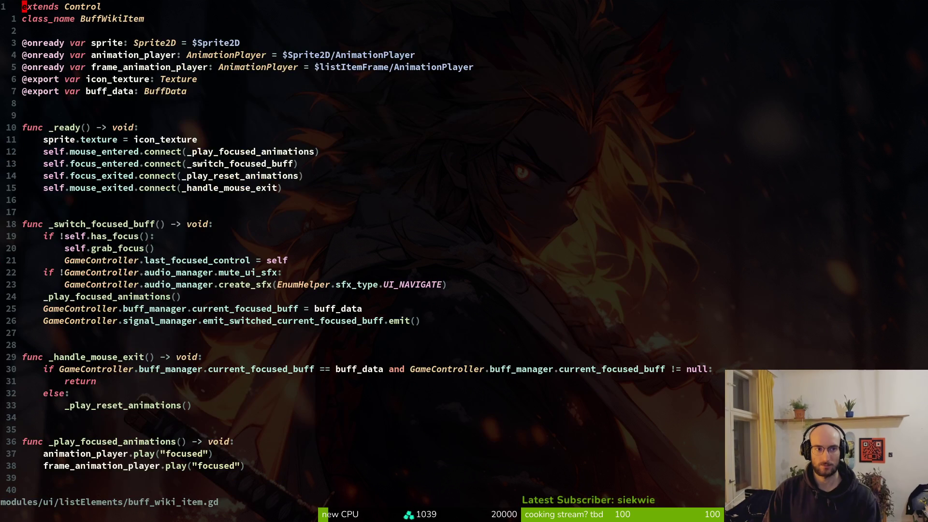
# Change 'extends Control' to 'extends Button' and save the script with :w.
pyautogui.write('cwButton')
pyautogui.press('Escape')
pyautogui.write(':w')
pyautogui.press('Return')
# Browse other list item scripts such as note_list_item.gd, then return to Godot.
pyautogui.press('space')
pyautogui.press('f')
pyautogui.press('f')
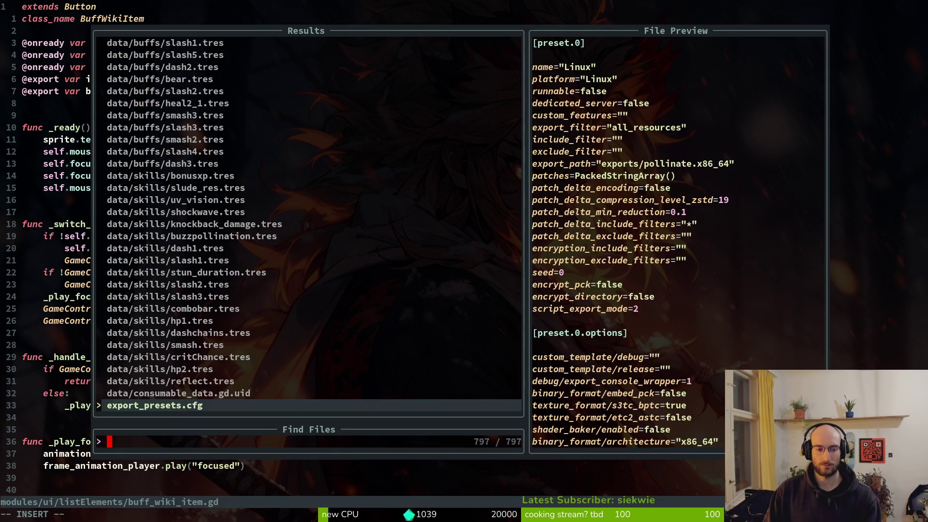
pyautogui.write('emlist')
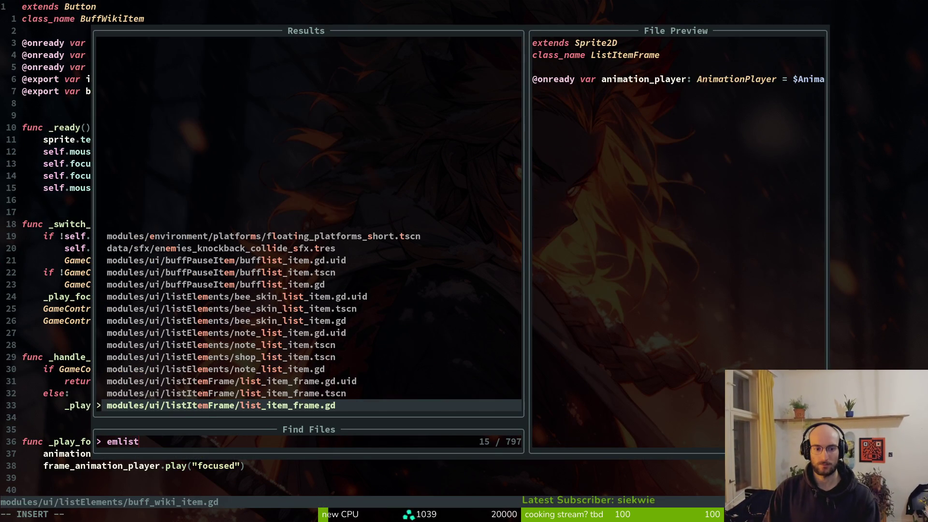
pyautogui.press('Up')
pyautogui.press('Up')
pyautogui.press('Up')
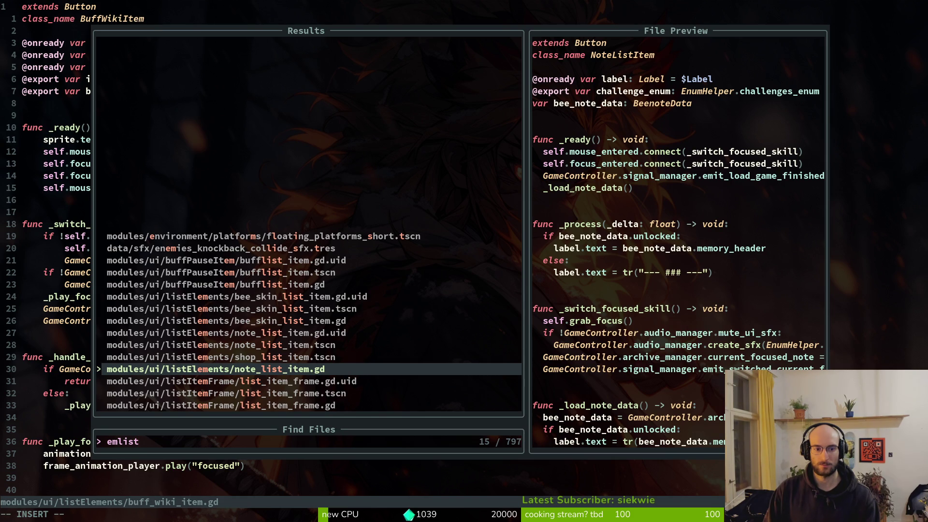
pyautogui.press('Escape')
pyautogui.press('space')
pyautogui.press('f')
pyautogui.press('f')
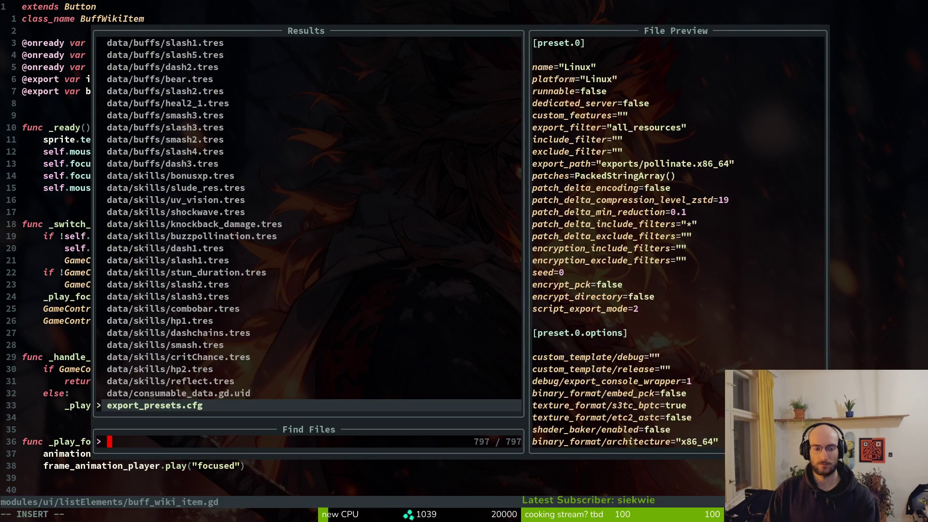
pyautogui.write('enewikii')
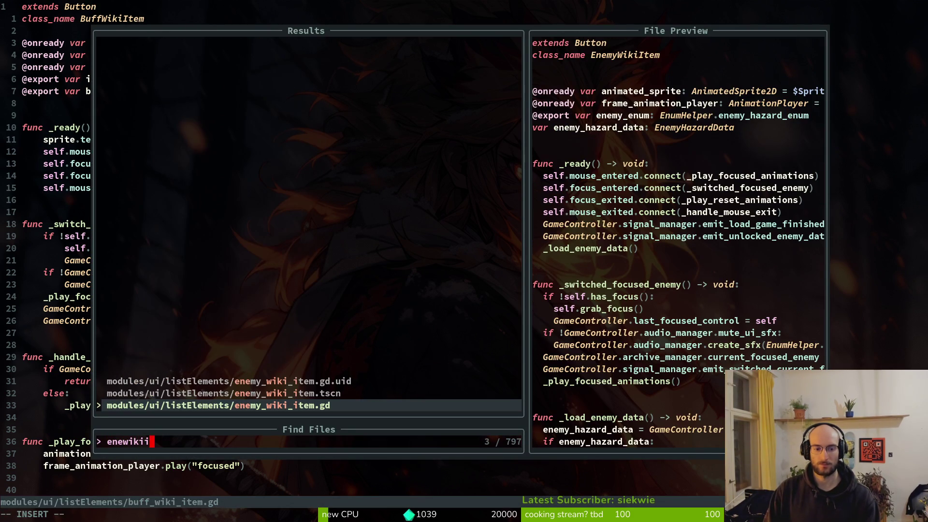
pyautogui.press('BackSpace')
pyautogui.press('Escape')
pyautogui.hotkey('alt', 'Tab')
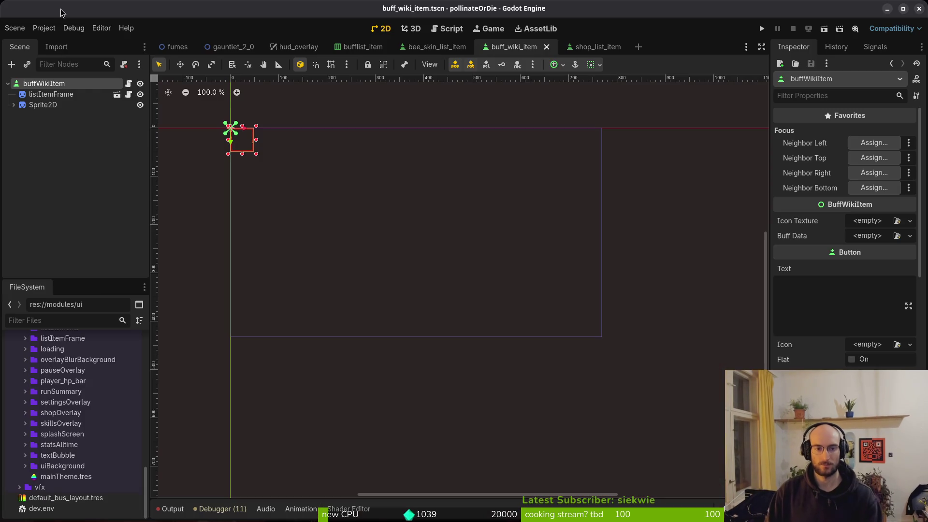
# Add Sprite2D nodes to the shop_list_item scene, placing one directly under shopListItem.
pyautogui.click(587, 48)
pyautogui.hotkey('ctrl', 'a')
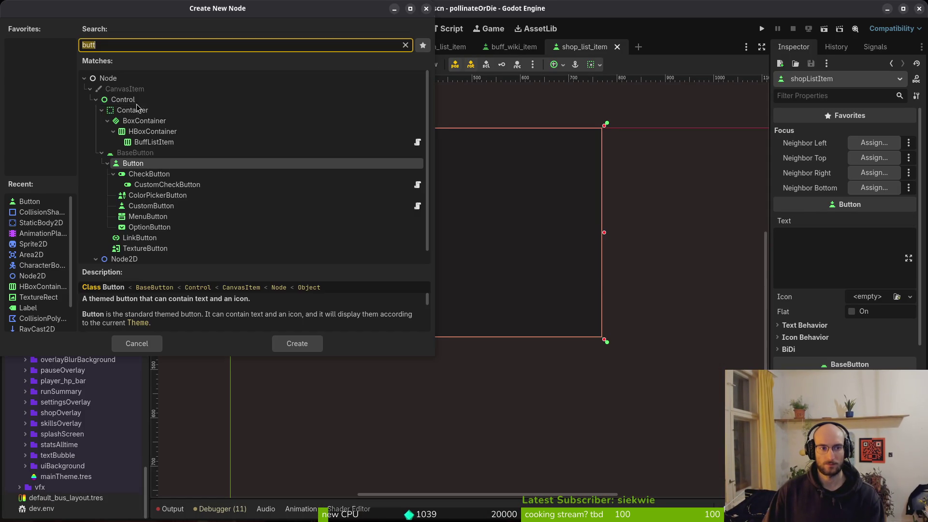
pyautogui.write('sprite')
pyautogui.press('Return')
pyautogui.hotkey('ctrl', 'a')
pyautogui.write('sprite')
pyautogui.press('Return')
pyautogui.moveTo(46, 102); pyautogui.dragTo(42, 87)
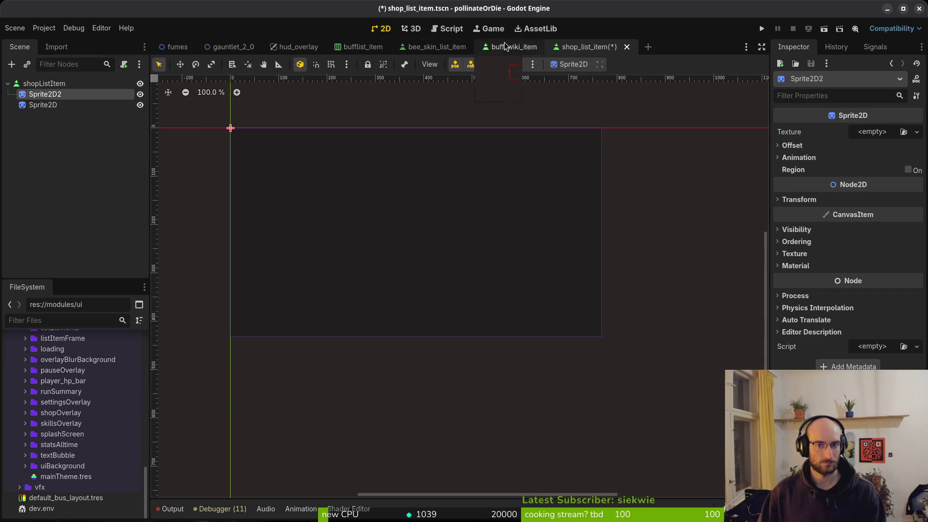
# Compare with buff_wiki_item's structure and delete the extra Sprite2D2 node.
pyautogui.click(505, 44)
pyautogui.click(579, 50)
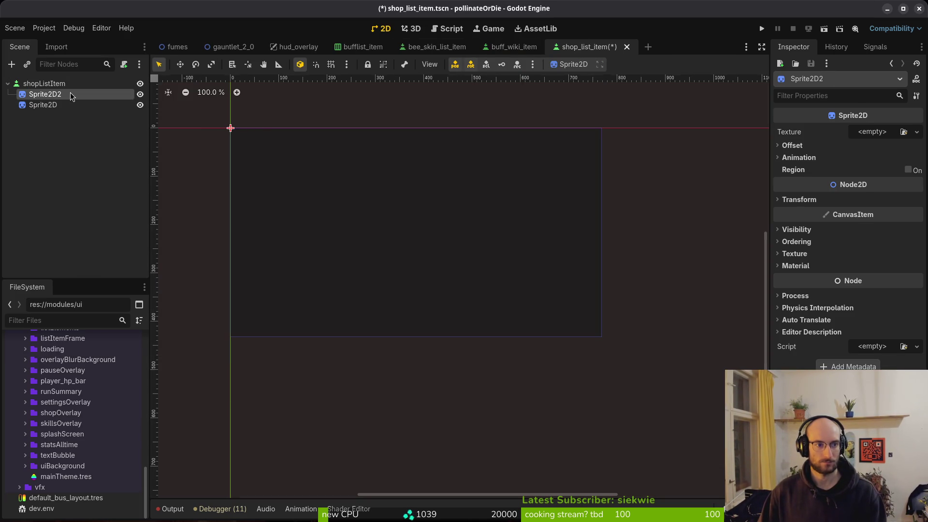
pyautogui.click(512, 51)
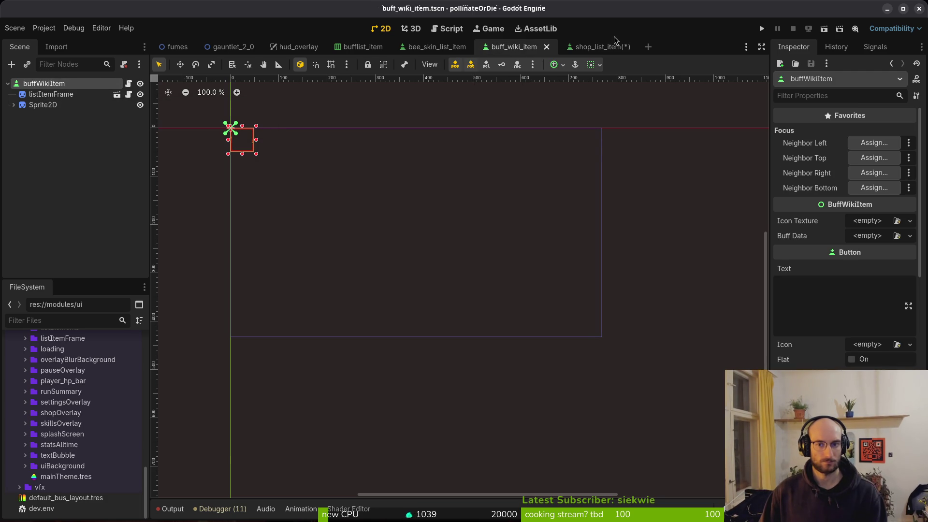
pyautogui.click(599, 46)
pyautogui.click(68, 257)
pyautogui.click(43, 94)
pyautogui.press('Delete')
pyautogui.press('Return')
pyautogui.scroll(5, 72, 435)
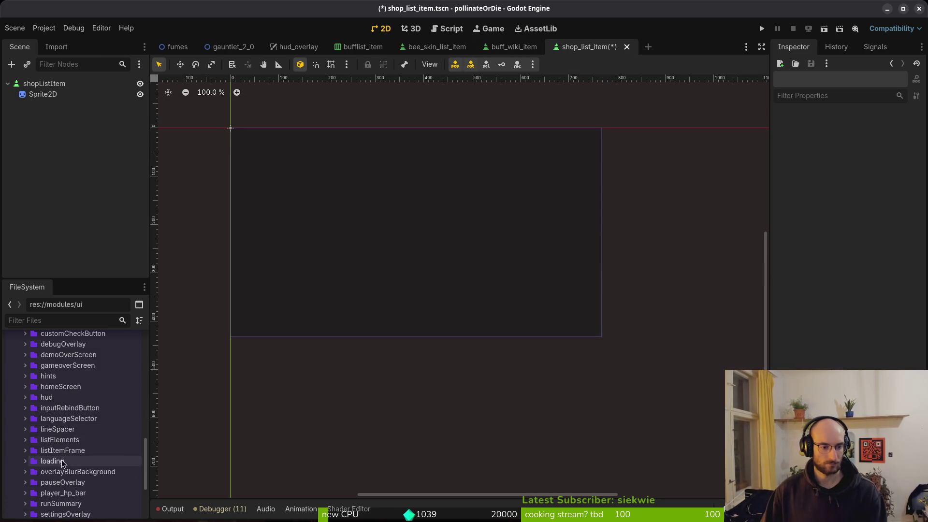
# Instance list_item_frame.tscn from the listItemFrame folder under shopListItem.
pyautogui.click(25, 450)
pyautogui.click(59, 472)
pyautogui.moveTo(59, 476)
pyautogui.mouseDown()
pyautogui.moveTo(62, 118)
pyautogui.moveTo(51, 89)
pyautogui.mouseUp()
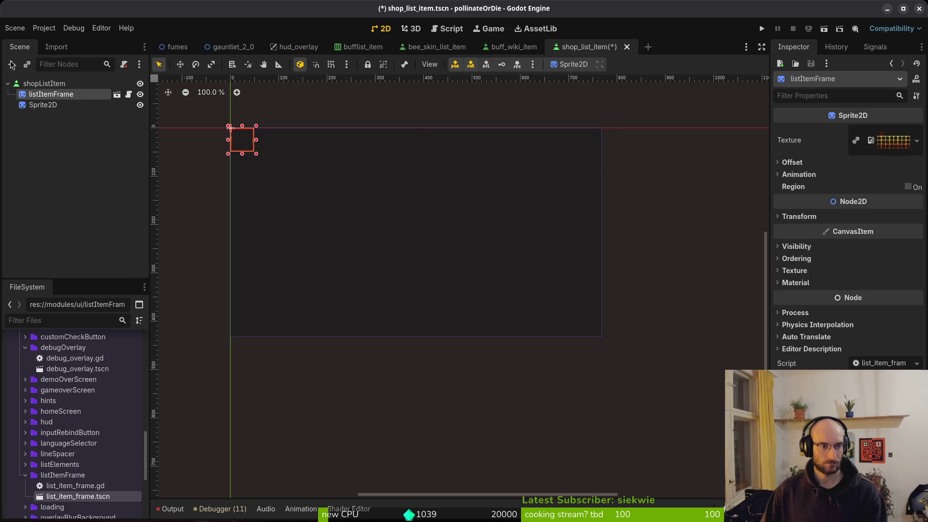
# Set shopListItem's Layout anchors preset to Top Left and save the scene.
pyautogui.click(44, 83)
pyautogui.scroll(-5, 865, 290)
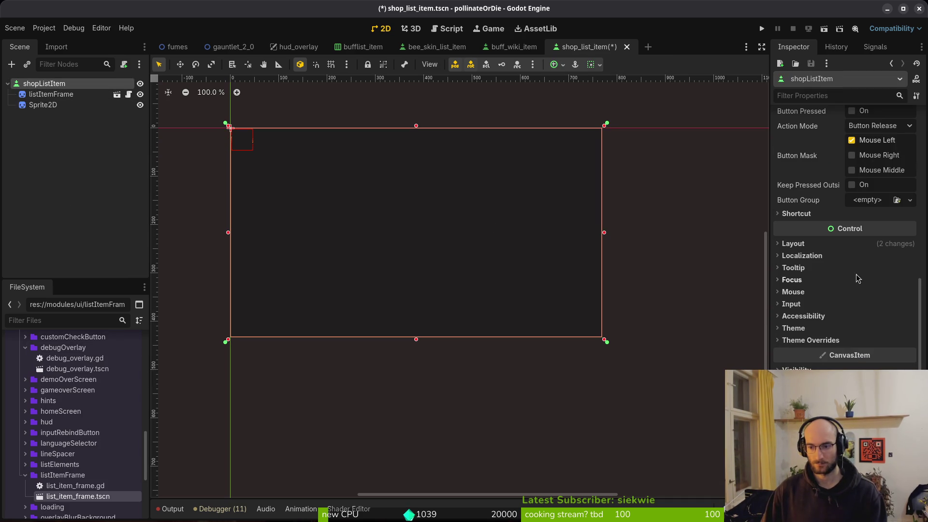
pyautogui.click(793, 243)
pyautogui.click(870, 364)
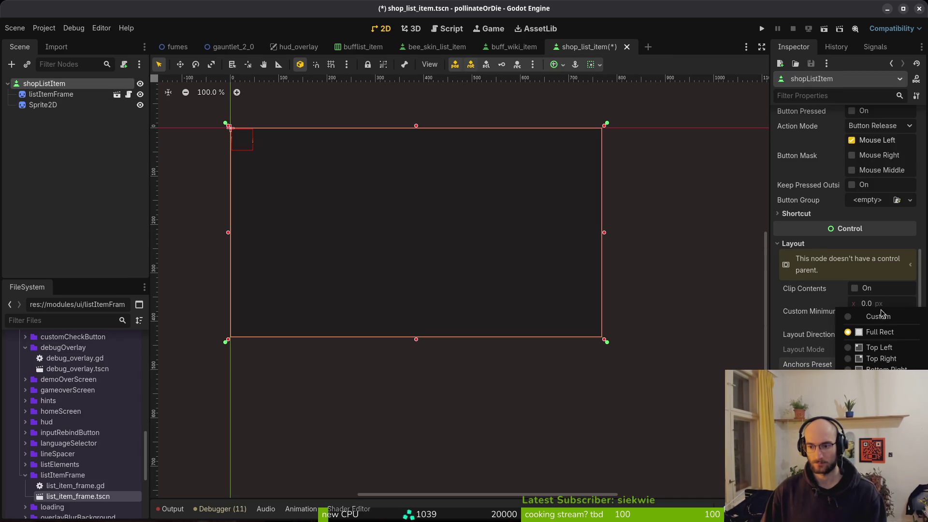
pyautogui.click(880, 347)
pyautogui.hotkey('ctrl', 's')
# Compare the shop_list_item scene against the buff_wiki_item scene's node structure.
pyautogui.click(514, 46)
pyautogui.click(68, 86)
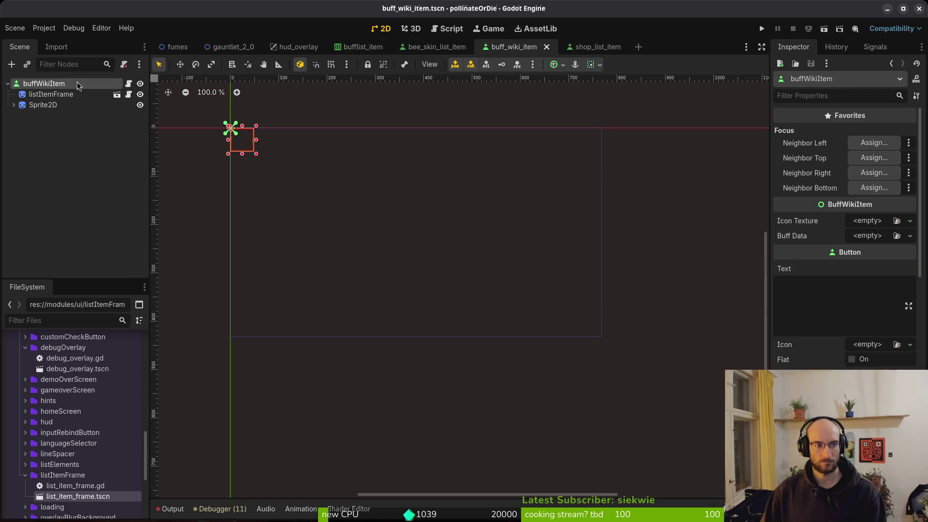
pyautogui.scroll(-5, 846, 237)
pyautogui.scroll(-2, 846, 237)
pyautogui.click(598, 46)
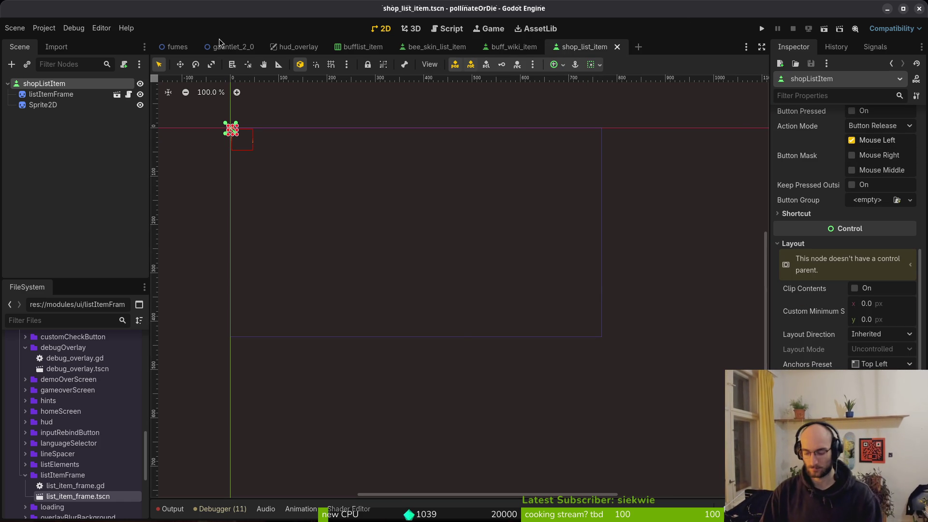
pyautogui.press('super')
pyautogui.press('super')
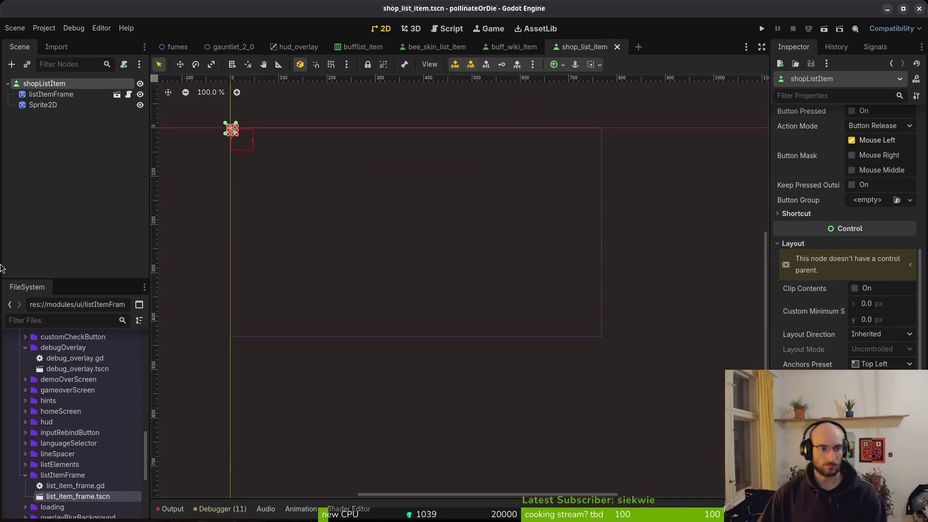
pyautogui.click(511, 47)
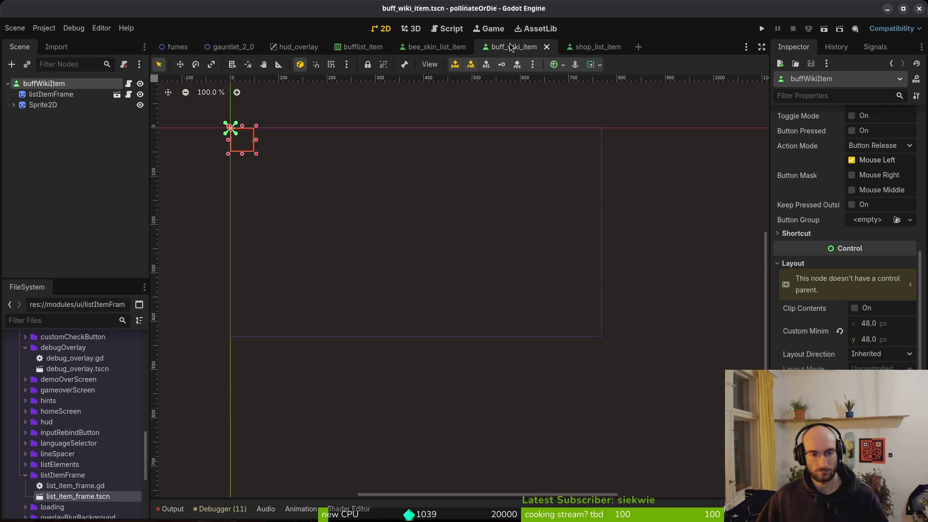
# Set shopListItem's Custom Minimum Size to 48 × 48.
pyautogui.click(585, 47)
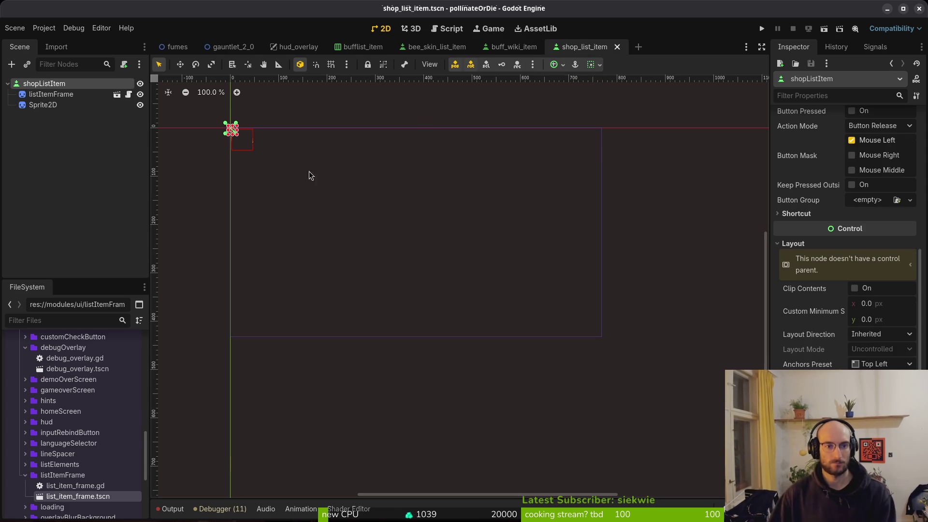
pyautogui.hotkey('ctrl', 'shift', 'Tab')
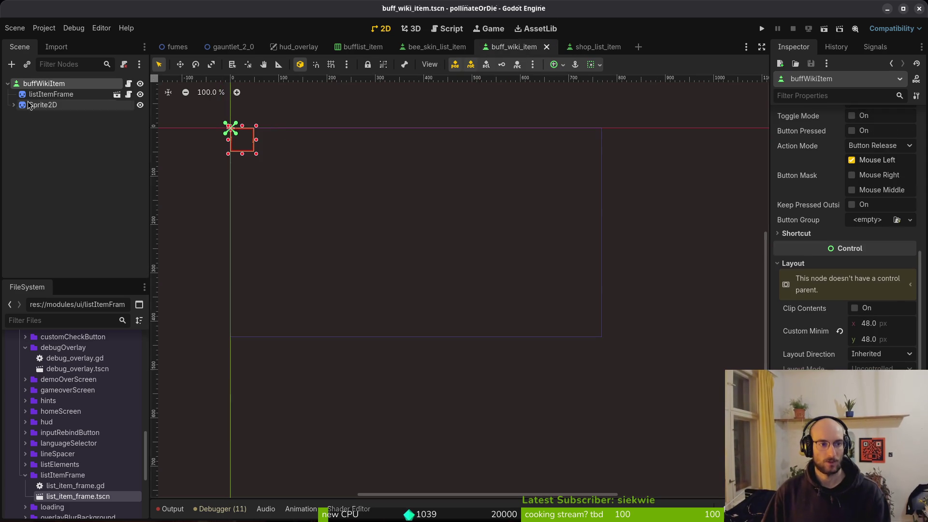
pyautogui.click(599, 47)
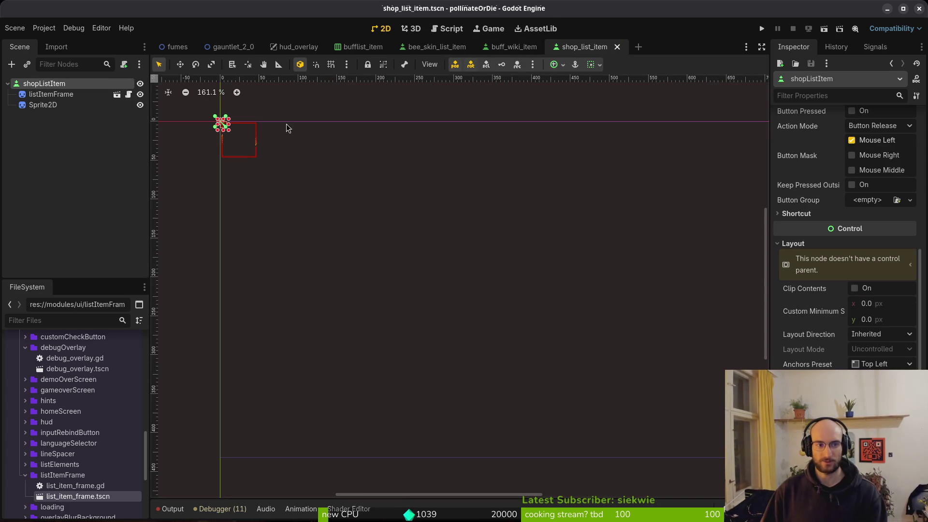
pyautogui.click(890, 307)
pyautogui.write('48')
pyautogui.press('Tab')
pyautogui.write('48')
pyautogui.press('Return')
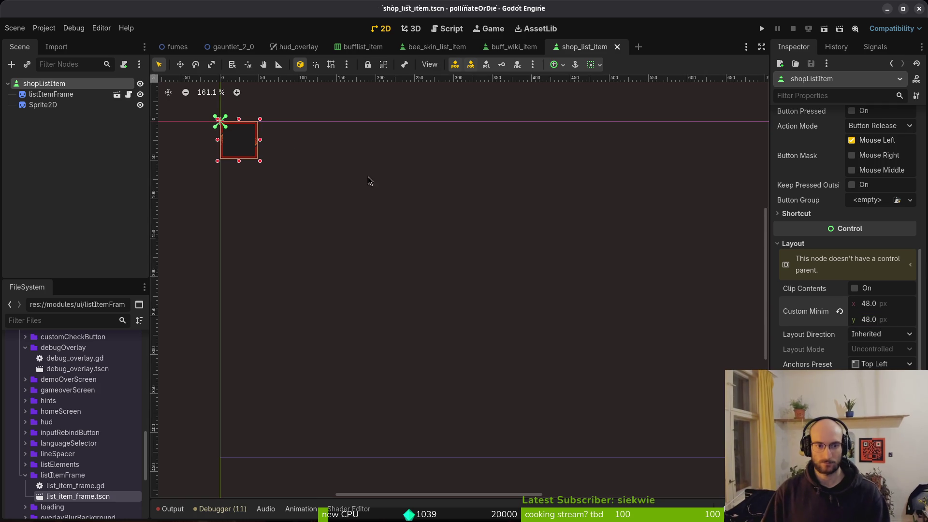
pyautogui.scroll(4, 277, 174)
pyautogui.scroll(3, 514, 222)
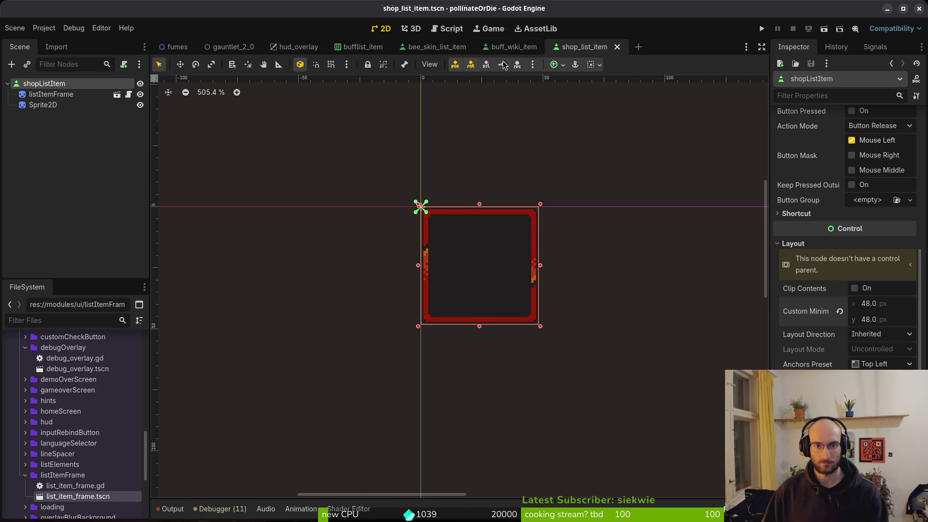
# Expand the buff_wiki_item root's Theme Overrides > Styles in the Inspector.
pyautogui.click(513, 46)
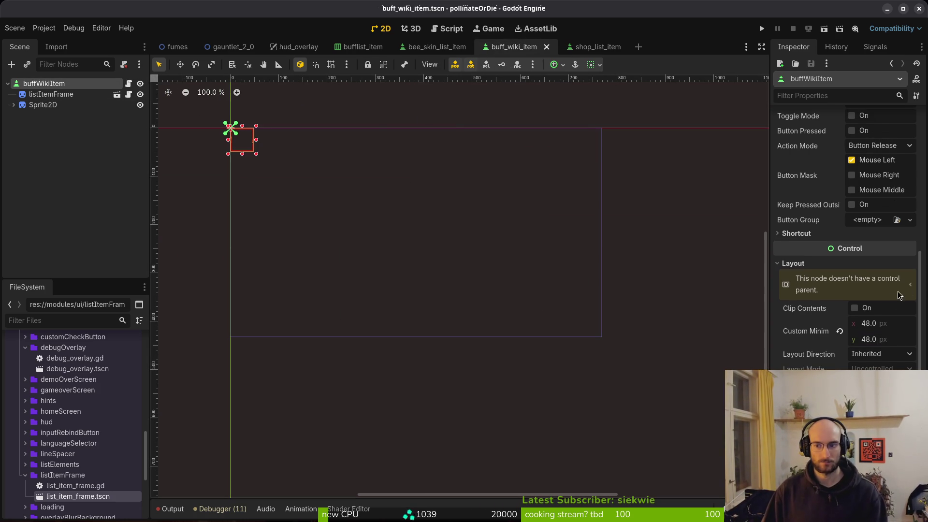
pyautogui.scroll(-5, 846, 290)
pyautogui.click(847, 341)
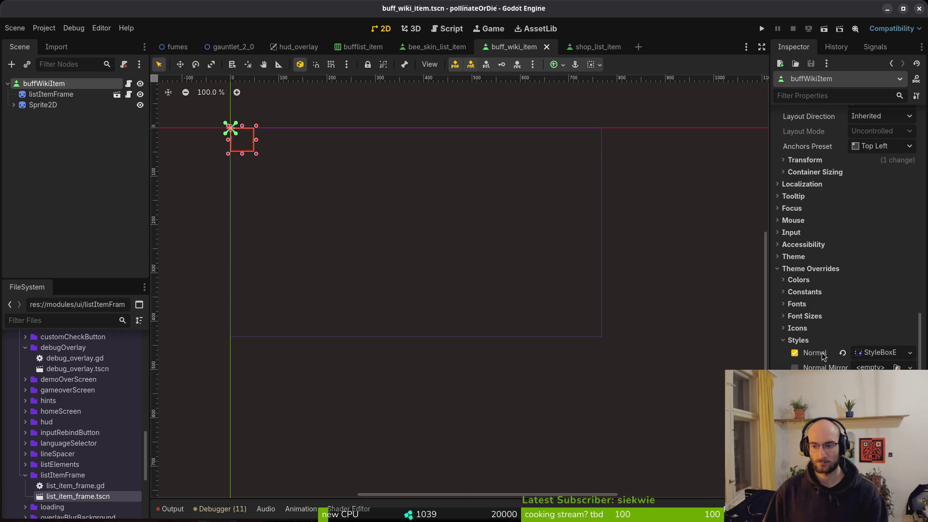
# Expand shopListItem's theme overrides and copy buff_wiki_item's Normal style box.
pyautogui.click(598, 47)
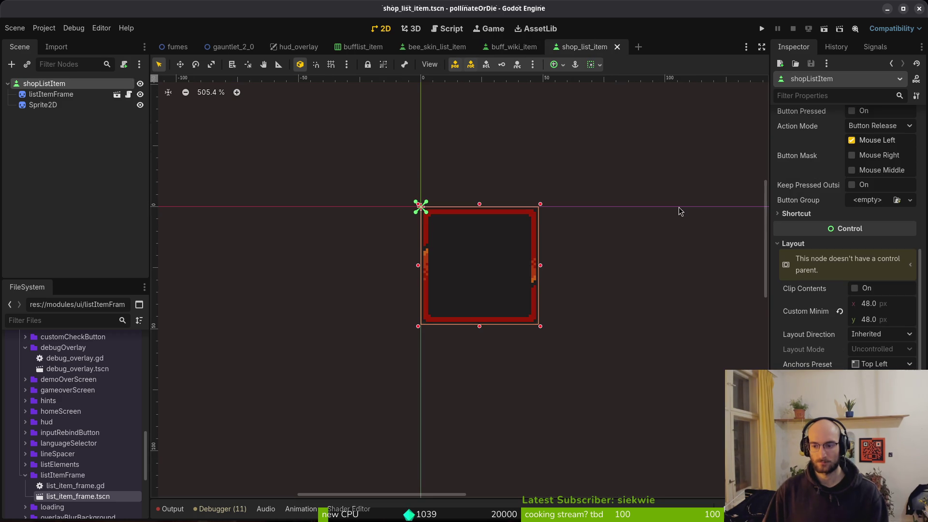
pyautogui.scroll(-3, 819, 338)
pyautogui.click(817, 352)
pyautogui.scroll(-5, 845, 366)
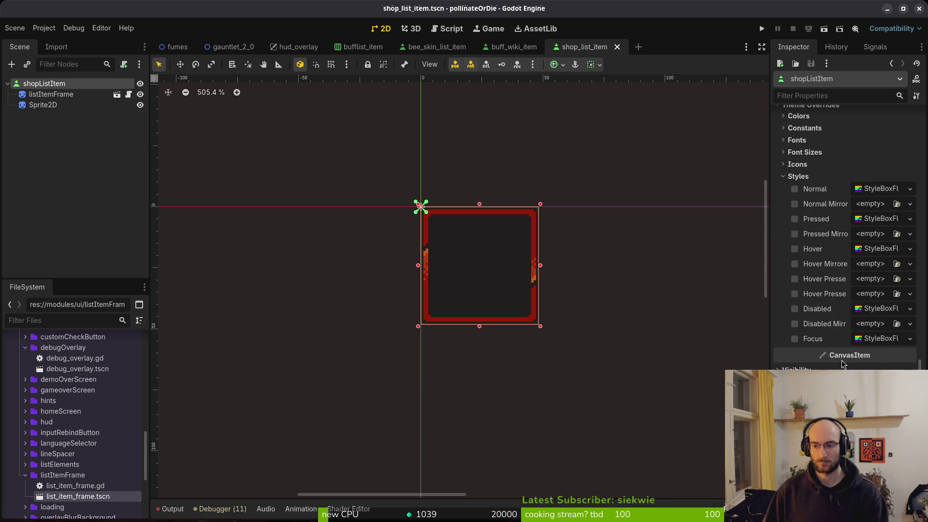
pyautogui.click(503, 47)
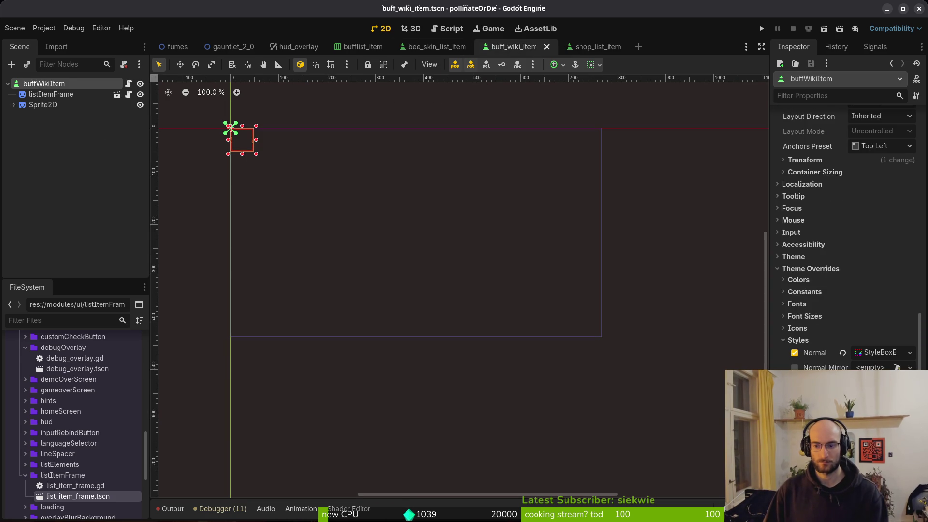
pyautogui.click(817, 352)
# Paste the style box into shopListItem's Normal style and save both scenes.
pyautogui.click(589, 47)
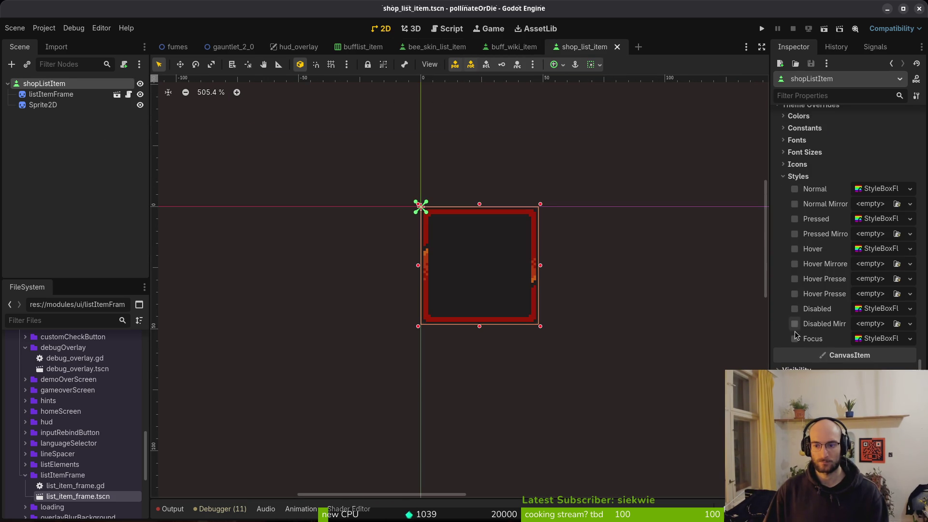
pyautogui.rightClick(815, 189)
pyautogui.click(816, 208)
pyautogui.hotkey('ctrl', 's')
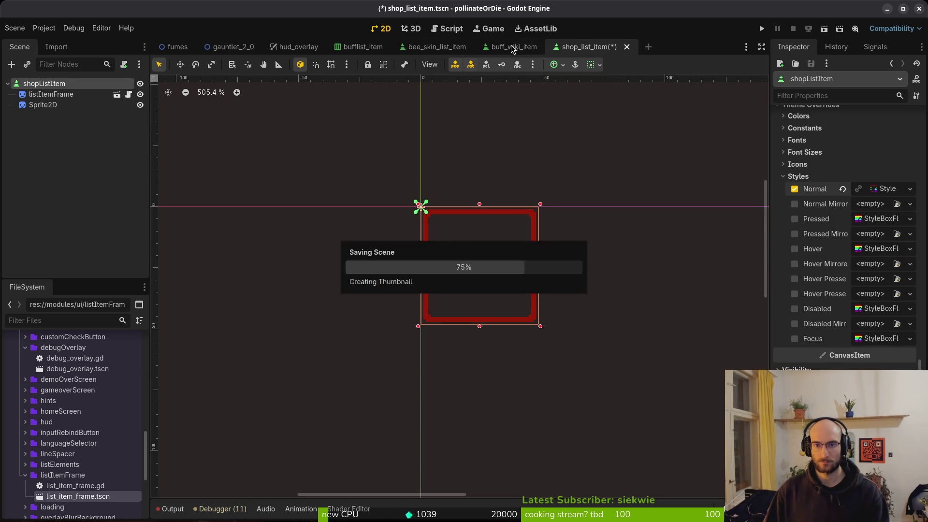
pyautogui.hotkey('ctrl', 'shift', 'Tab')
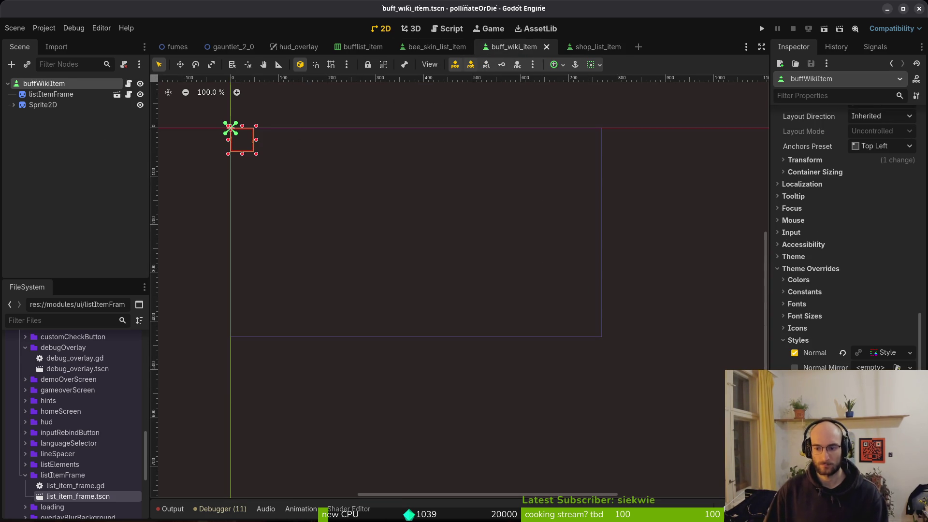
pyautogui.click(230, 128)
pyautogui.hotkey('ctrl', 's')
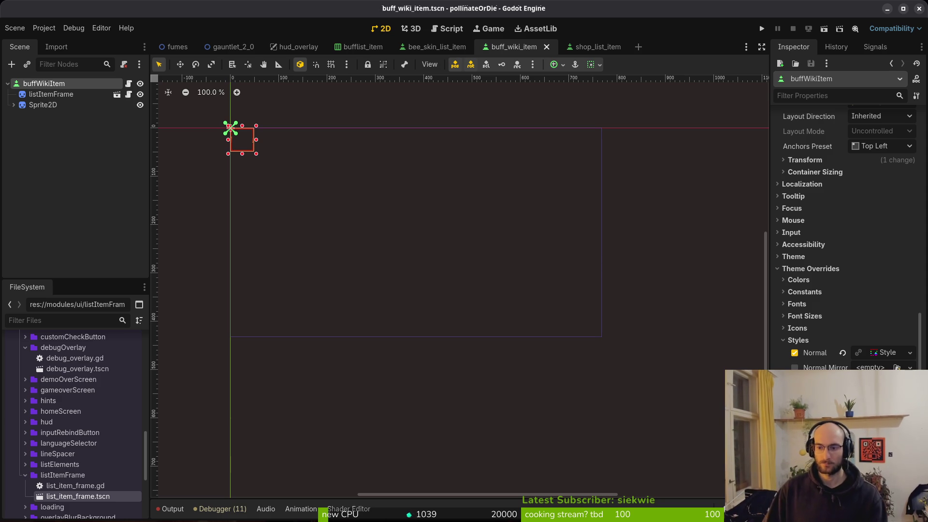
# Paste the same style box into the Pressed and Hover styles, saving after each.
pyautogui.click(599, 46)
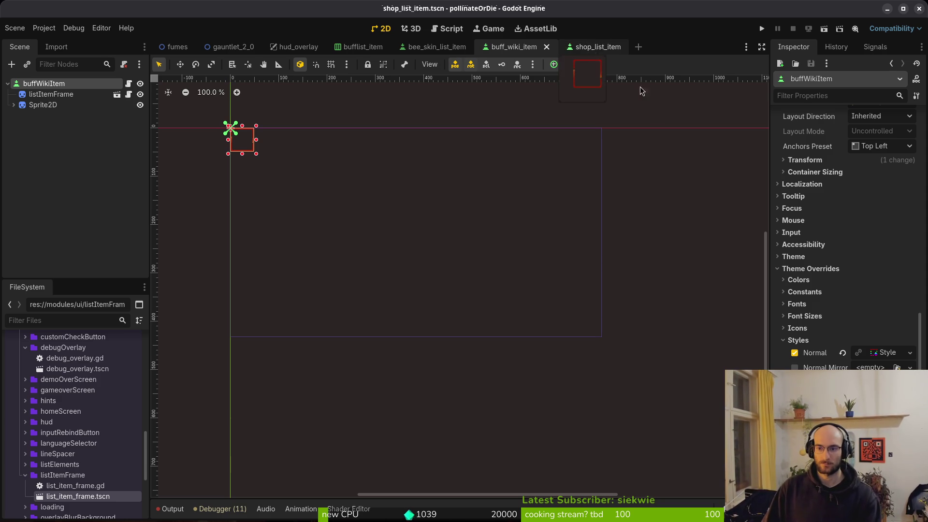
pyautogui.rightClick(822, 220)
pyautogui.click(817, 236)
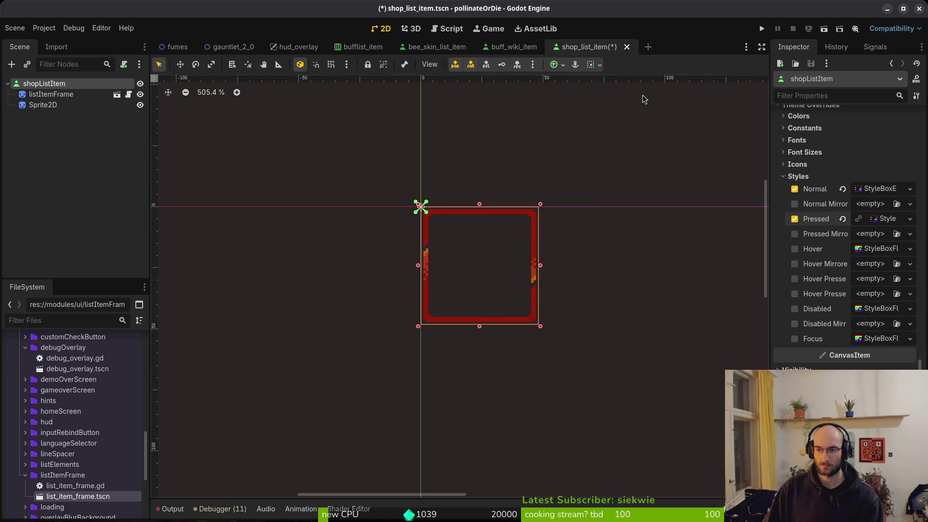
pyautogui.hotkey('ctrl', 's')
pyautogui.click(512, 47)
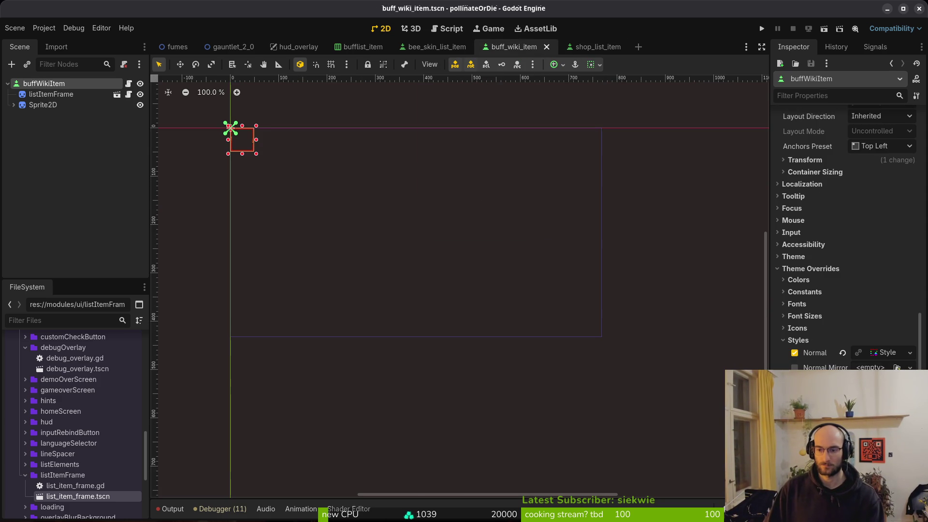
pyautogui.click(600, 44)
pyautogui.rightClick(815, 253)
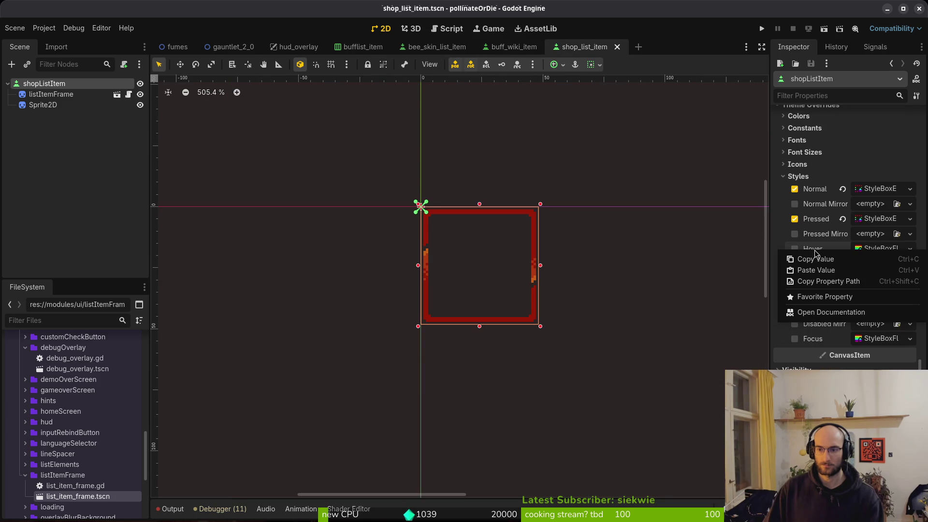
pyautogui.click(822, 269)
pyautogui.hotkey('ctrl', 's')
# Paste the style box into the Disabled style and save shop_list_item.
pyautogui.hotkey('ctrl', 'shift', 'Tab')
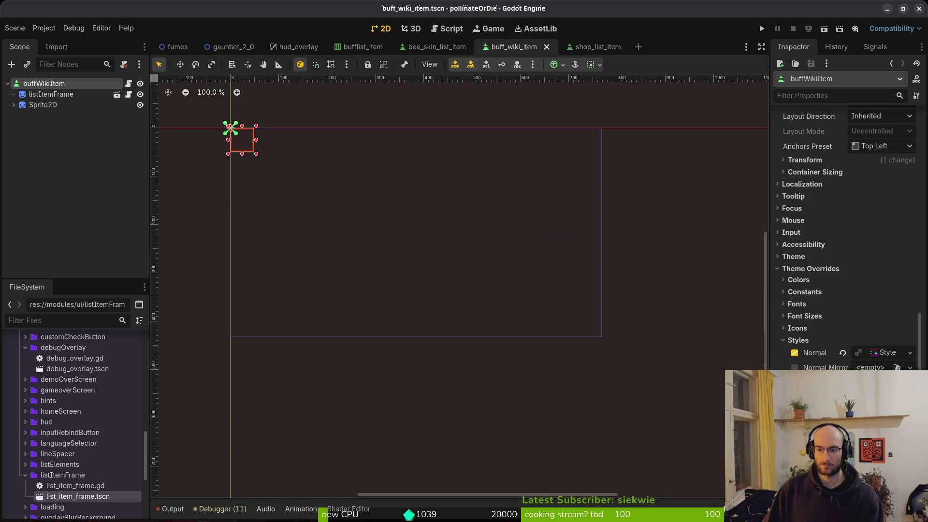
pyautogui.click(596, 47)
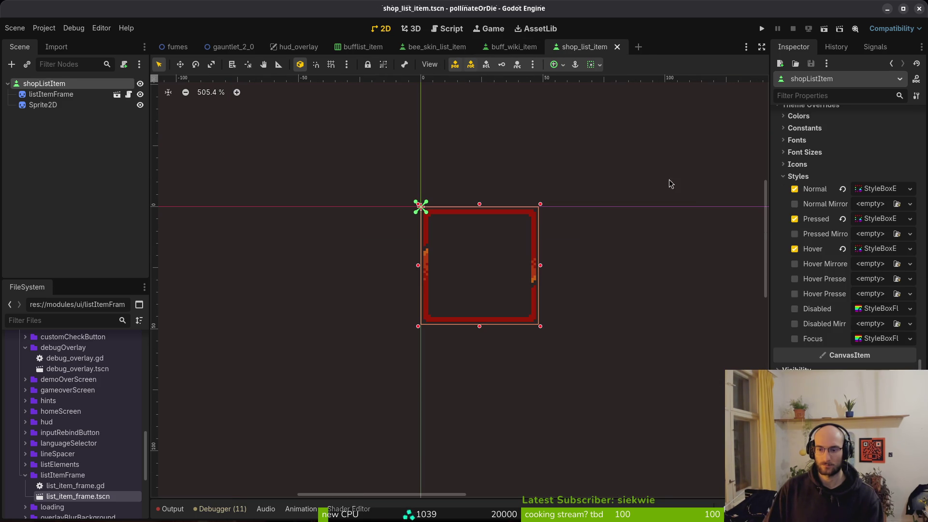
pyautogui.rightClick(812, 307)
pyautogui.click(822, 322)
pyautogui.hotkey('ctrl', 's')
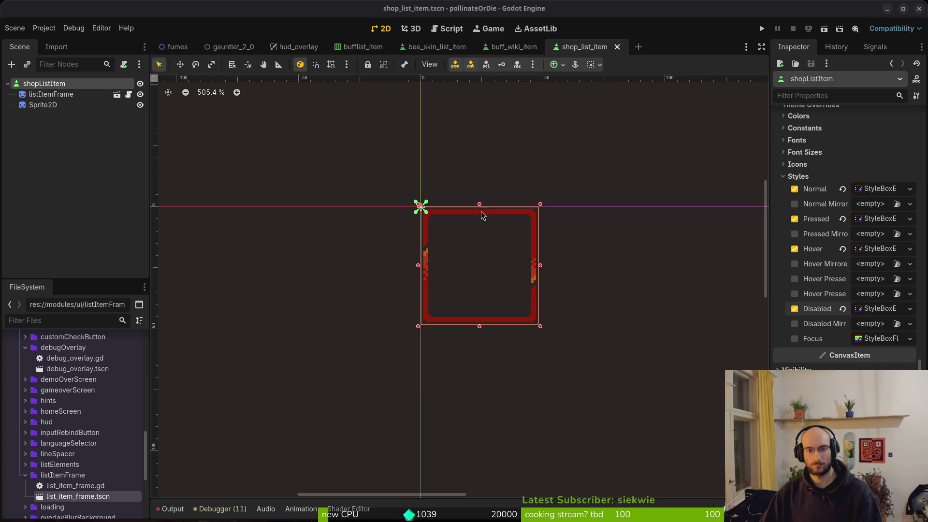
pyautogui.scroll(-3, 501, 271)
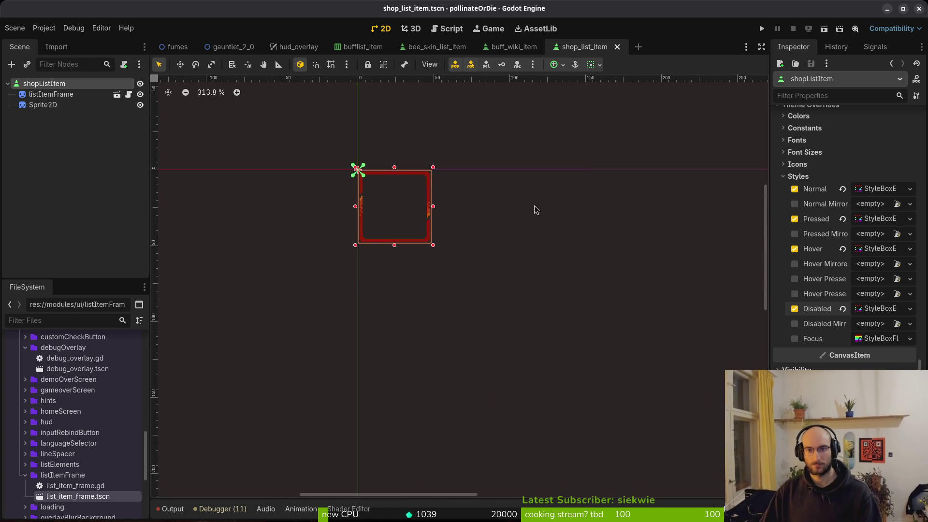
# Collapse shopListItem's Layout settings and clear the node selection.
pyautogui.scroll(4, 862, 228)
pyautogui.scroll(-2, 813, 290)
pyautogui.scroll(10, 817, 256)
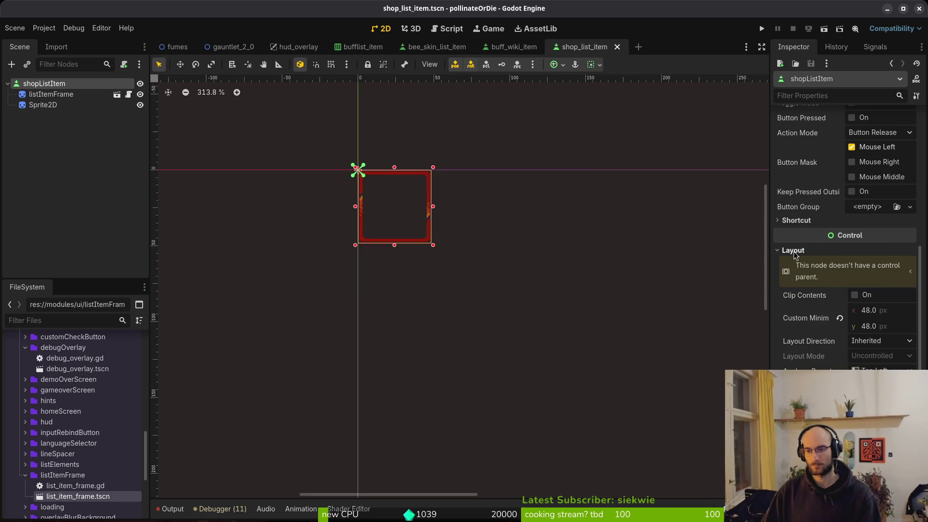
pyautogui.click(795, 250)
pyautogui.scroll(5, 831, 265)
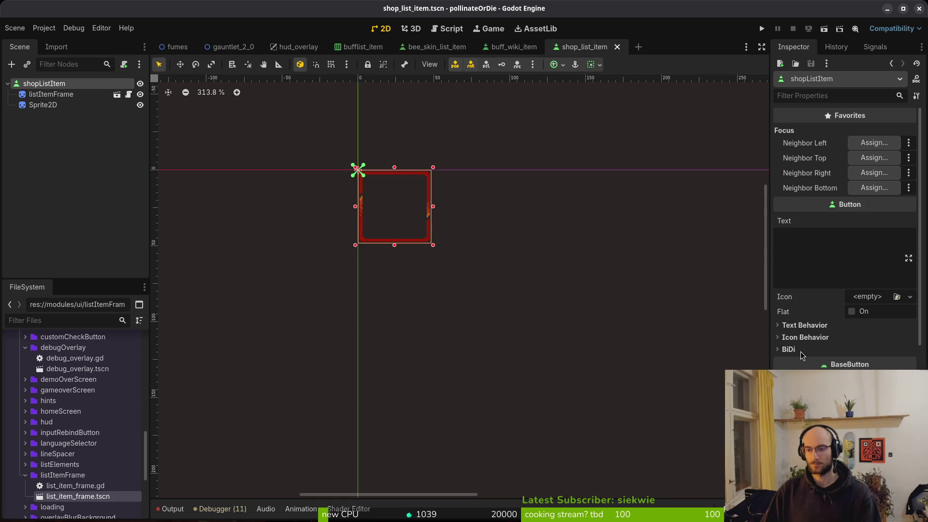
pyautogui.scroll(-3, 420, 214)
pyautogui.click(511, 270)
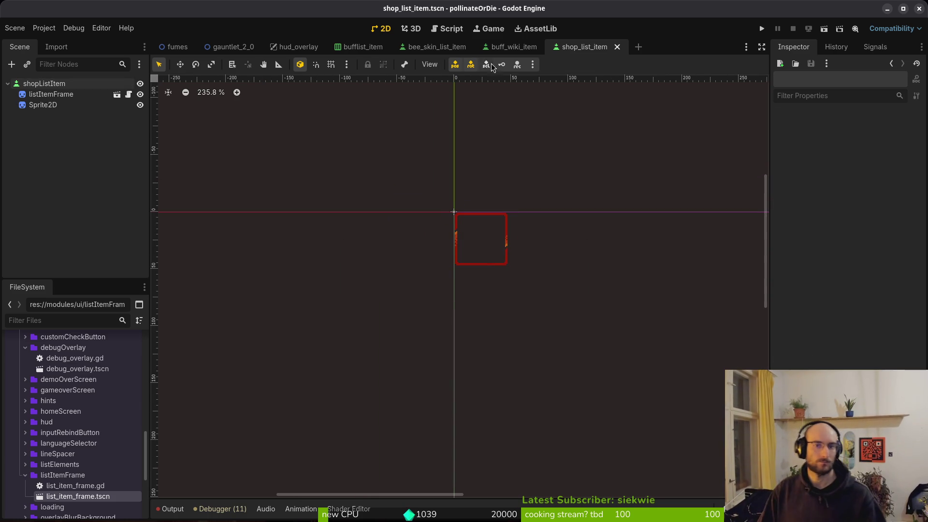
# In buff_wiki_item, inspect the Sprite2D and load the 'focused' animation in its AnimationPlayer.
pyautogui.click(514, 47)
pyautogui.click(43, 105)
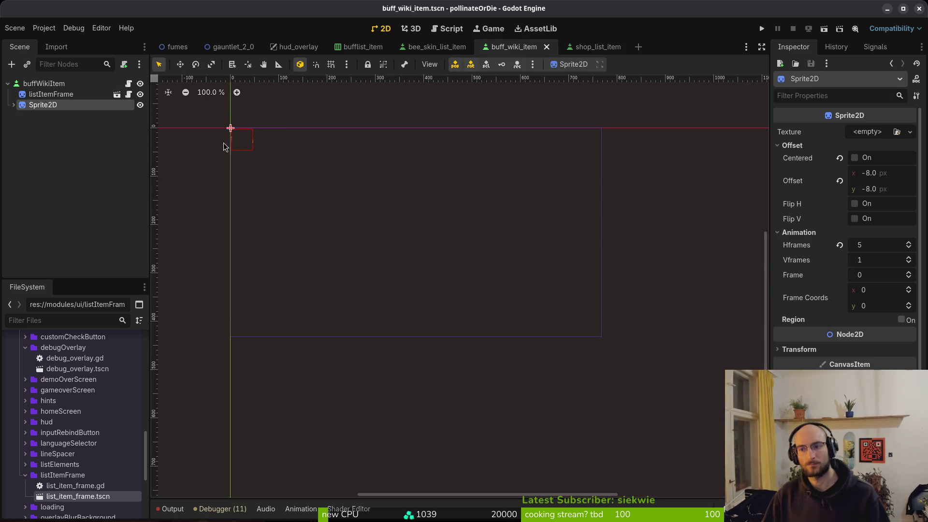
pyautogui.click(14, 105)
pyautogui.click(60, 116)
pyautogui.click(341, 320)
pyautogui.click(362, 320)
pyautogui.click(363, 321)
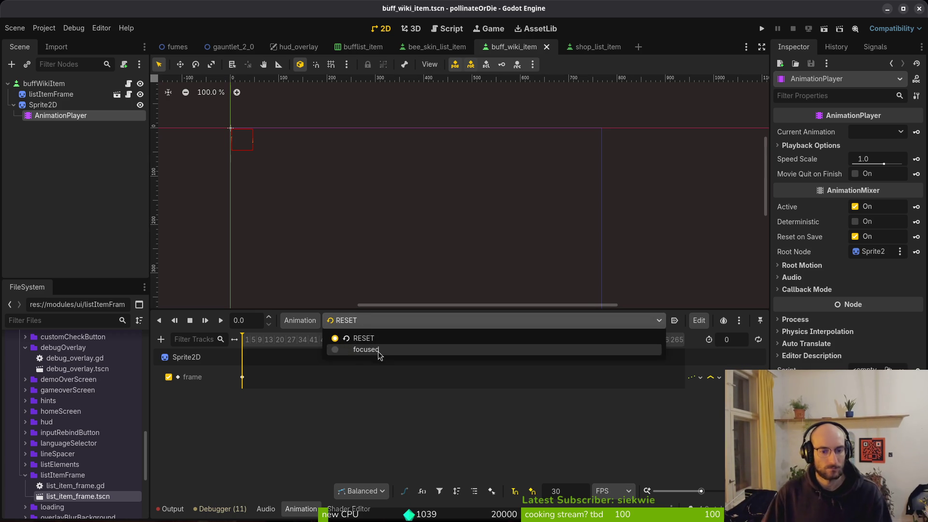
pyautogui.click(377, 350)
pyautogui.scroll(10, 290, 370)
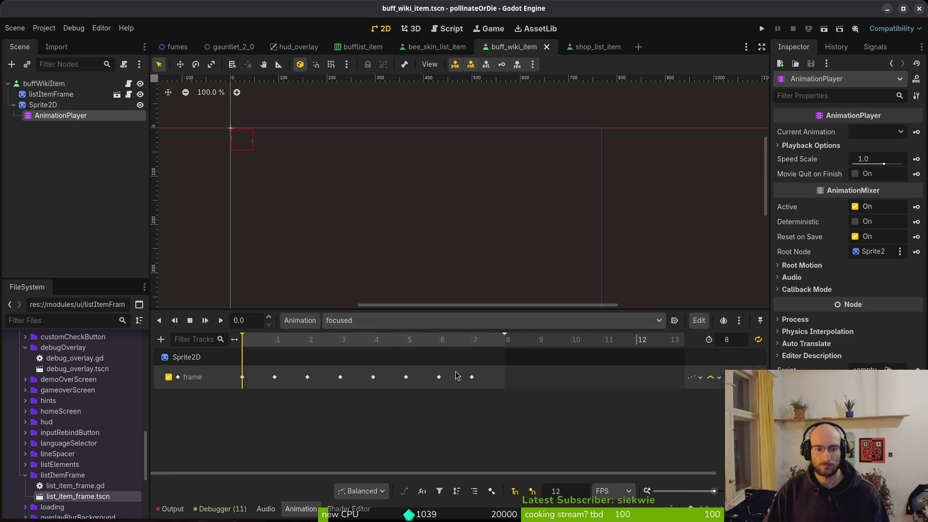
pyautogui.click(471, 383)
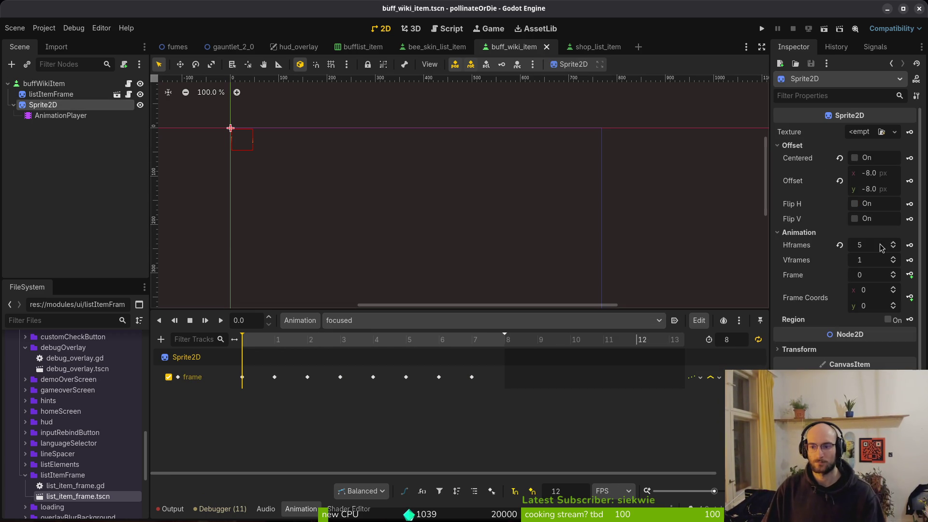
# Compare the Sprite2D offset and frame settings between shop_list_item and buff_wiki_item.
pyautogui.click(584, 47)
pyautogui.click(42, 104)
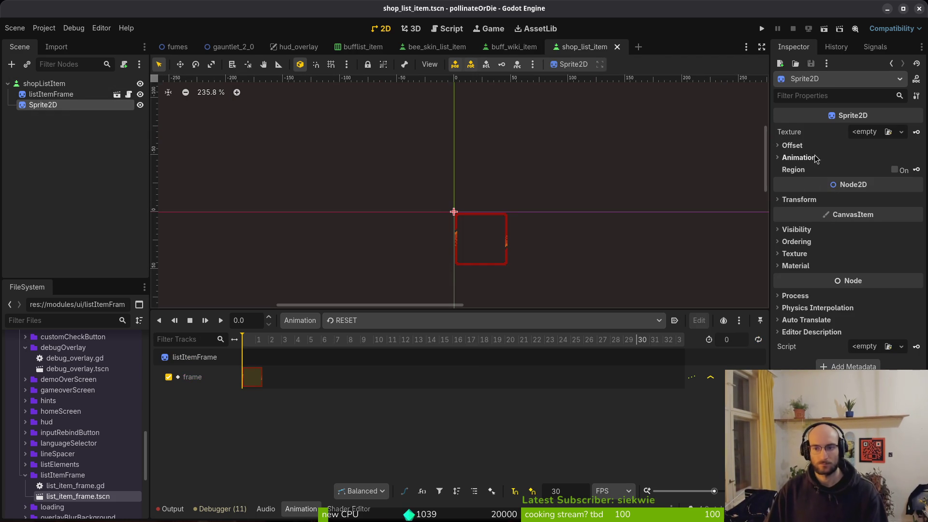
pyautogui.click(520, 46)
pyautogui.click(568, 47)
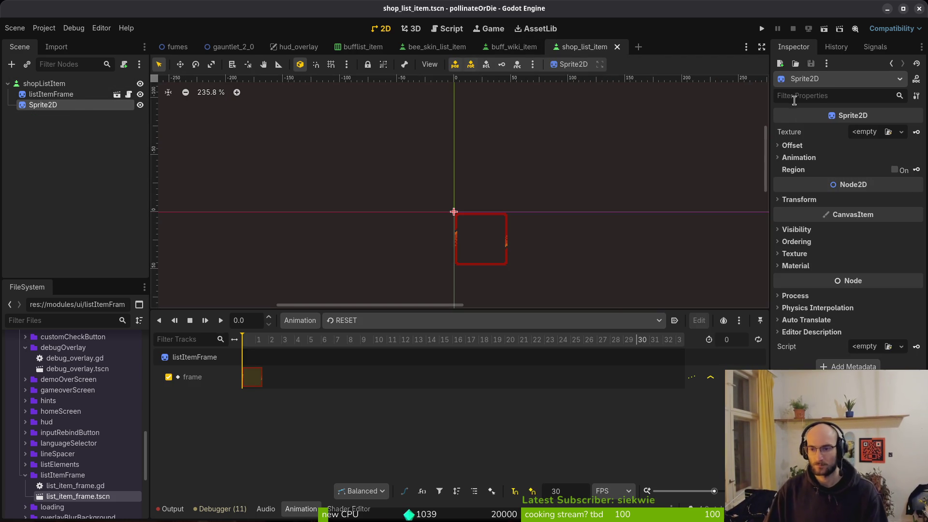
pyautogui.click(498, 44)
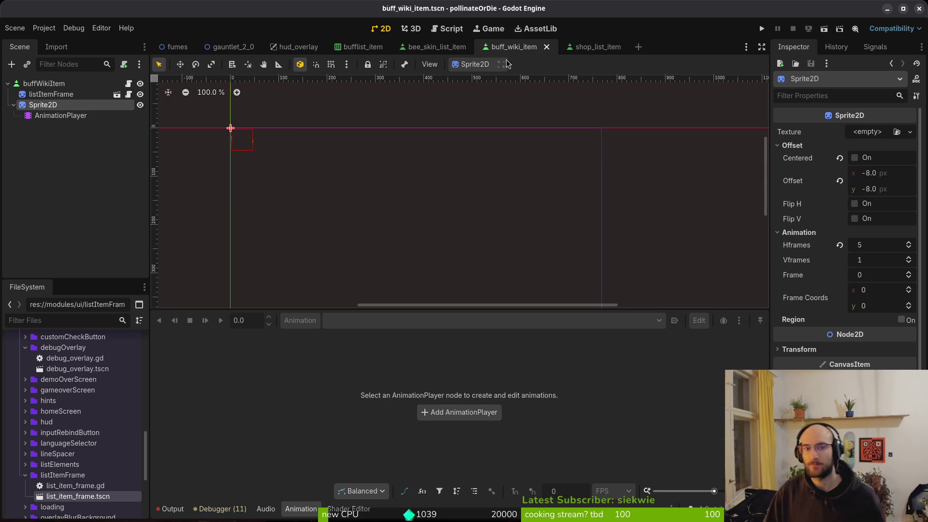
pyautogui.click(585, 47)
# Set the Sprite2D offset to -8 × -8, turn off Centered, and save the scene.
pyautogui.click(893, 175)
pyautogui.write('-')
pyautogui.press('Tab')
pyautogui.write('-')
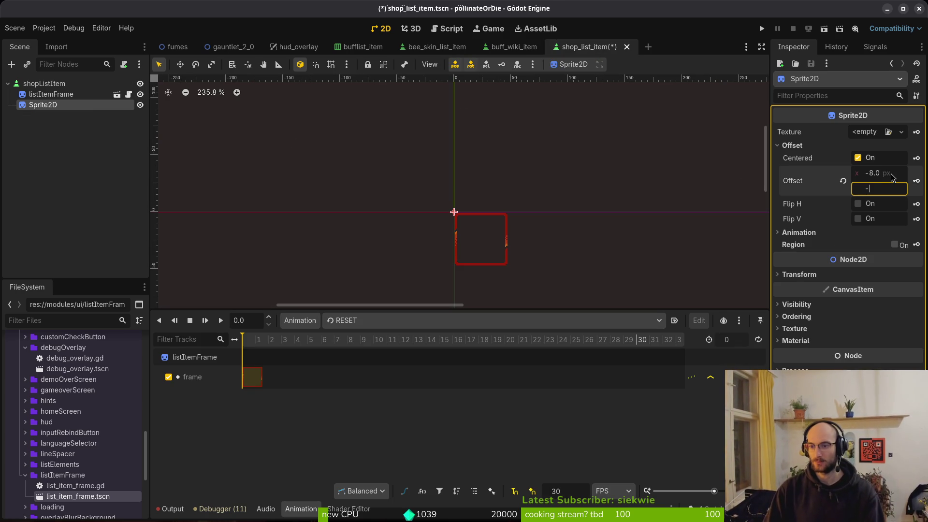
pyautogui.press('Return')
pyautogui.click(858, 158)
pyautogui.hotkey('ctrl', 's')
# After a glance at buff_wiki_item, give the sprite 5 Hframes under Animation.
pyautogui.click(507, 48)
pyautogui.click(583, 46)
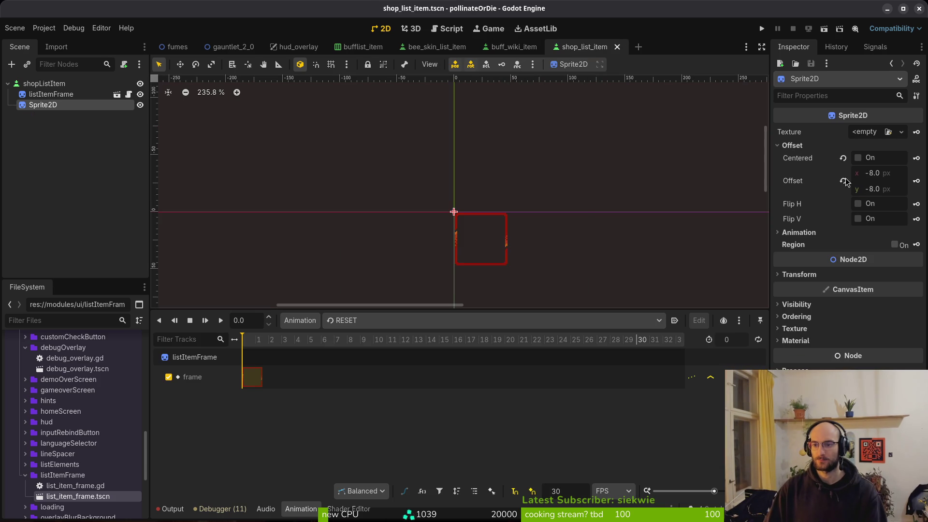
pyautogui.click(817, 232)
pyautogui.click(874, 245)
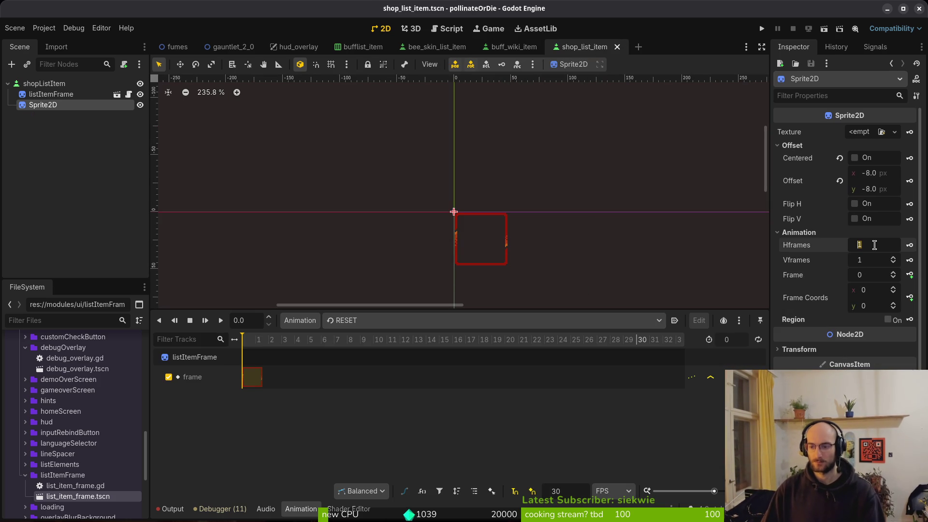
pyautogui.write('5')
pyautogui.press('Return')
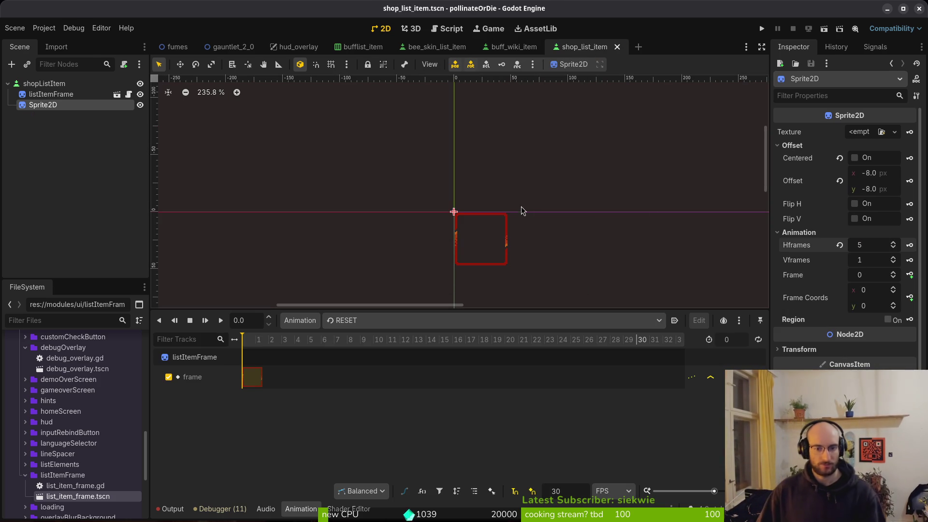
# Collapse the Animation and Offset sections, then check the buff_wiki_item scene and come back.
pyautogui.click(798, 233)
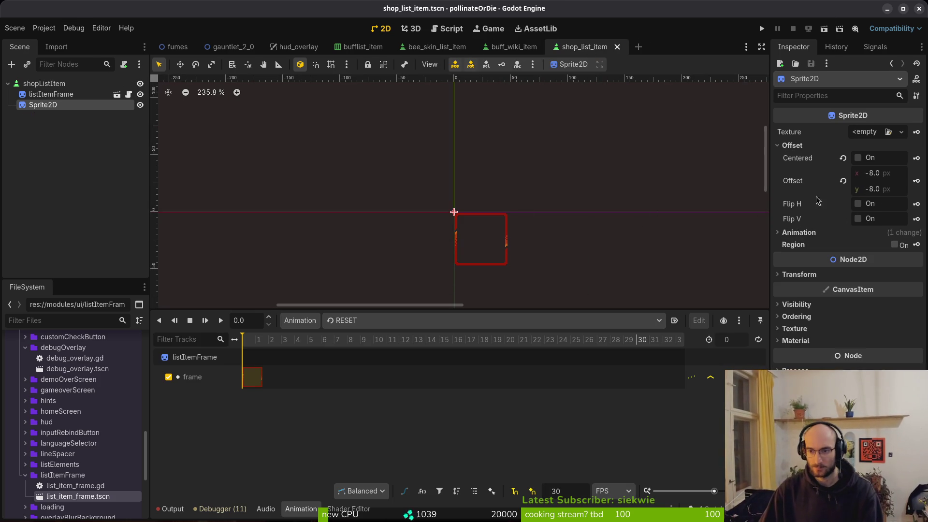
pyautogui.click(800, 145)
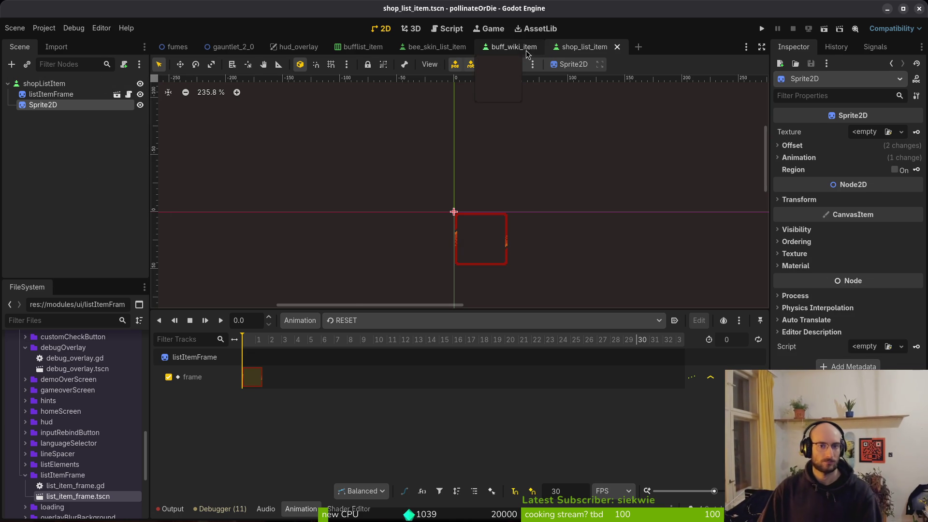
pyautogui.click(518, 49)
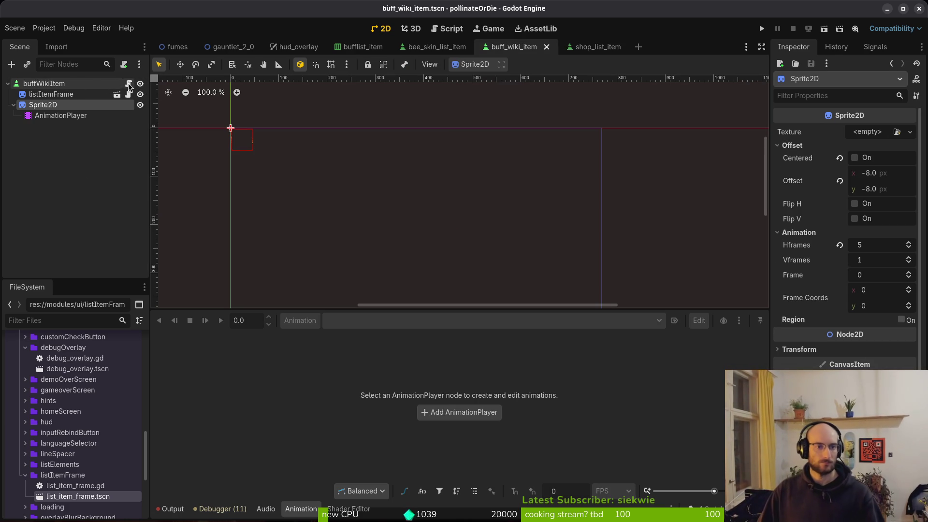
pyautogui.click(580, 47)
# Attach a new script, shop_list_item.gd, to the shopListItem root node via Attach Script.
pyautogui.rightClick(105, 84)
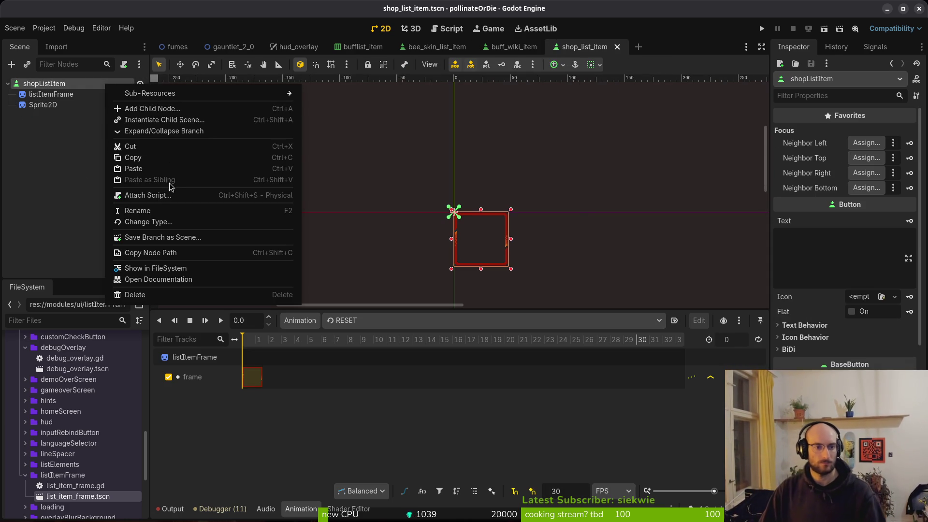
pyautogui.click(169, 195)
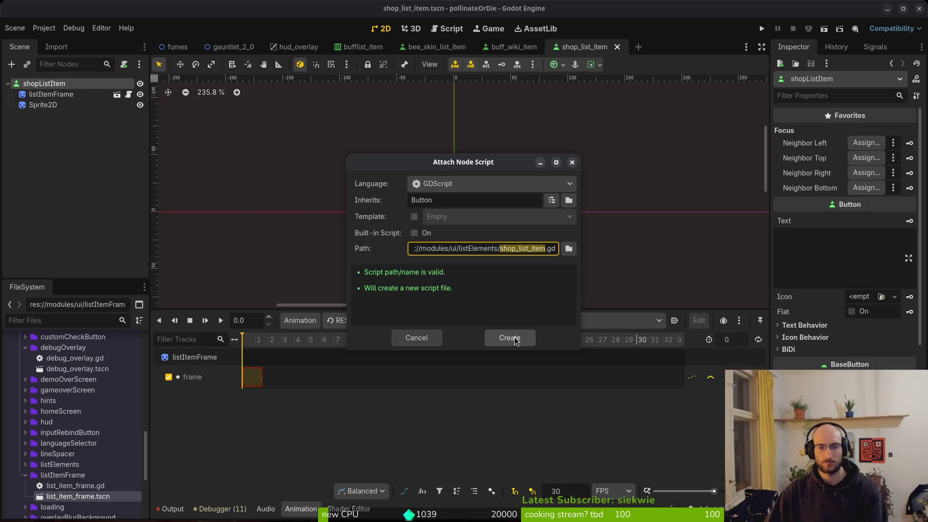
pyautogui.click(514, 338)
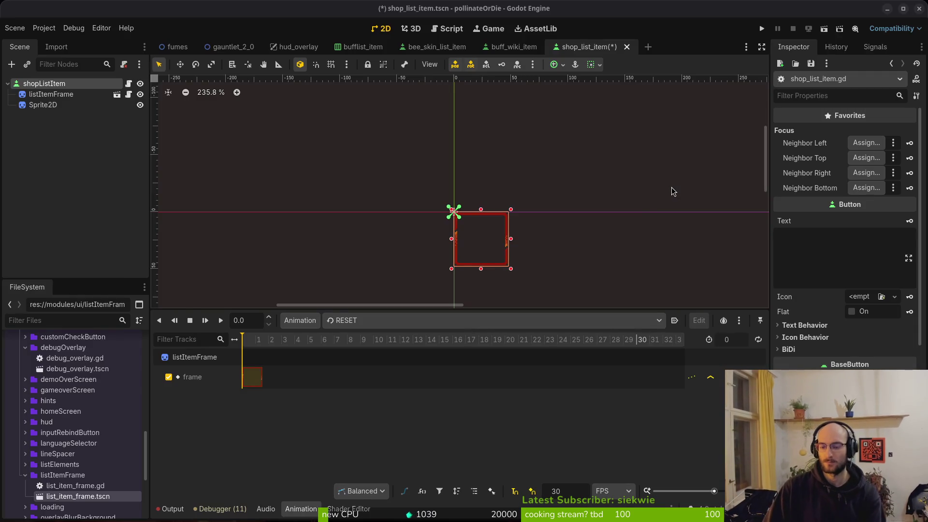
# In the terminal, go into the pollinate-or-die project's modules/ui folder and list it.
pyautogui.write('d dev/pl')
pyautogui.press('BackSpace')
pyautogui.write('oll')
pyautogui.press('Tab')
pyautogui.press('Return')
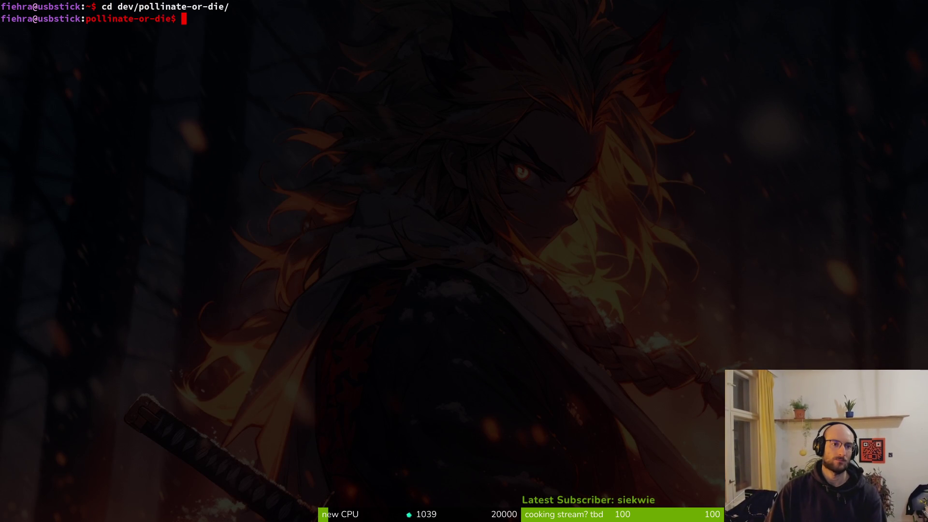
pyautogui.write('cd mod')
pyautogui.press('Tab')
pyautogui.write('u')
pyautogui.press('Tab')
pyautogui.press('Return')
pyautogui.write('ls')
pyautogui.press('Return')
# Move into the listElements folder and list its scripts and scenes.
pyautogui.write('cd nod')
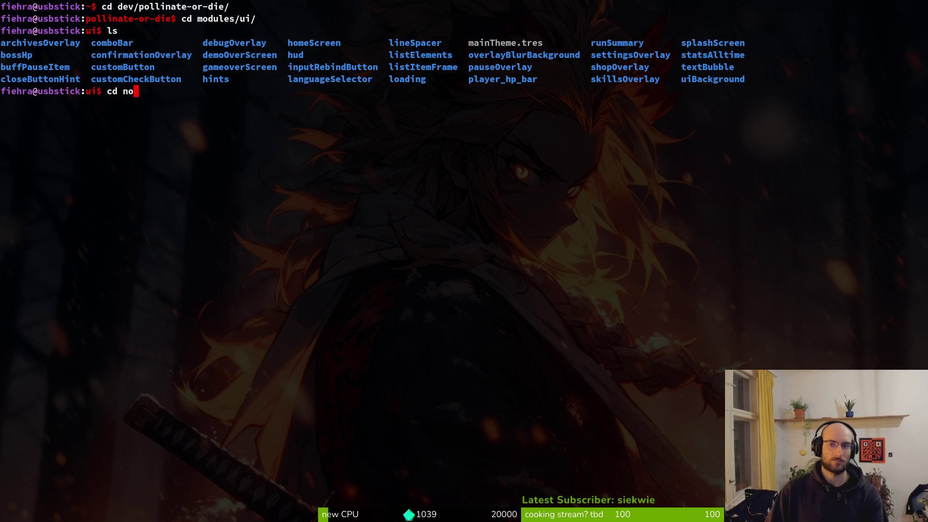
pyautogui.press('BackSpace')
pyautogui.press('BackSpace')
pyautogui.write('listEle')
pyautogui.press('Tab')
pyautogui.press('Return')
pyautogui.write('ls')
pyautogui.press('Return')
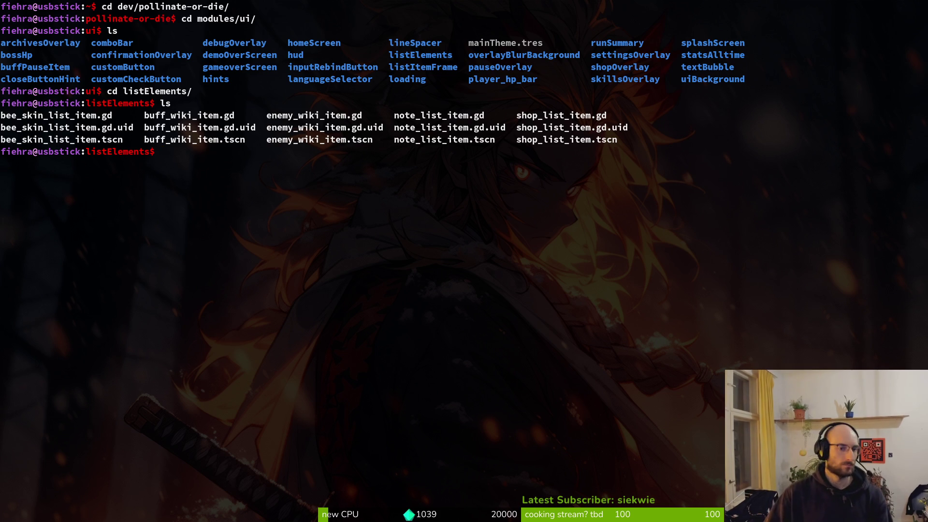
# Launch Neovim and open shop_list_item.gd with the file finder.
pyautogui.hotkey('ctrl', 'd')
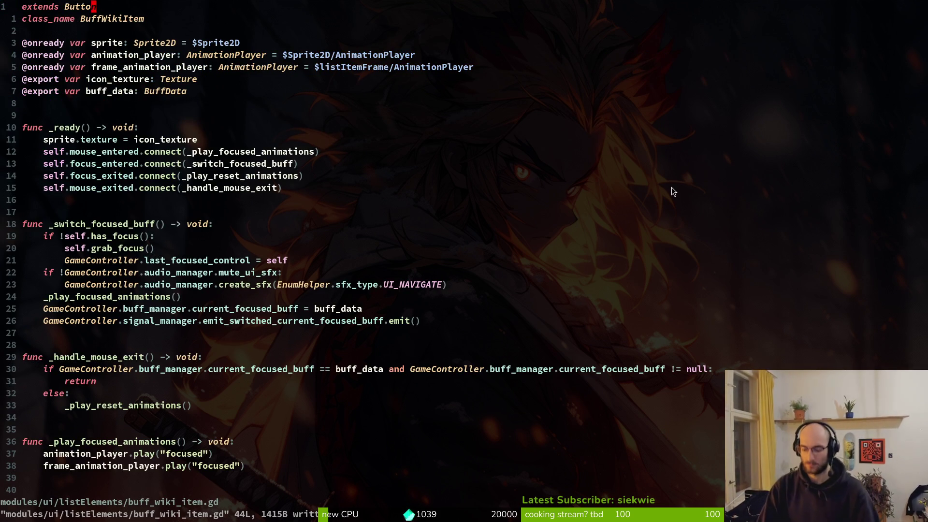
pyautogui.press('space')
pyautogui.press('f')
pyautogui.press('f')
pyautogui.write('shoplist')
pyautogui.press('Return')
# Open bee_skin_list_item.gd with the file finder, abandoning a buff_wiki_item search.
pyautogui.press('space')
pyautogui.press('f')
pyautogui.press('f')
pyautogui.write('bufwik')
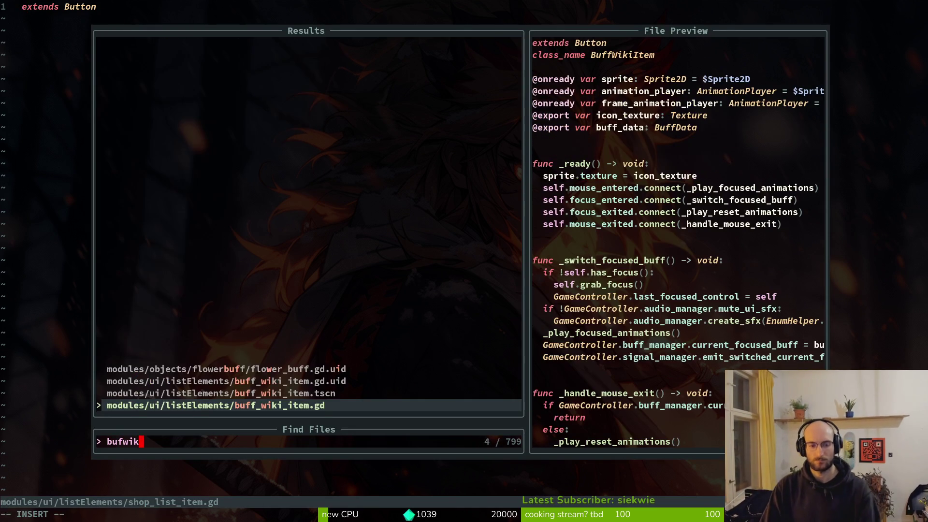
pyautogui.press('Escape')
pyautogui.press('space')
pyautogui.press('f')
pyautogui.press('f')
pyautogui.write('bee_s')
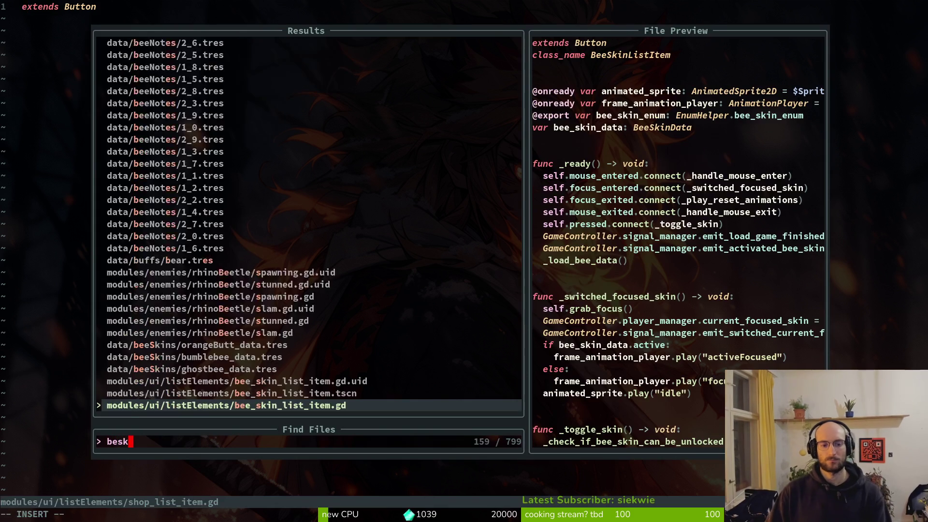
pyautogui.write('ki')
pyautogui.press('Return')
# Paste all of bee_skin_list_item.gd into shop_list_item.gd, remove the duplicate extends line, save, and start renaming the class.
pyautogui.press('V')
pyautogui.press('G')
pyautogui.press('y')
pyautogui.hotkey('ctrl', '6')
pyautogui.press('p')
pyautogui.press('d')
pyautogui.press('d')
pyautogui.hotkey('ctrl', 's')
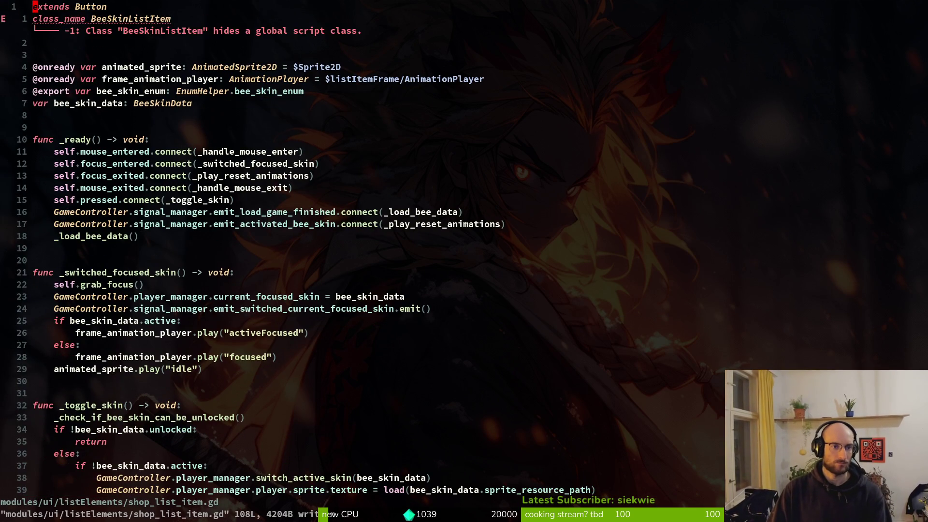
pyautogui.write('jwcwShopListI')
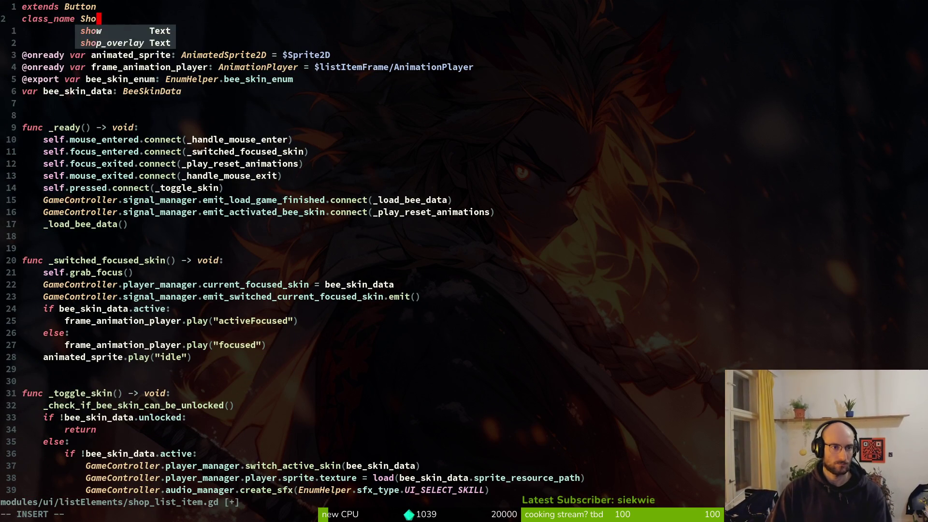
pyautogui.write('tem')
# Save the class name ShopListItem and rename the exported enum variable to consumable_enum.
pyautogui.press('Escape')
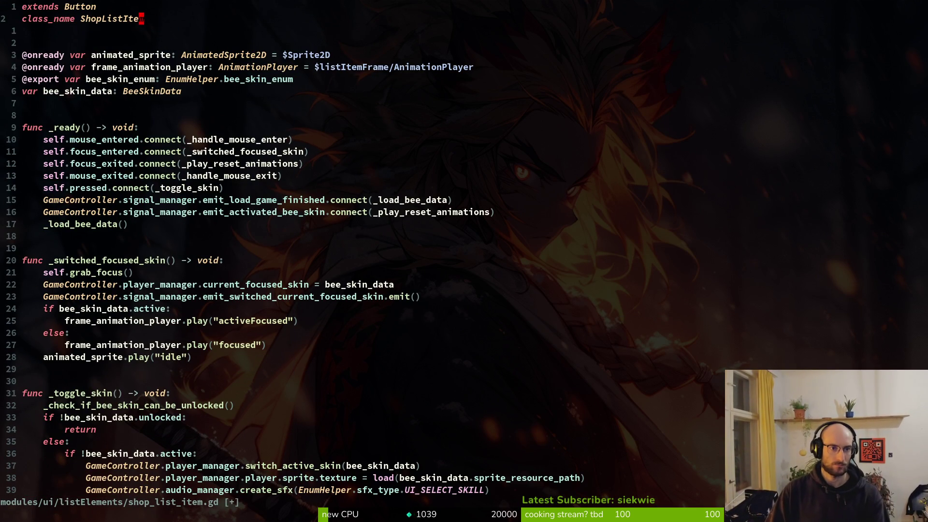
pyautogui.hotkey('ctrl', 's')
pyautogui.press('j')
pyautogui.press('j')
pyautogui.press('j')
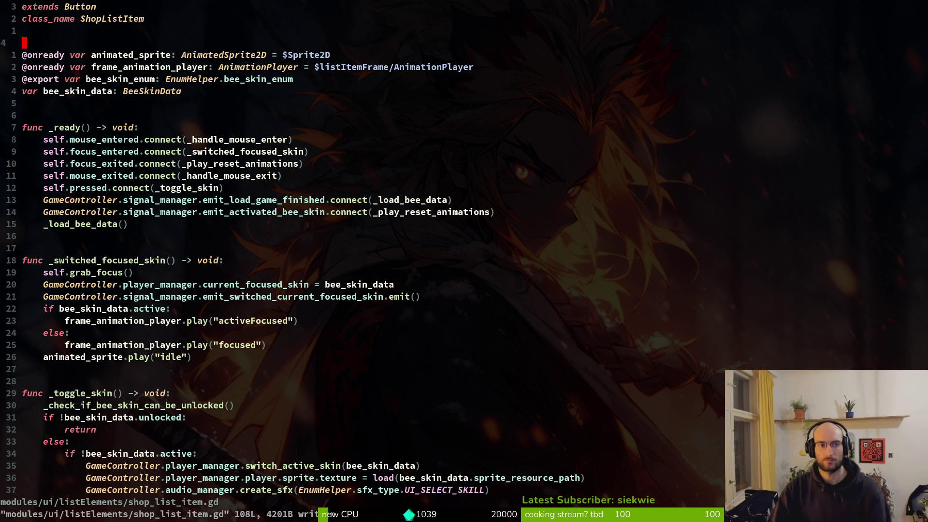
pyautogui.write('j')
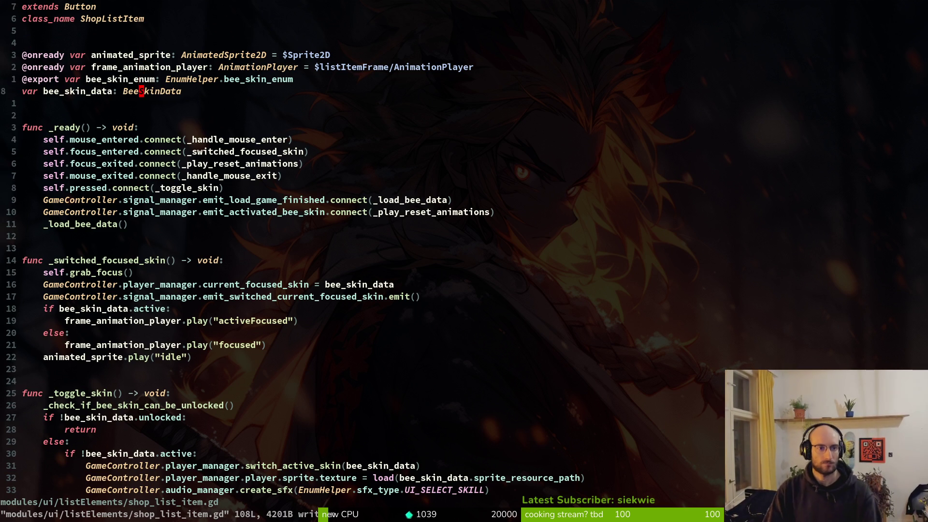
pyautogui.write('ciw')
pyautogui.write('consumable_enu')
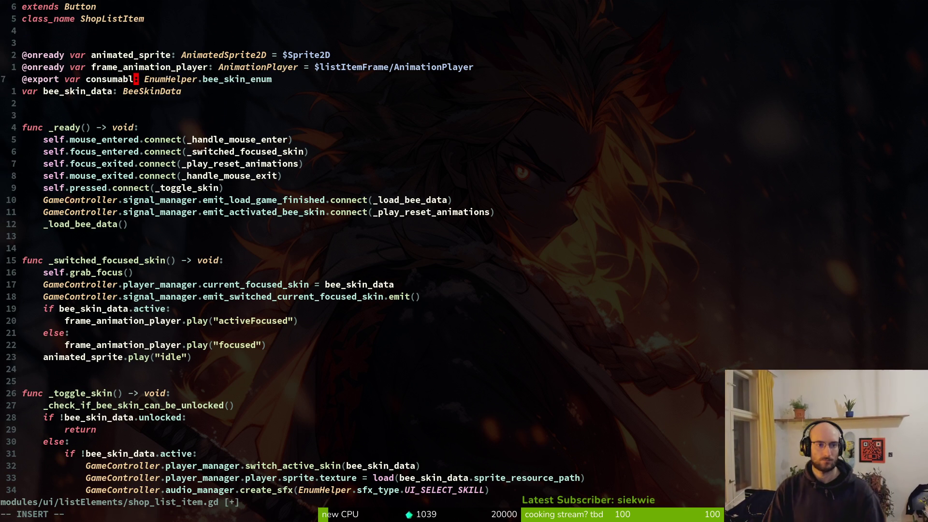
pyautogui.write('m')
pyautogui.press('Escape')
pyautogui.write('$ciw')
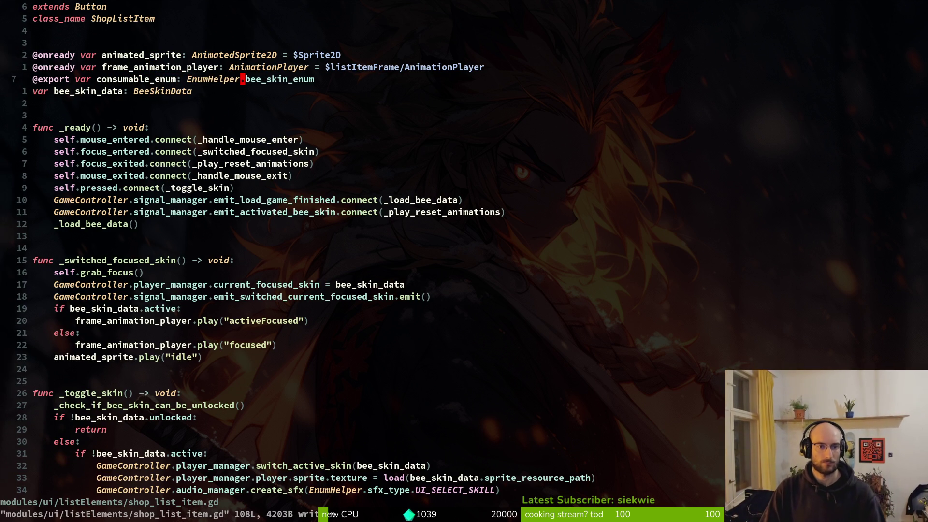
pyautogui.write('cons')
pyautogui.press('Return')
pyautogui.press('Escape')
pyautogui.write(':w')
pyautogui.press('Return')
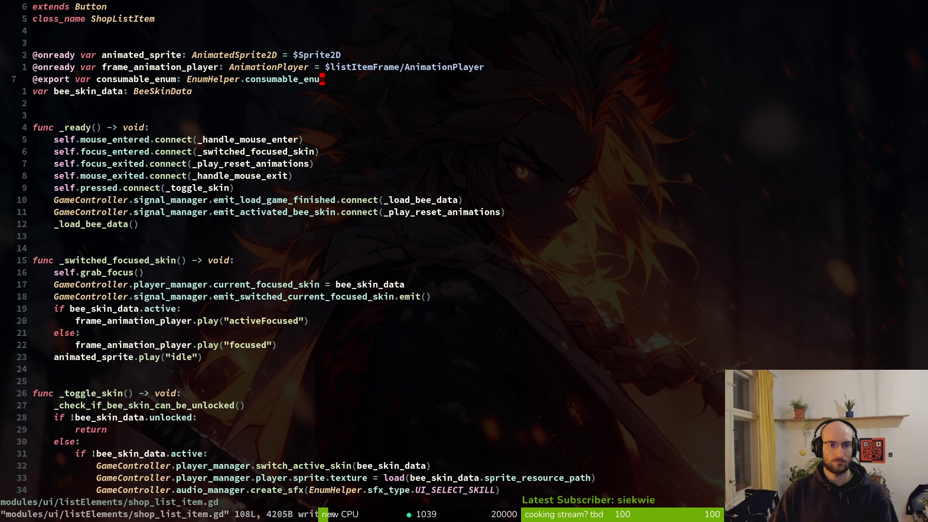
# Rename bee_skin_data to consumable_data with type ConsumableData and save.
pyautogui.press('j')
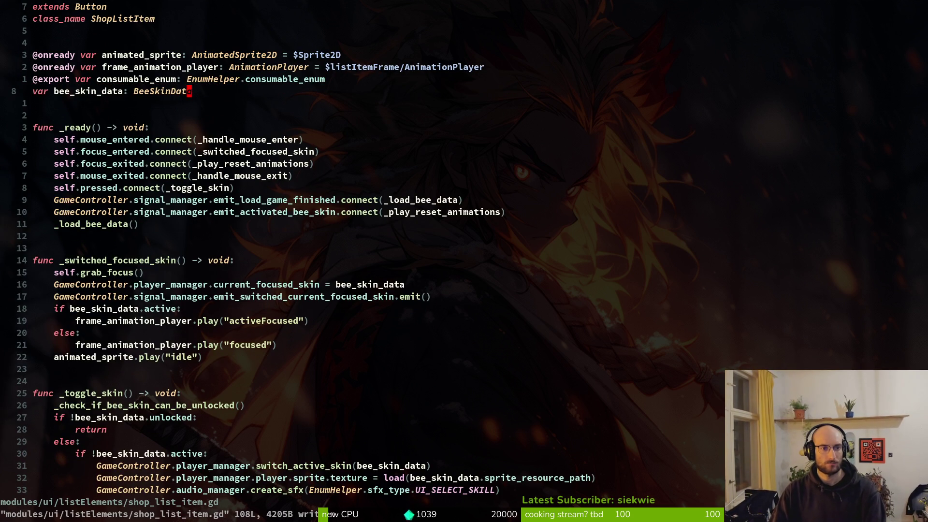
pyautogui.press('b')
pyautogui.press('b')
pyautogui.press('b')
pyautogui.write('cwconsumable')
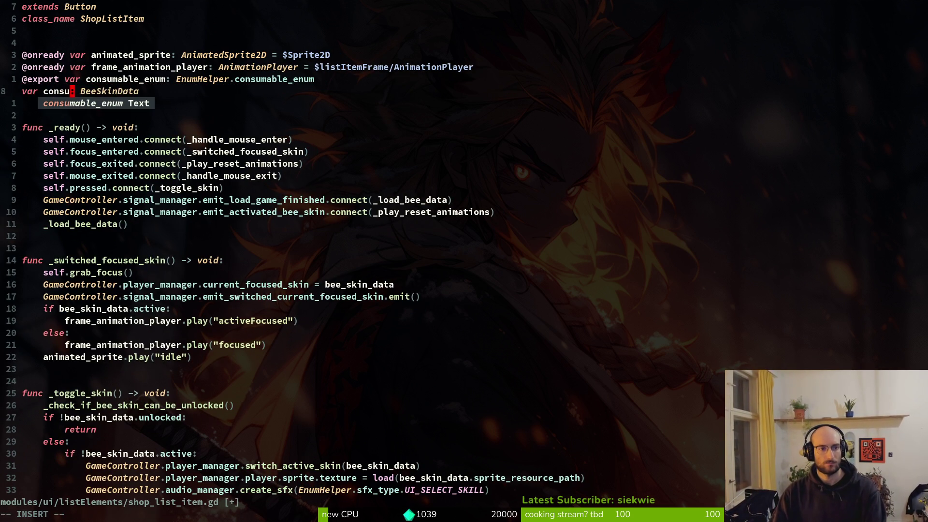
pyautogui.write('_data')
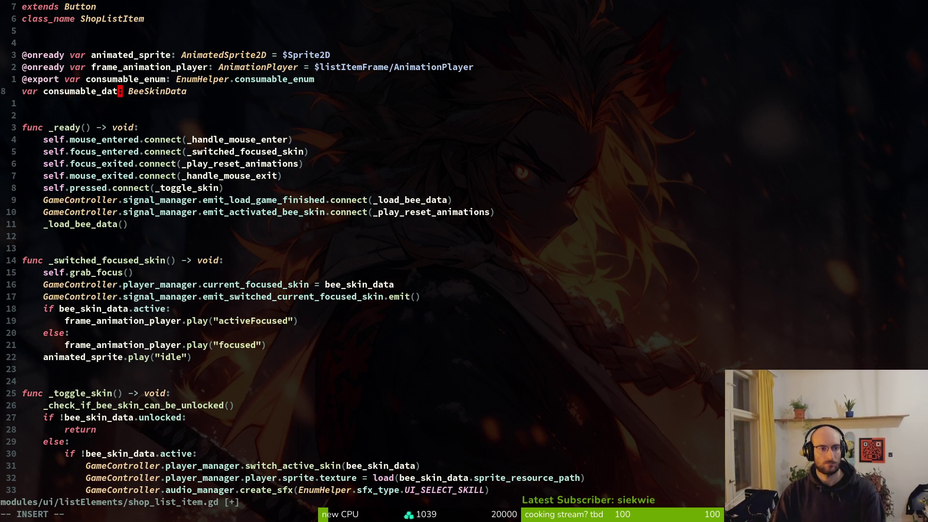
pyautogui.press('Escape')
pyautogui.write(':w')
pyautogui.press('Return')
pyautogui.press('w')
pyautogui.press('w')
pyautogui.write('cwConsumableData')
pyautogui.press('Escape')
pyautogui.write(':w')
pyautogui.press('Return')
# Change the _toggle_skin handler name to _buy_consumable and save shop_list_item.gd.
pyautogui.press('j')
pyautogui.press('j')
pyautogui.press('j')
pyautogui.press('j')
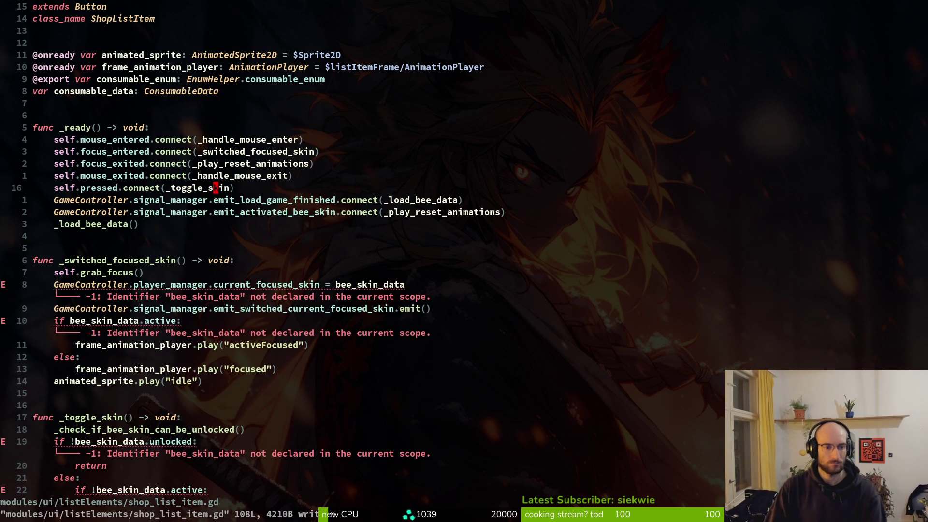
pyautogui.write('ciw_tog')
pyautogui.press('Escape')
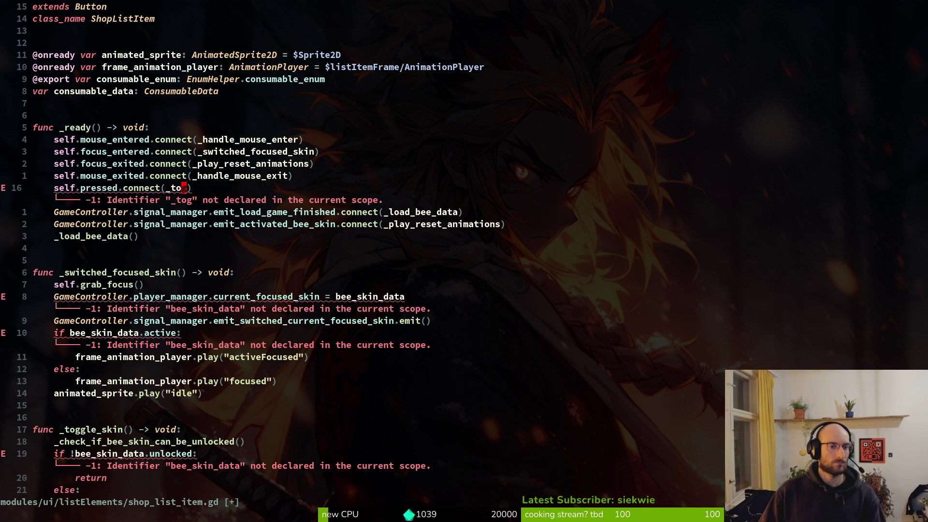
pyautogui.press('c')
pyautogui.press('i')
pyautogui.press('w')
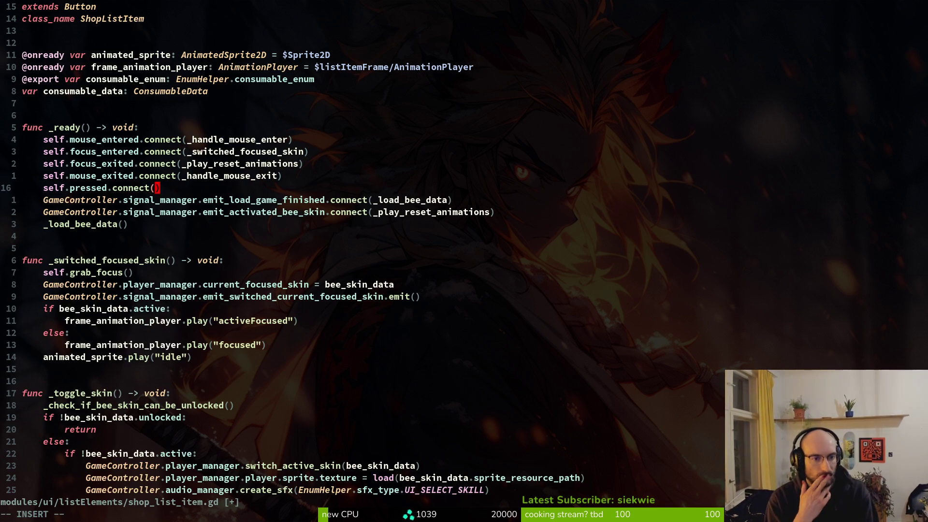
pyautogui.write('_')
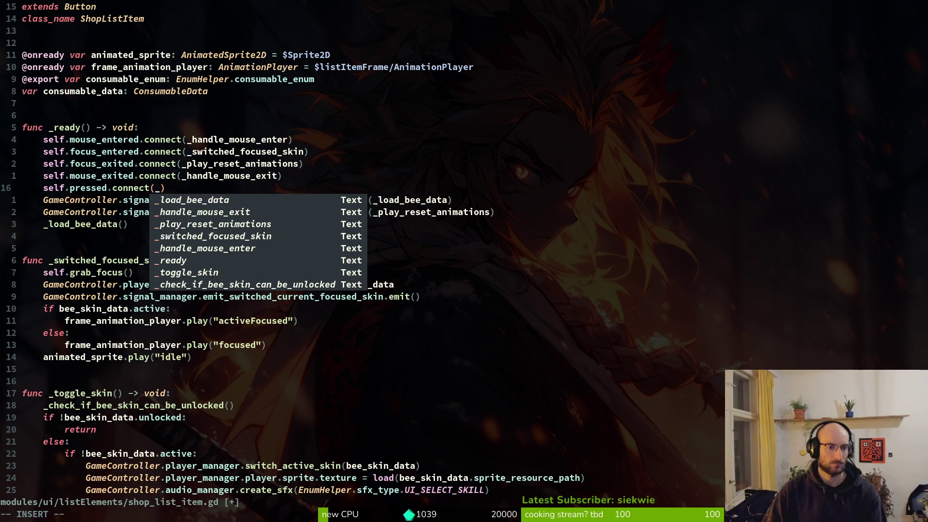
pyautogui.write('buy_')
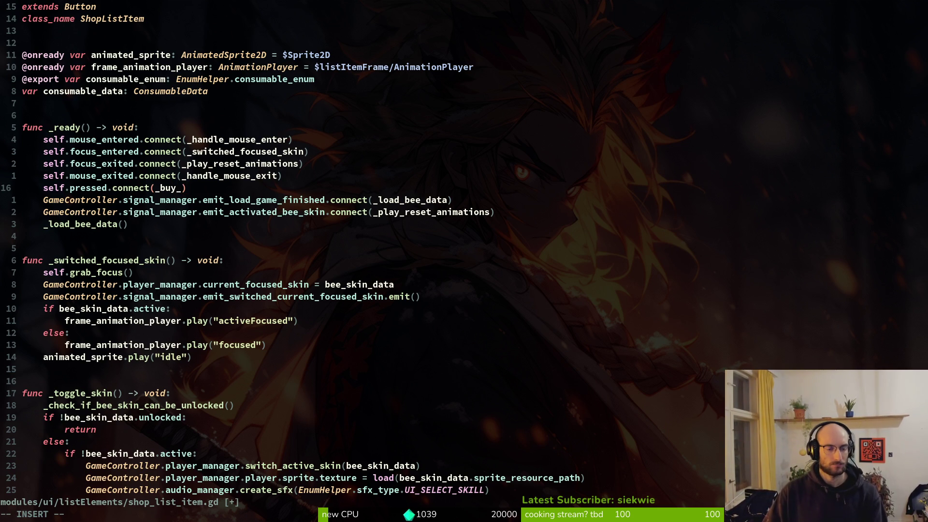
pyautogui.write('consumable')
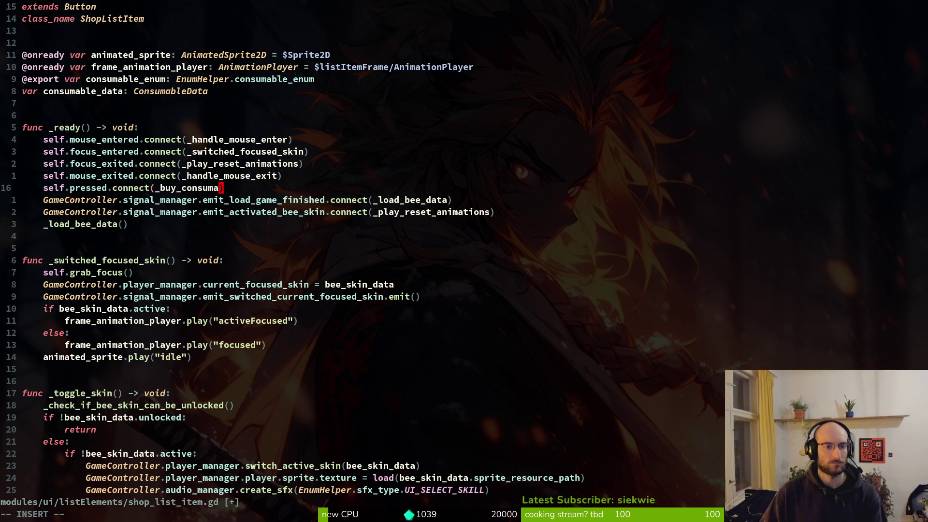
pyautogui.write(':w')
pyautogui.press('Return')
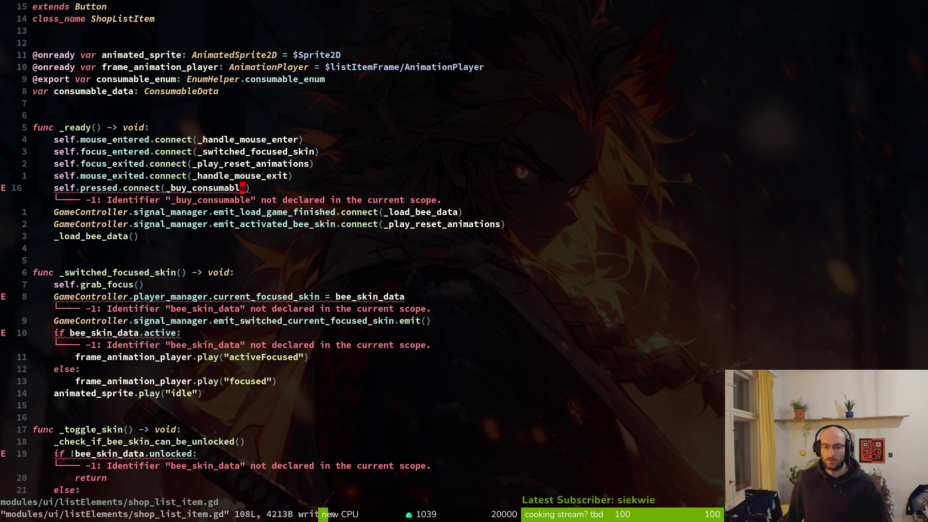
pyautogui.hotkey('ctrl', 's')
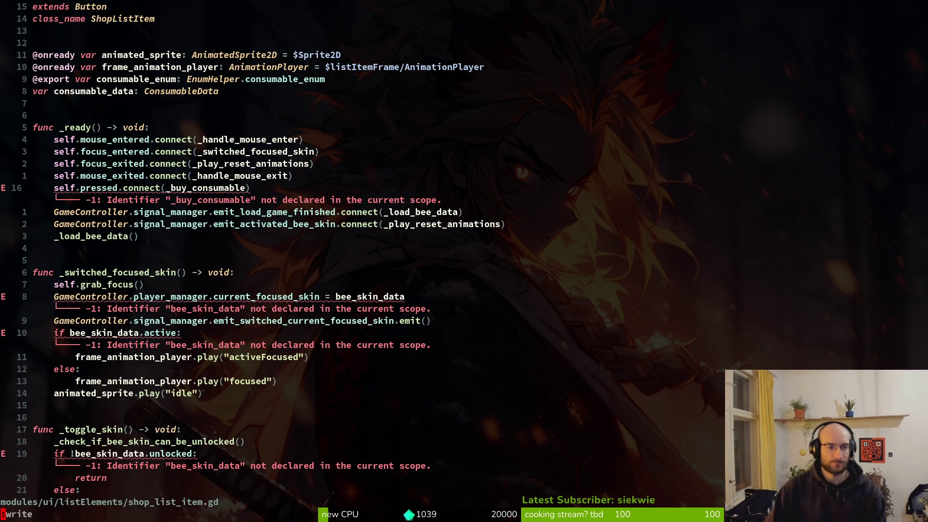
pyautogui.press('h')
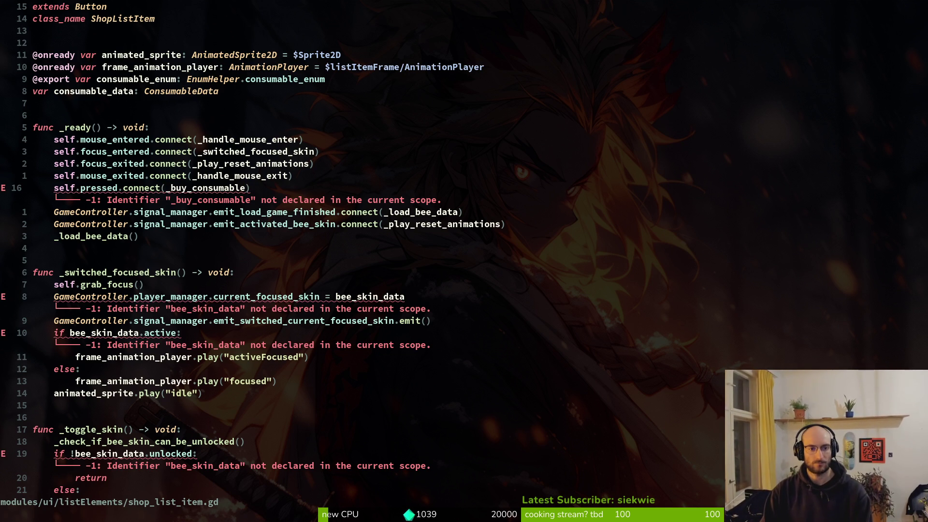
pyautogui.press('b')
pyautogui.hotkey('ctrl', 's')
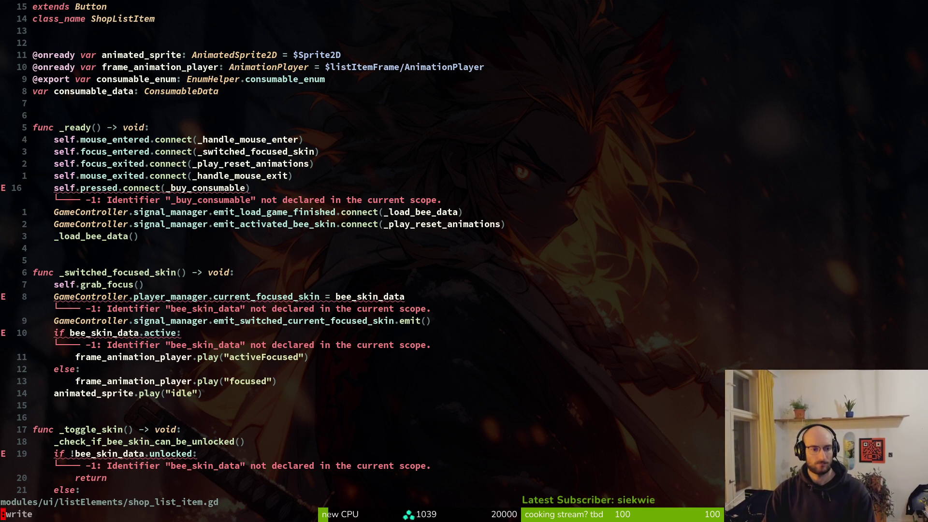
pyautogui.press('j')
pyautogui.press('j')
pyautogui.press('j')
pyautogui.press('j')
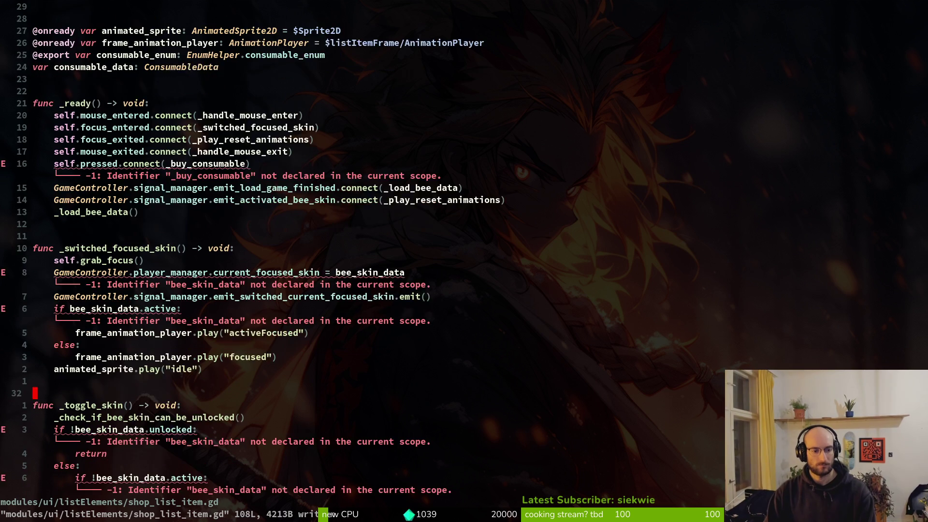
# Rename the _toggle_skin function to _buy_consumable and save.
pyautogui.press('k')
pyautogui.press('k')
pyautogui.press('k')
pyautogui.press('j')
pyautogui.press('j')
pyautogui.press('j')
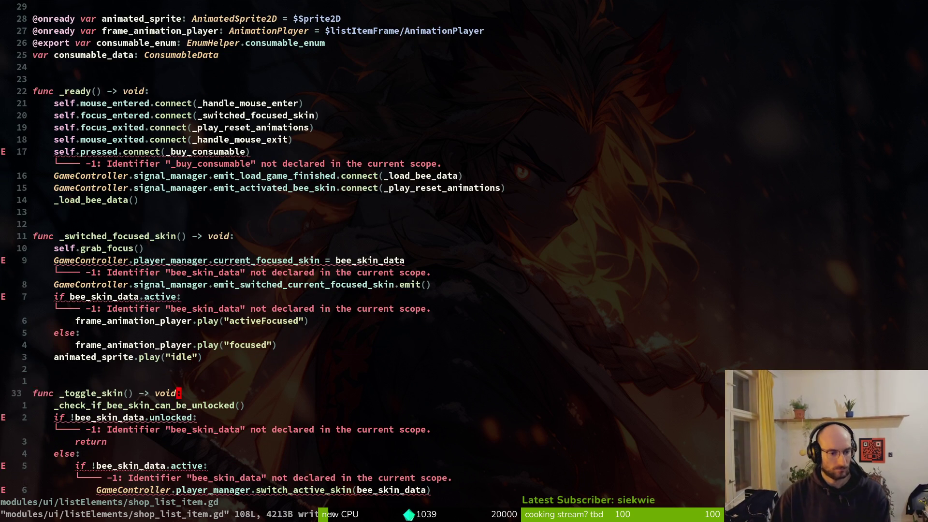
pyautogui.press('j')
pyautogui.press('f')
pyautogui.press('u')
pyautogui.press('k')
pyautogui.press('b')
pyautogui.press('b')
pyautogui.write('cw_buy_consumable')
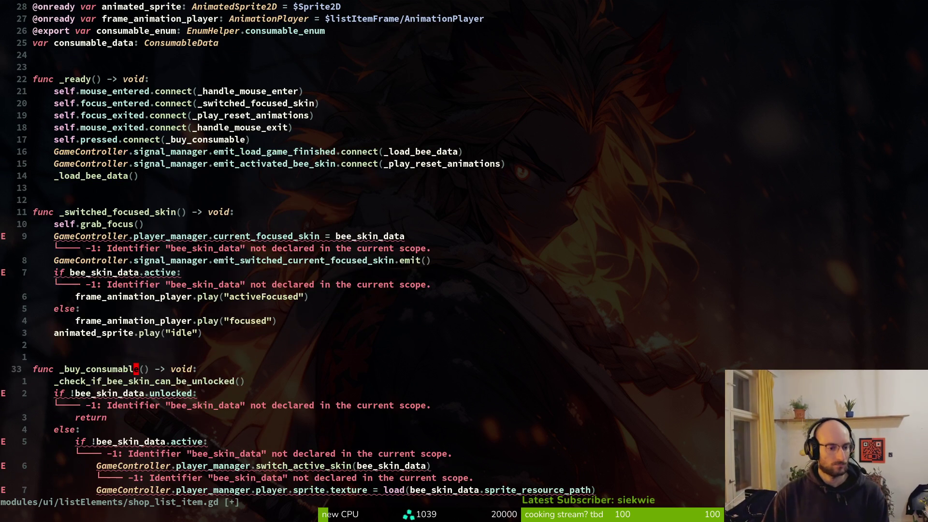
pyautogui.press('Escape')
pyautogui.hotkey('ctrl', 's')
# Copy the if bee_skin_data.active line, then replace player_manager with buff_manager in the focused-skin assignment.
pyautogui.press('j')
pyautogui.press('k')
pyautogui.press('k')
pyautogui.press('k')
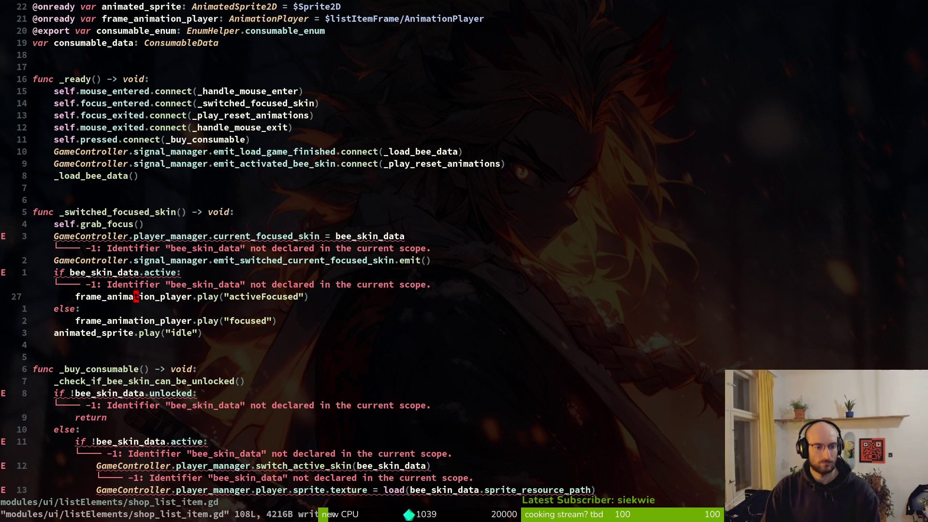
pyautogui.press('j')
pyautogui.hotkey('shift', 'v')
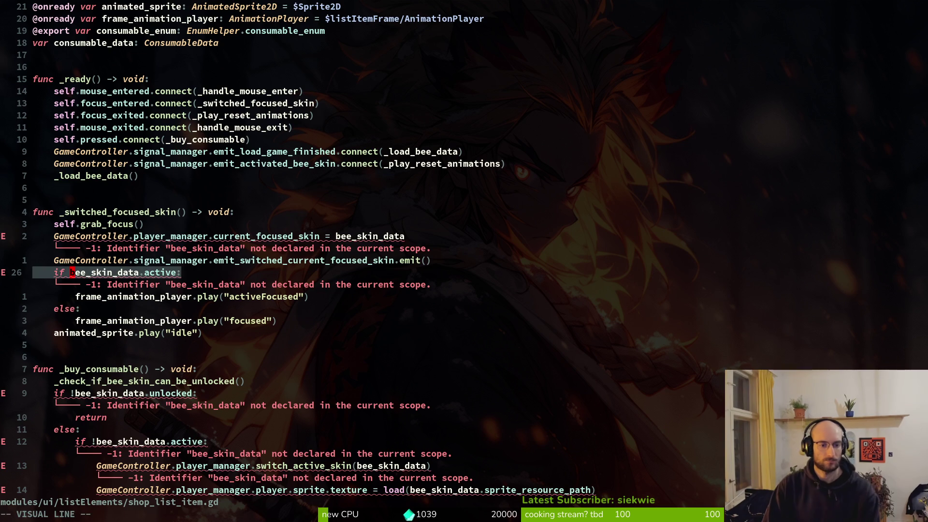
pyautogui.press('y')
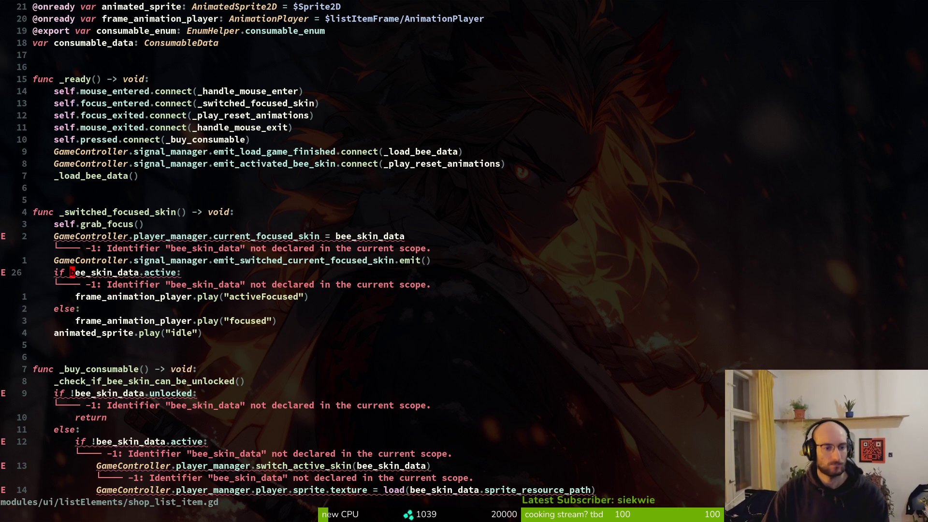
pyautogui.press('k')
pyautogui.press('k')
pyautogui.press('k')
pyautogui.press('j')
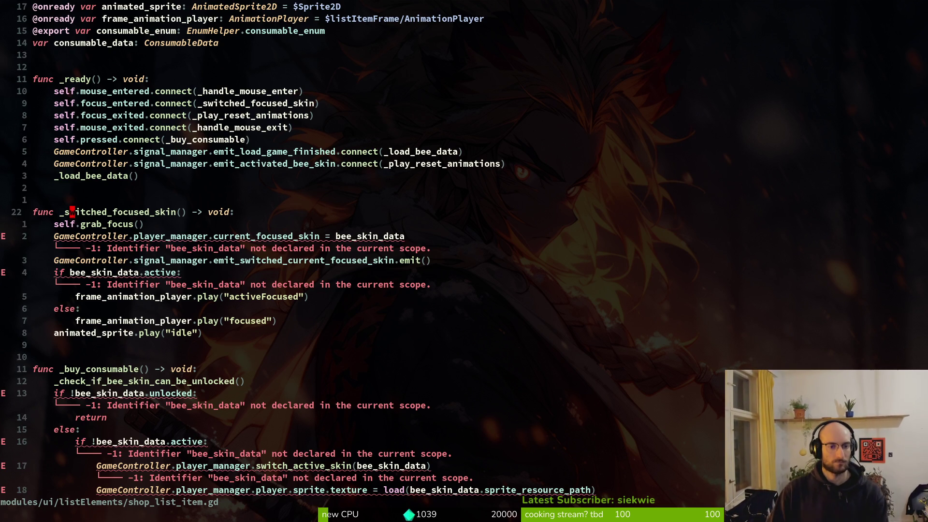
pyautogui.press('k')
pyautogui.press('j')
pyautogui.press('j')
pyautogui.press('w')
pyautogui.press('w')
pyautogui.press('c')
pyautogui.press('t')
pyautogui.press('.')
pyautogui.write('buff_manager')
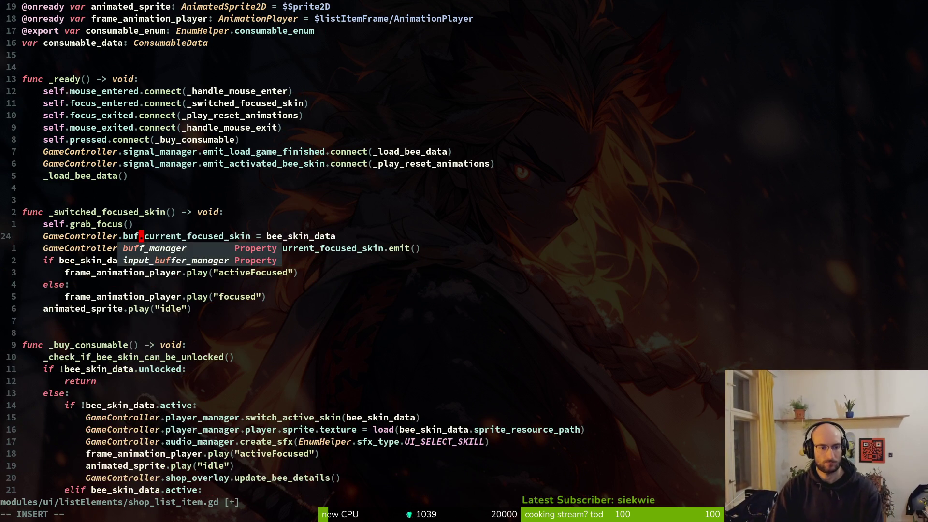
pyautogui.press('Escape')
pyautogui.press(':')
pyautogui.press('w')
# Make the assignment buff_manager.current_focused_consumable = consumable_data and save.
pyautogui.press('Return')
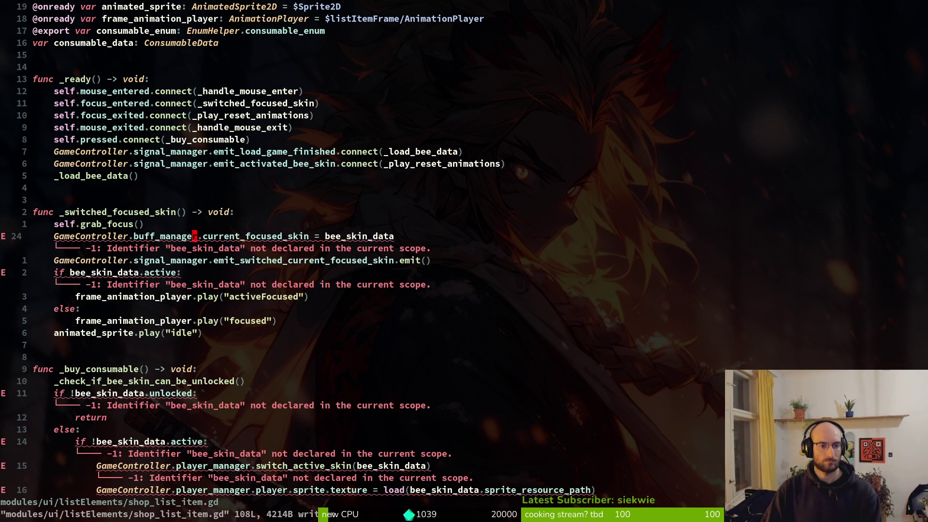
pyautogui.press('l')
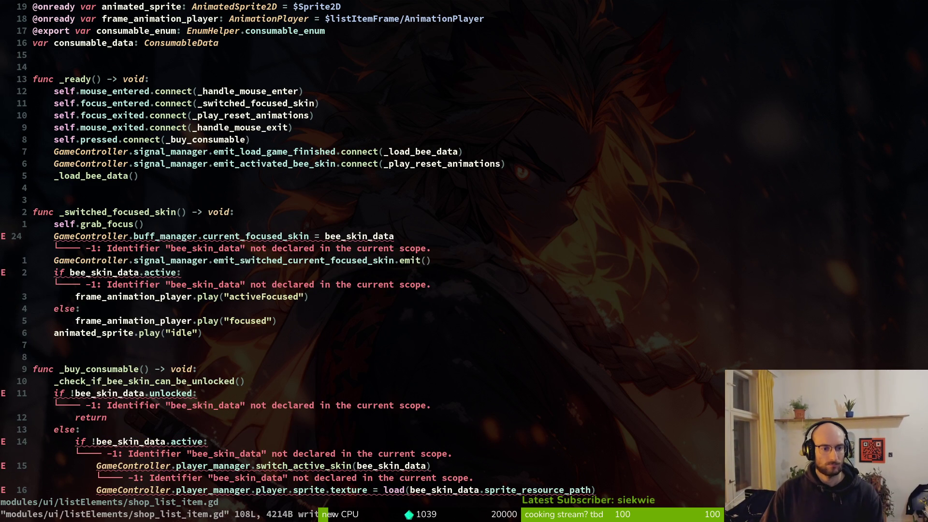
pyautogui.write('lce')
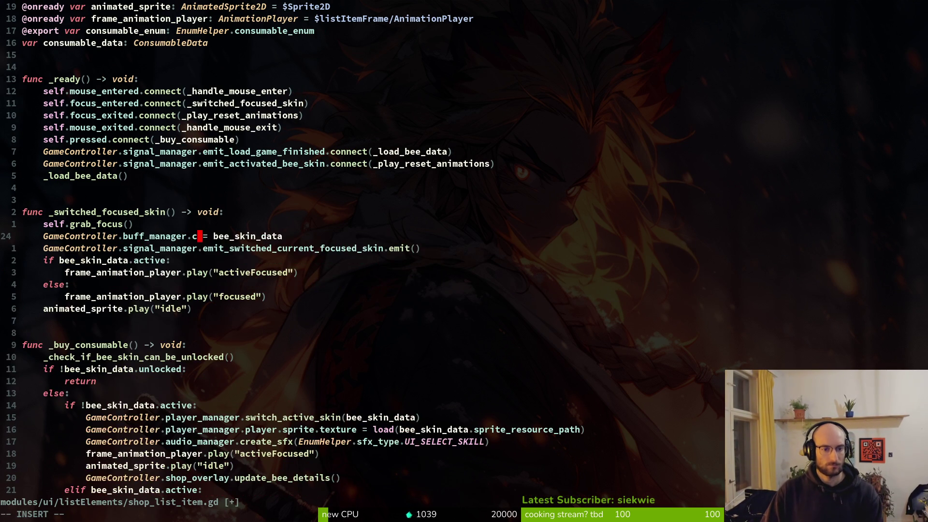
pyautogui.write('cur')
pyautogui.hotkey('ctrl', 'n')
pyautogui.press('Escape')
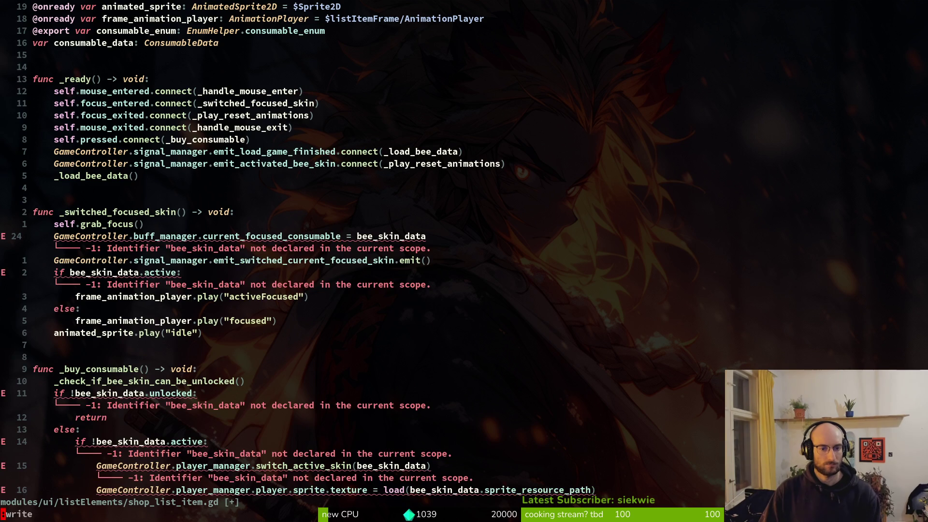
pyautogui.press(':')
pyautogui.press('w')
pyautogui.press('Return')
pyautogui.press('w')
pyautogui.press('w')
pyautogui.write('cused_')
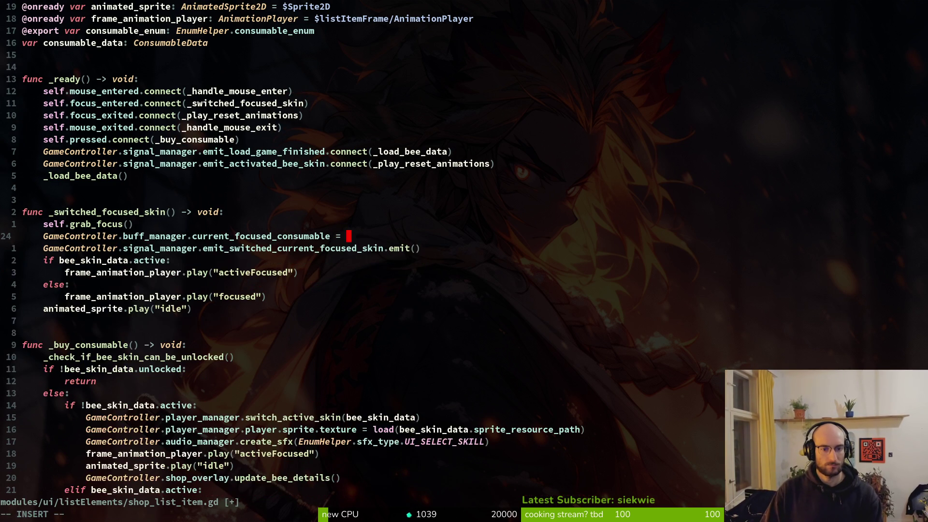
pyautogui.write('con')
pyautogui.hotkey('ctrl', 'n')
pyautogui.hotkey('ctrl', 'n')
pyautogui.press('Escape')
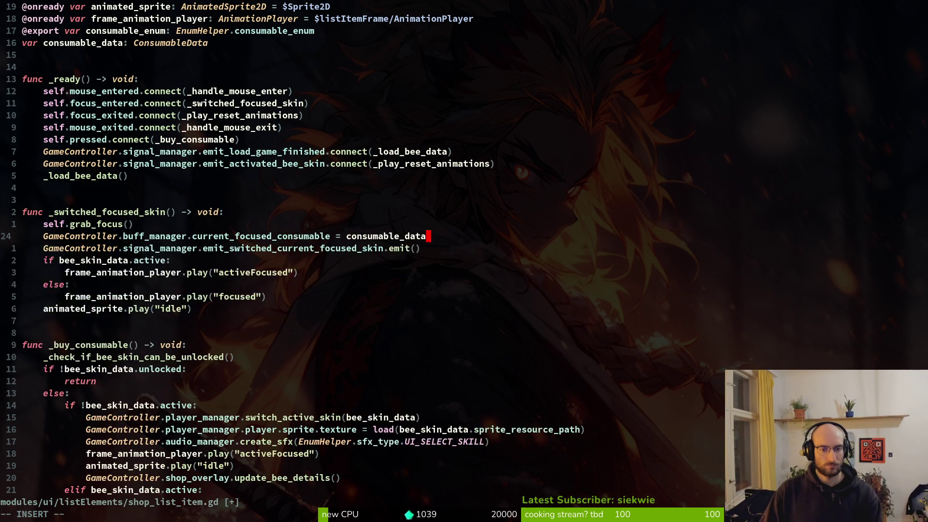
pyautogui.press(':')
# Change the emitted signal to emit_switched_current_focused_consumable.
pyautogui.press('w')
pyautogui.press('Return')
pyautogui.press('j')
pyautogui.press('b')
pyautogui.press('b')
pyautogui.press('b')
pyautogui.press('b')
pyautogui.write('ceemit_swi')
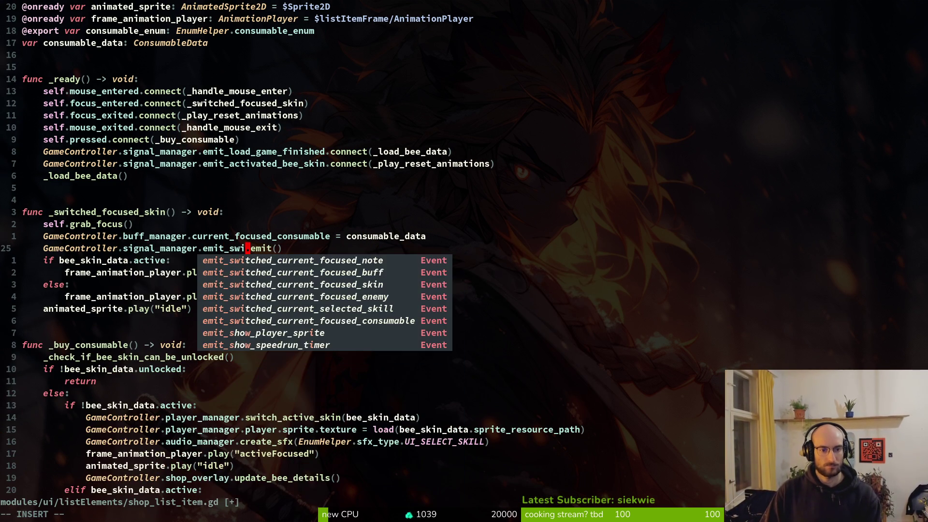
pyautogui.hotkey('ctrl', 'n')
pyautogui.hotkey('ctrl', 'y')
pyautogui.press('BackSpace')
pyautogui.press('BackSpace')
pyautogui.press('BackSpace')
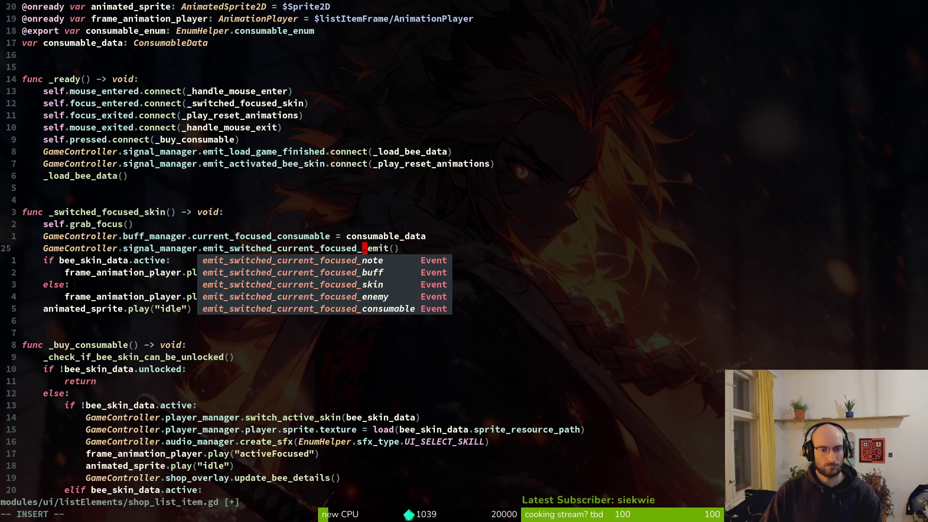
pyautogui.write('consumable')
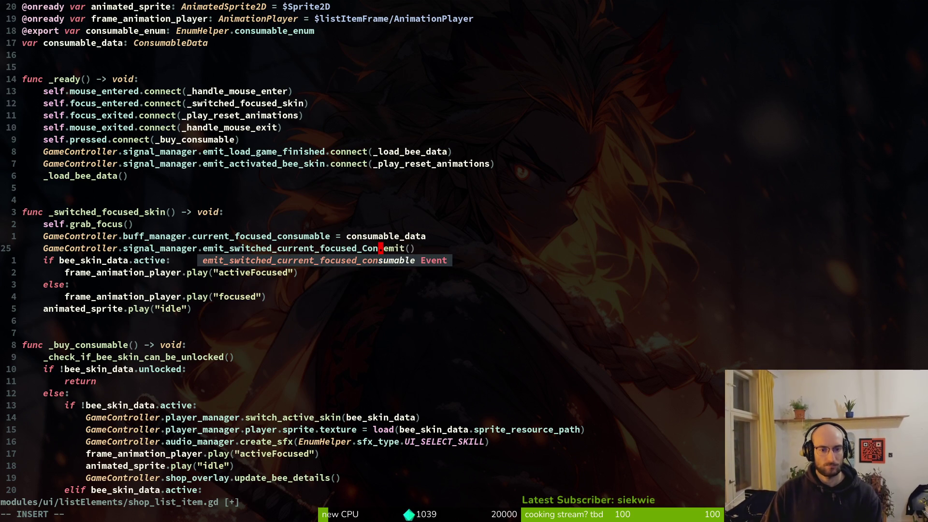
pyautogui.press('Escape')
# Comment out the old if/else skin animation block with # markers.
pyautogui.press('j')
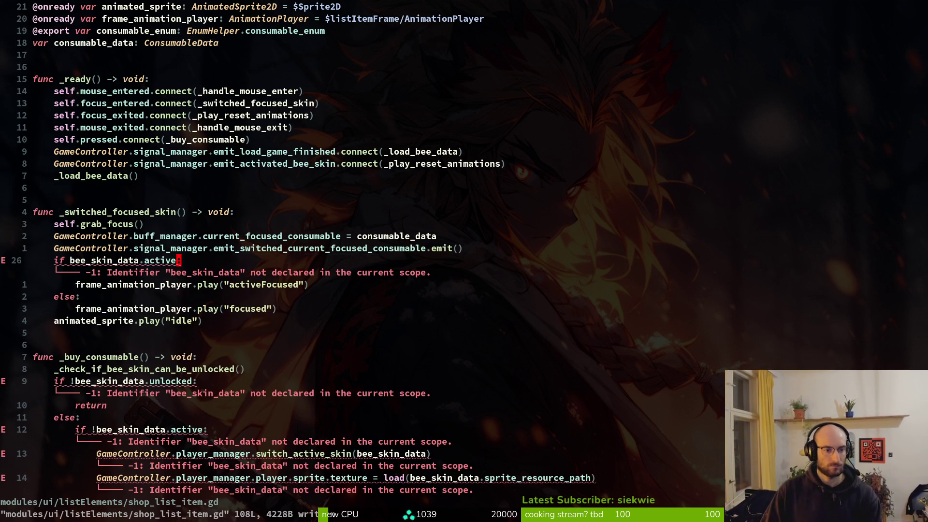
pyautogui.hotkey('shift', 'v')
pyautogui.press('Escape')
pyautogui.press('0')
pyautogui.hotkey('ctrl', 'v')
pyautogui.press('j')
pyautogui.press('j')
pyautogui.press('j')
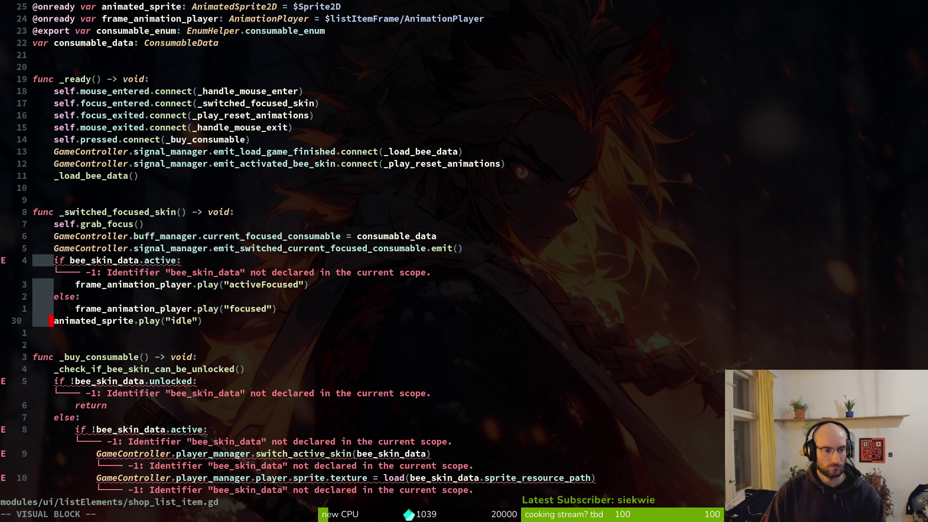
pyautogui.hotkey('shift', 'i')
pyautogui.write('#')
pyautogui.press('Escape')
pyautogui.press('j')
pyautogui.press('j')
pyautogui.press('j')
pyautogui.press('j')
pyautogui.press('j')
pyautogui.press('j')
pyautogui.press('k')
pyautogui.press('k')
pyautogui.press('w')
pyautogui.press('w')
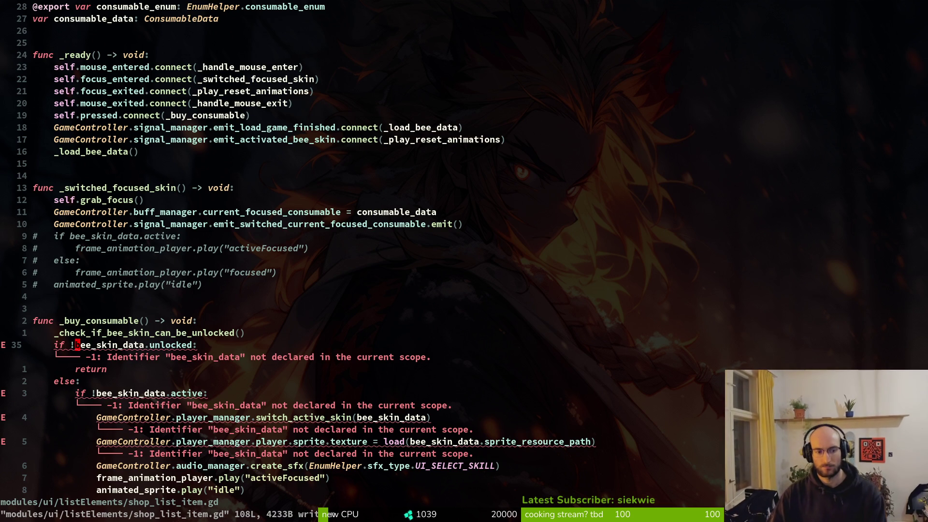
pyautogui.press('}')
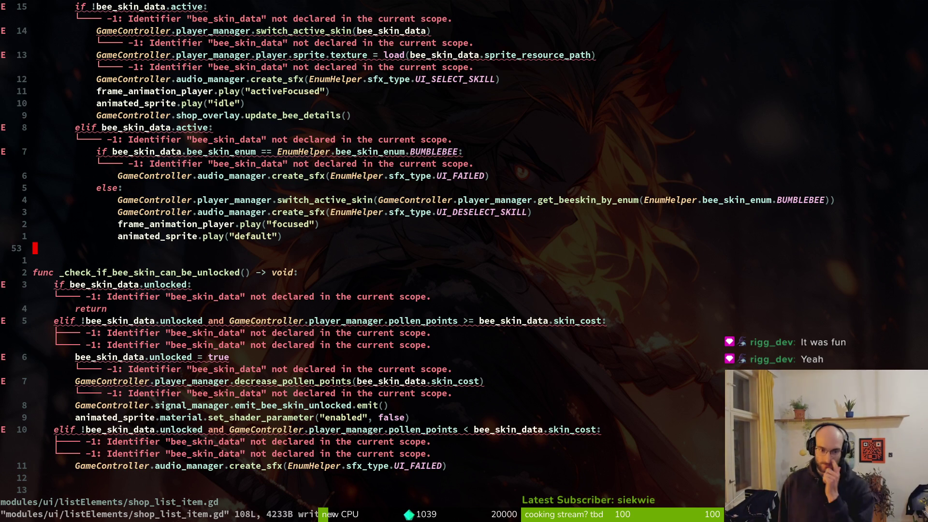
# Comment out the whole _buy_consumable body with # and save.
pyautogui.press('k')
pyautogui.press('k')
pyautogui.press('k')
pyautogui.scroll(1, 415, 249)
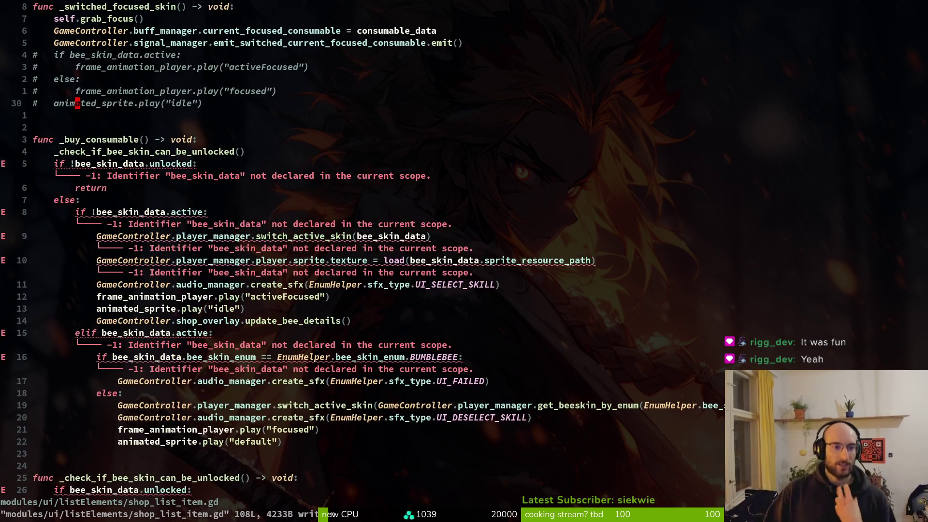
pyautogui.click(78, 163)
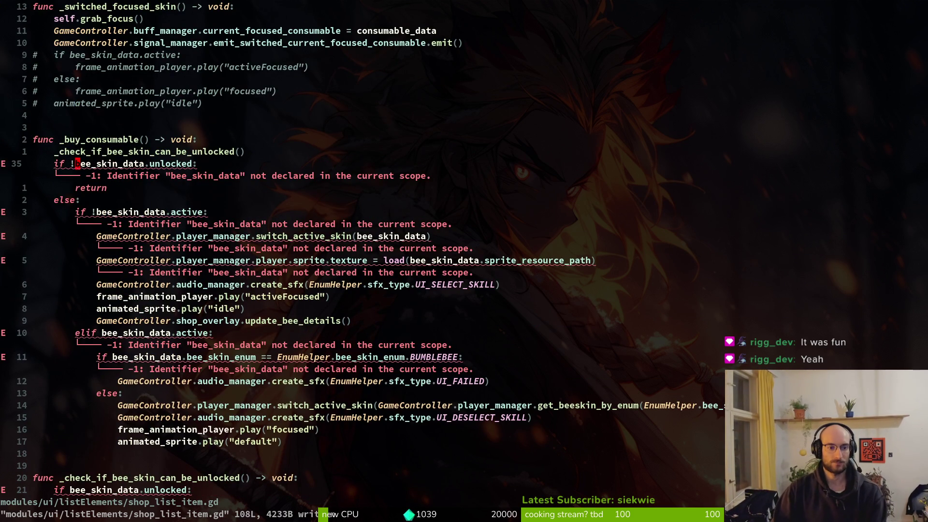
pyautogui.click(59, 163)
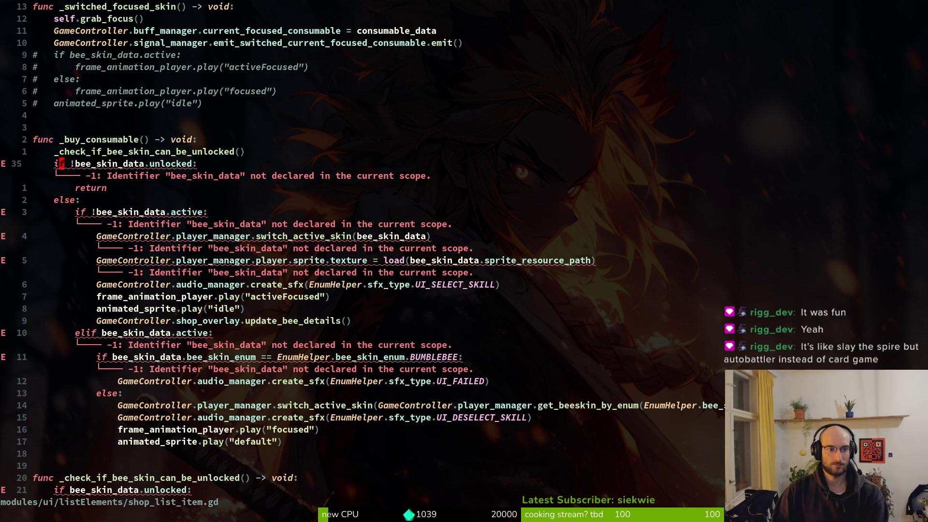
pyautogui.press('h')
pyautogui.hotkey('ctrl', 'v')
pyautogui.press('w')
pyautogui.press('j')
pyautogui.press('j')
pyautogui.press('j')
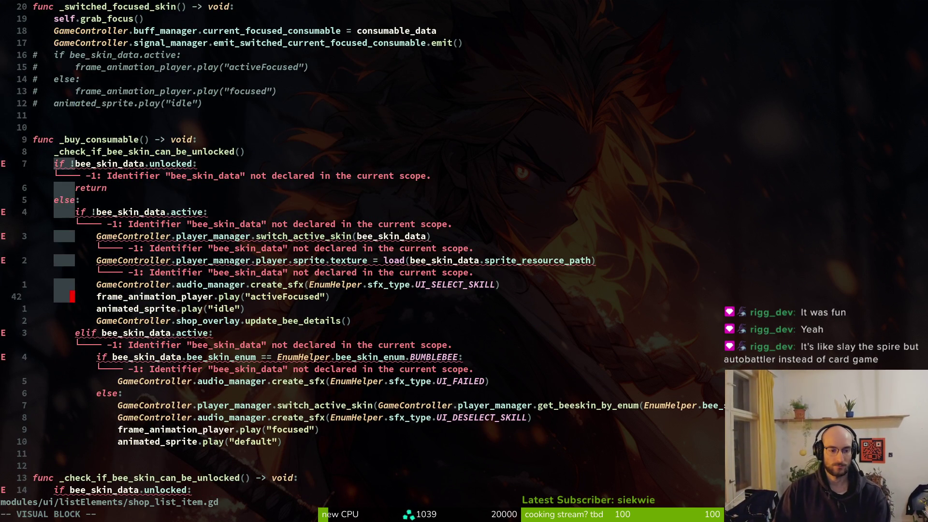
pyautogui.press('}')
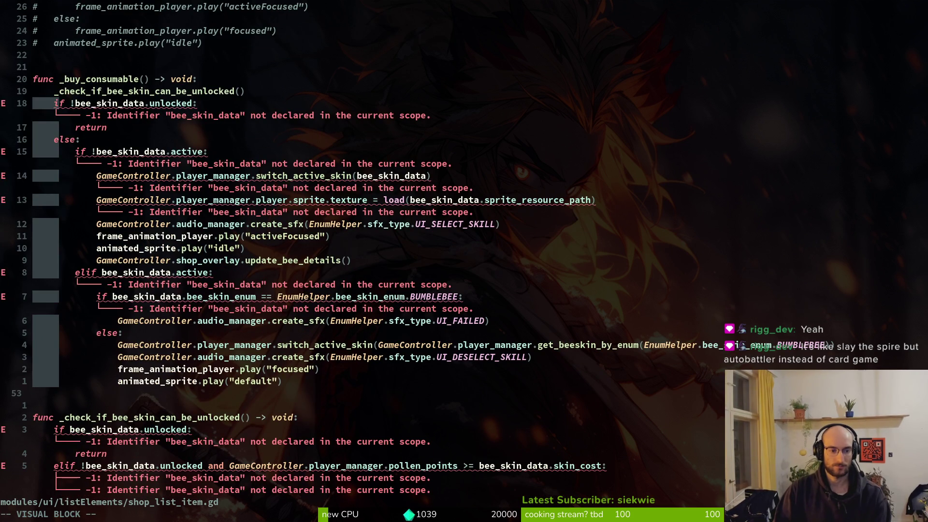
pyautogui.write('I#')
pyautogui.press('Escape')
pyautogui.write(':w')
pyautogui.press('Return')
# Comment out _check_if_bee_skin_can_be_unlocked through _play_reset_animations and save.
pyautogui.press('}')
pyautogui.press('j')
pyautogui.hotkey('ctrl', 'v')
pyautogui.press('e')
pyautogui.press('j')
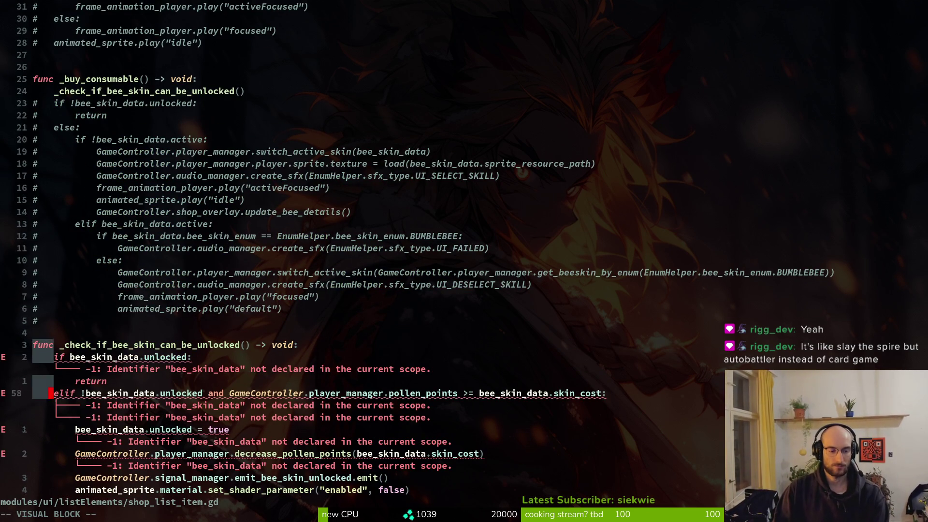
pyautogui.press('}')
pyautogui.press('}')
pyautogui.press('}')
pyautogui.press('}')
pyautogui.press('j')
pyautogui.press('j')
pyautogui.press('j')
pyautogui.press('}')
pyautogui.press('j')
pyautogui.press('j')
pyautogui.press('j')
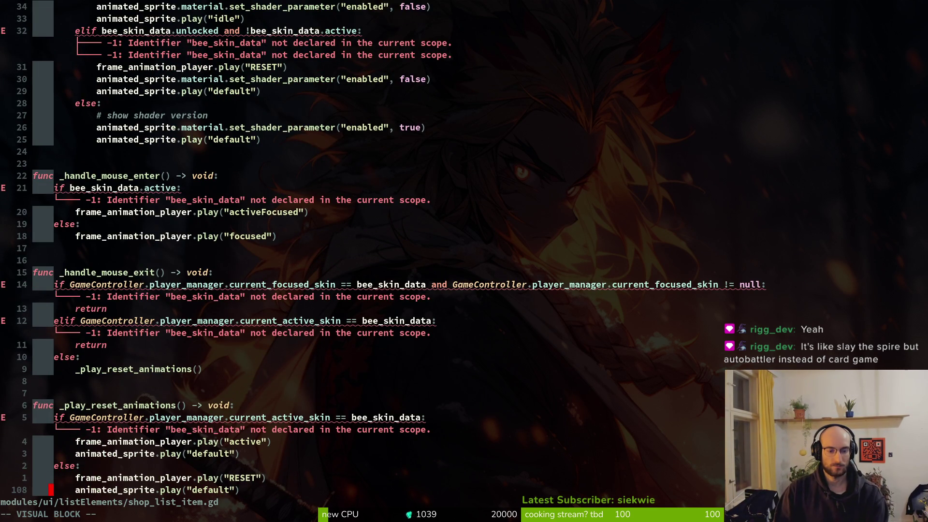
pyautogui.hotkey('shift', 'i')
pyautogui.write('#')
pyautogui.press('Escape')
pyautogui.write(':w')
pyautogui.press('Return')
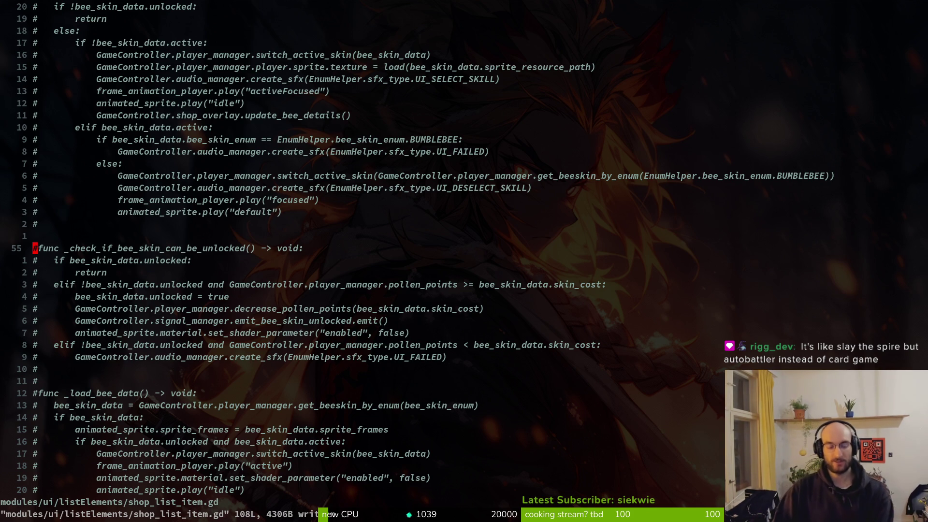
# Comment out the _check_if_bee_skin_can_be_unlocked() call and add an empty line under _buy_consumable.
pyautogui.hotkey('ctrl', 'u')
pyautogui.press('k')
pyautogui.press('k')
pyautogui.press('k')
pyautogui.press('j')
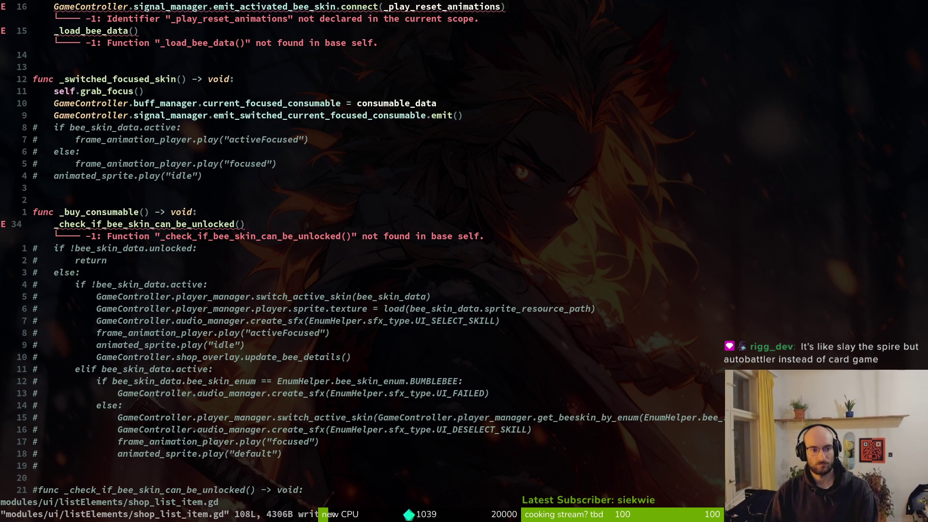
pyautogui.write('0i')
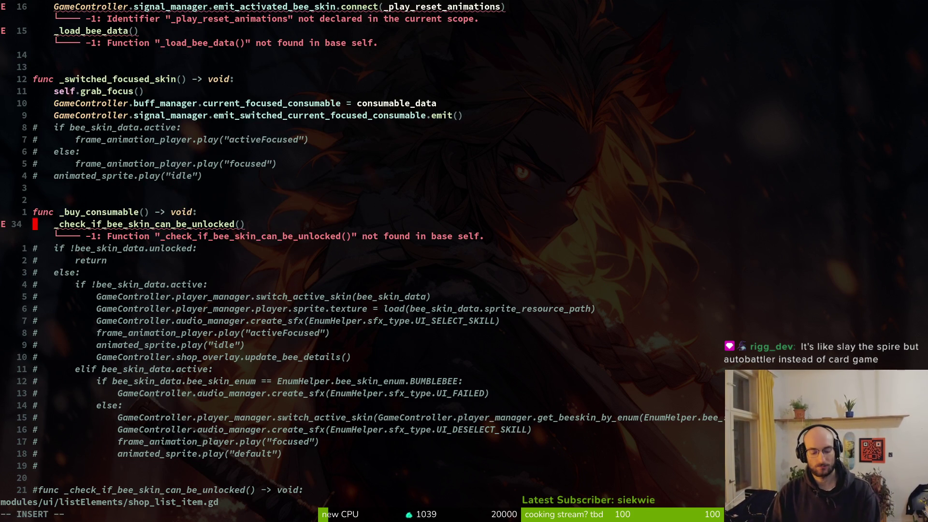
pyautogui.write('#')
pyautogui.press('Escape')
pyautogui.press('k')
pyautogui.press('o')
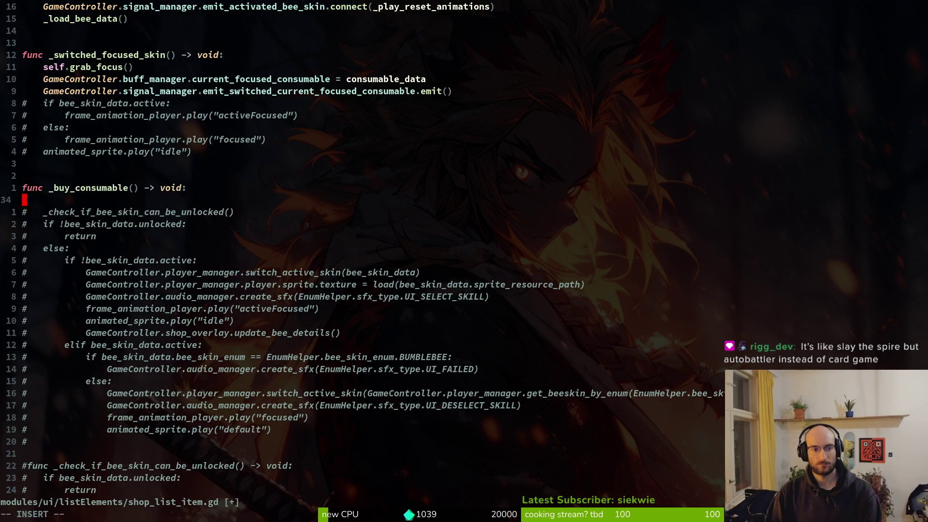
pyautogui.press('Escape')
pyautogui.press('k')
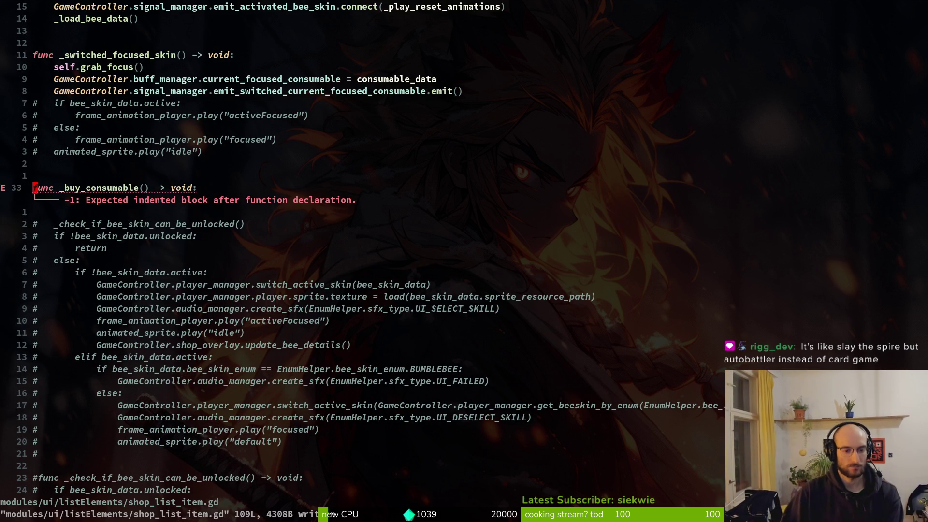
pyautogui.press('space')
pyautogui.press('f')
pyautogui.press('f')
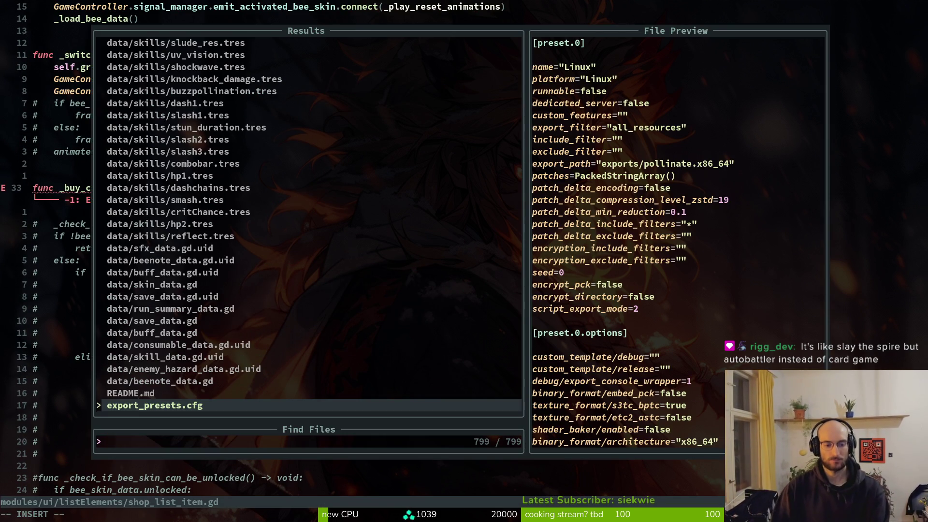
# Review the commented-out skin-toggle code in shop_list_item.gd.
pyautogui.press('Escape')
pyautogui.press('Escape')
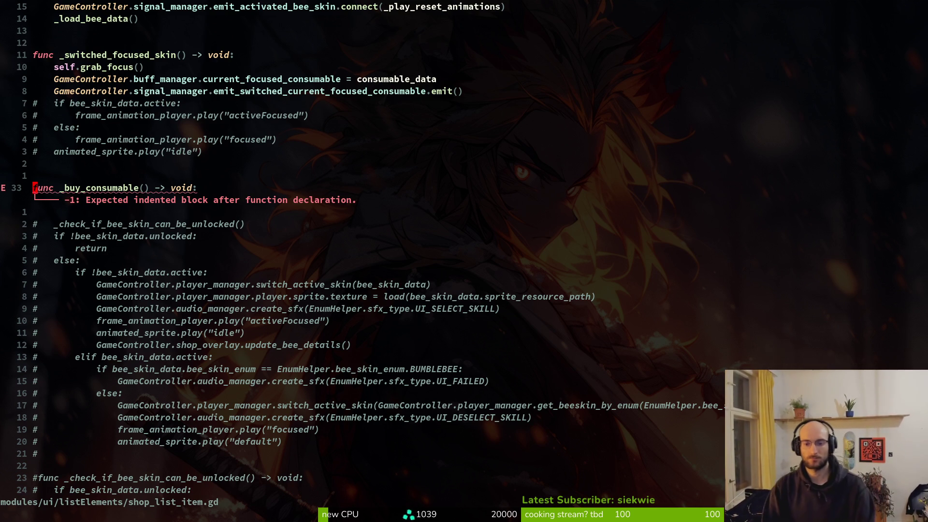
pyautogui.press('j')
pyautogui.press('j')
pyautogui.press('j')
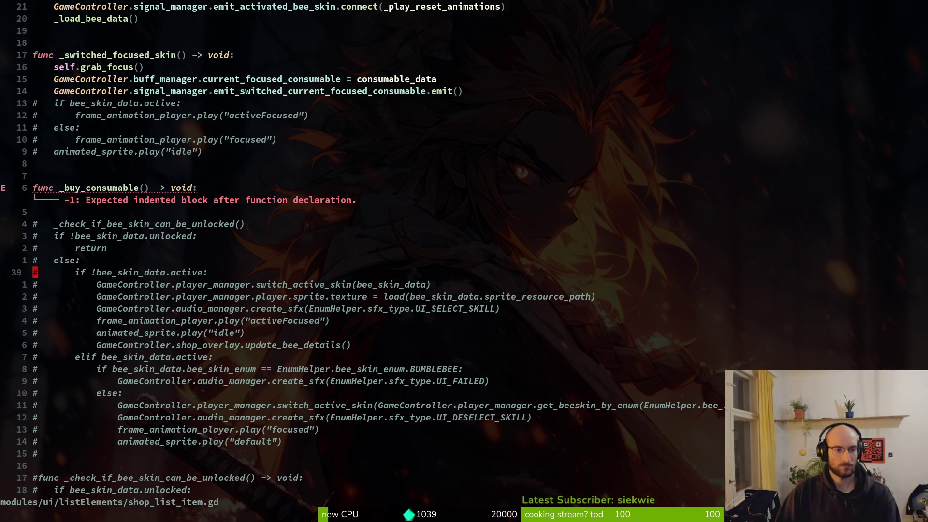
pyautogui.press('k')
pyautogui.press('k')
pyautogui.press('k')
pyautogui.press('k')
pyautogui.press('j')
pyautogui.press('j')
pyautogui.press('j')
pyautogui.press('j')
pyautogui.press('j')
pyautogui.press('j')
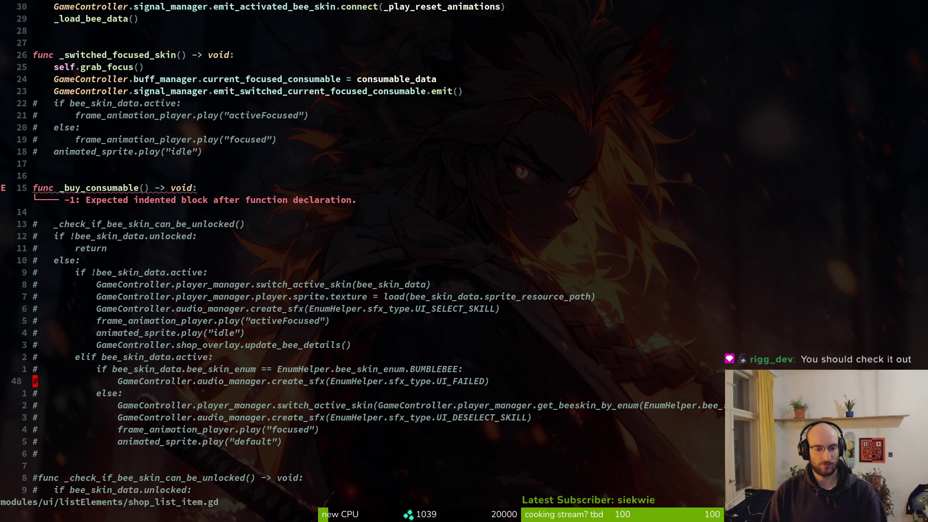
pyautogui.press('k')
pyautogui.press('k')
pyautogui.press('k')
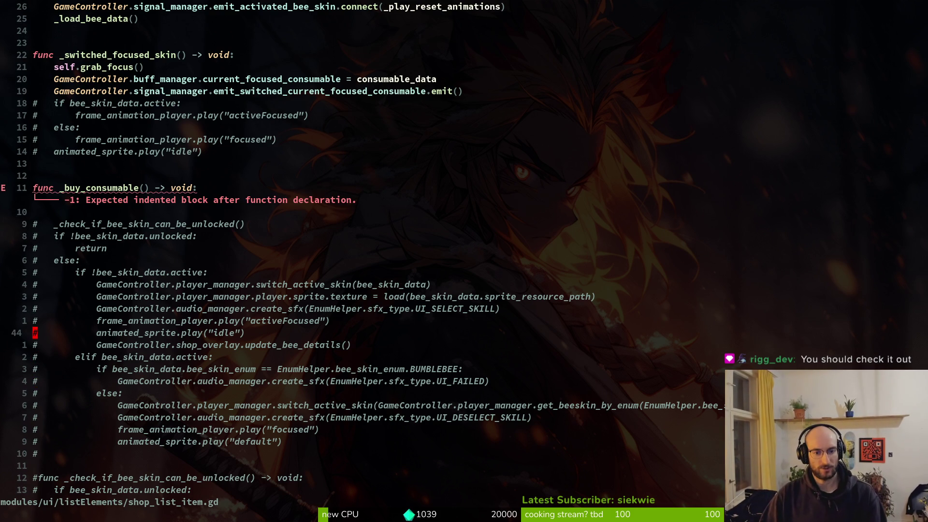
pyautogui.press('k')
pyautogui.press('k')
pyautogui.press('k')
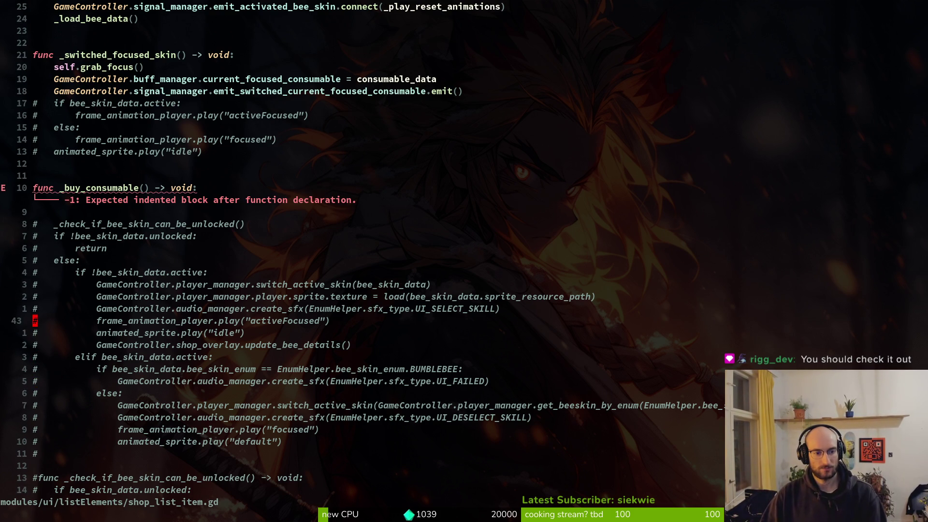
# Open bee_skin_list_item.gd and copy the pollen_points cost condition from _check_if_bee_skin_can_be_unlocked.
pyautogui.press('space')
pyautogui.press('f')
pyautogui.press('f')
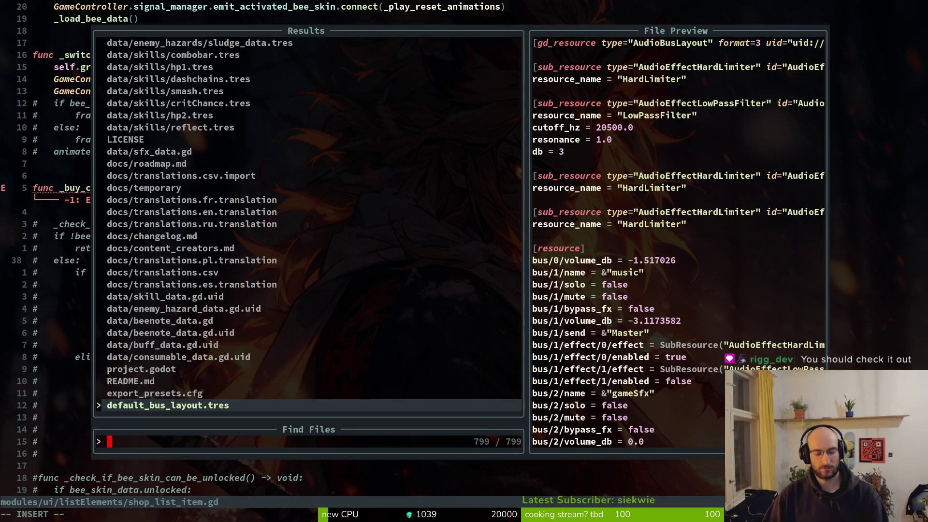
pyautogui.write('beski')
pyautogui.press('Return')
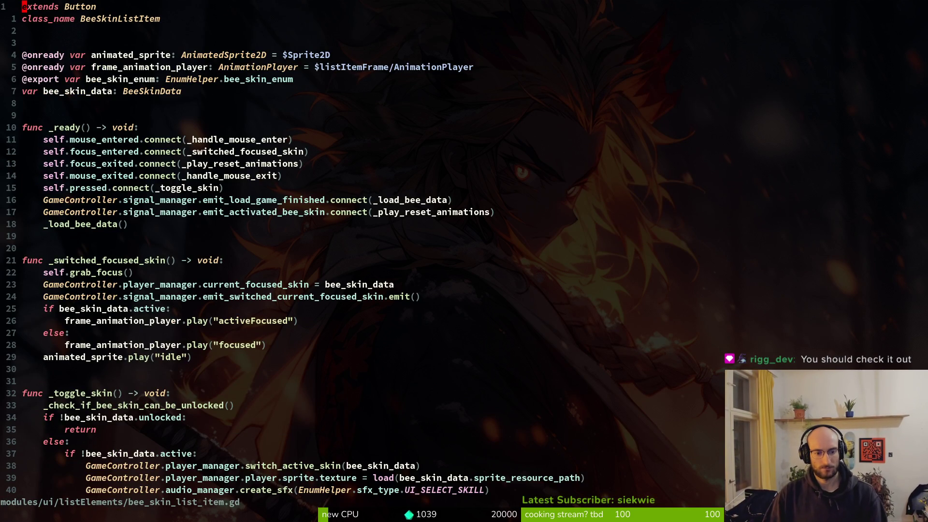
pyautogui.press('2')
pyautogui.press('9')
pyautogui.press('G')
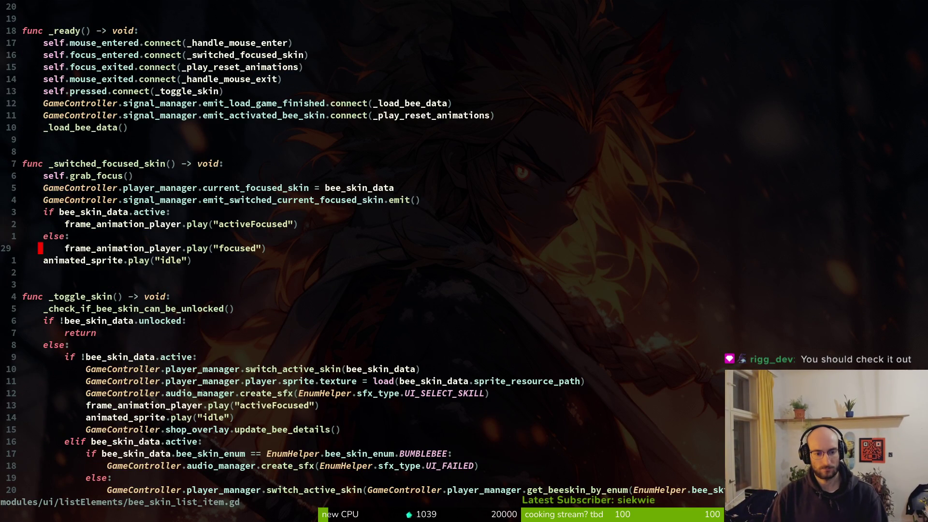
pyautogui.hotkey('ctrl', 'd')
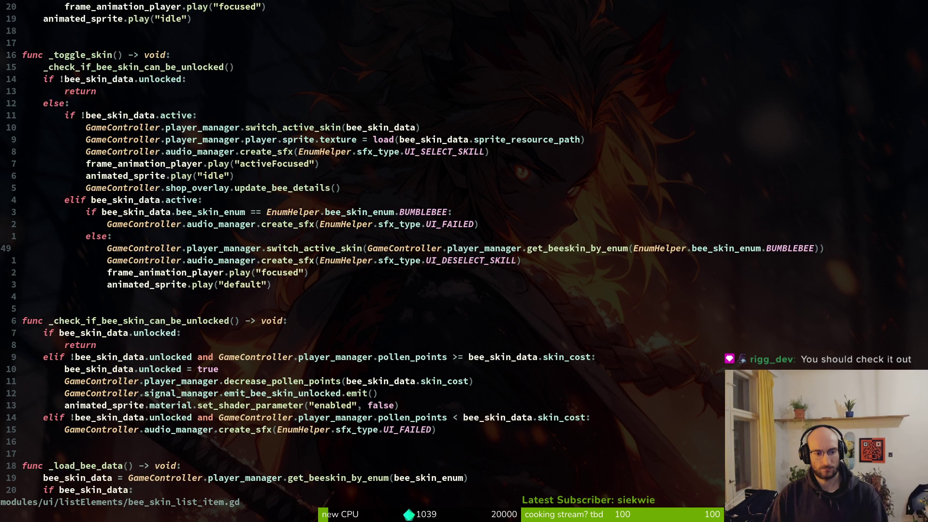
pyautogui.press('j')
pyautogui.press('5')
pyautogui.press('j')
pyautogui.press('w')
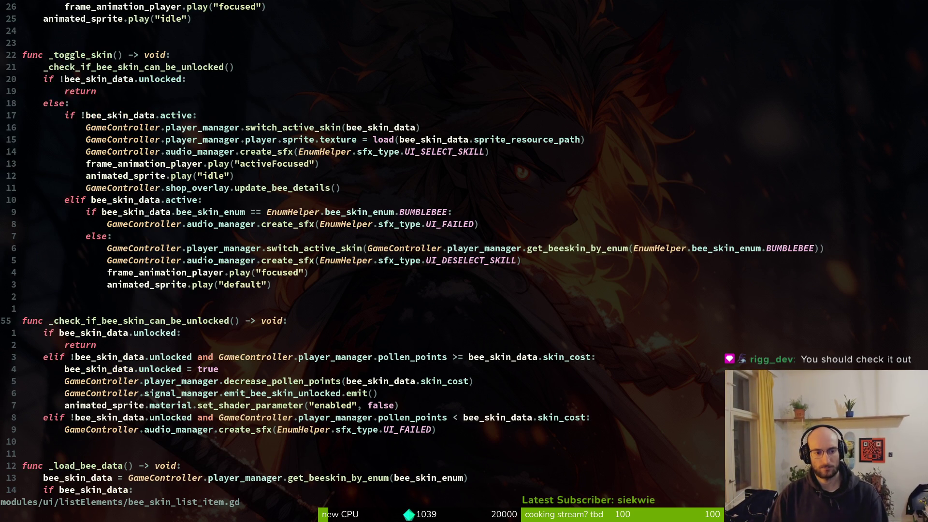
pyautogui.press('j')
pyautogui.press('j')
pyautogui.press('j')
pyautogui.hotkey('shift', 'v')
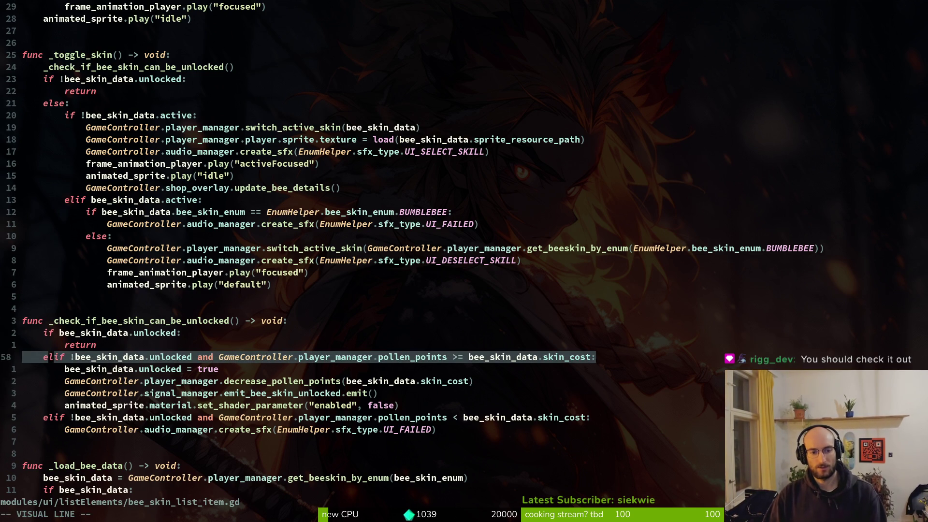
pyautogui.press('y')
# Back in shop_list_item.gd, uncomment the unlock-check function and rename it to _check_if_consumable_is_affordable.
pyautogui.hotkey('ctrl', '6')
pyautogui.press('1')
pyautogui.press('9')
pyautogui.press('j')
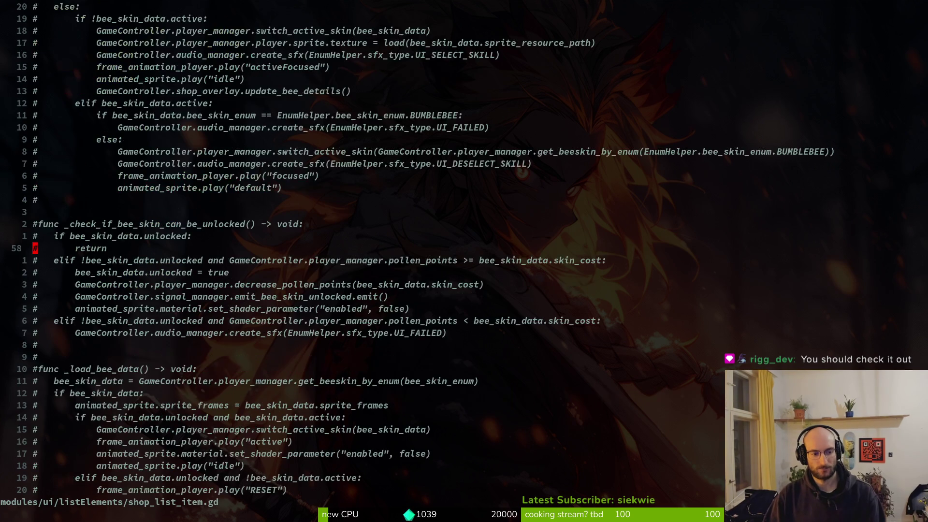
pyautogui.press('j')
pyautogui.press('k')
pyautogui.press('k')
pyautogui.hotkey('ctrl', 'v')
pyautogui.press('j')
pyautogui.press('j')
pyautogui.press('j')
pyautogui.press('j')
pyautogui.press('x')
pyautogui.write('kjwcw_check')
pyautogui.write('_if_consum')
pyautogui.write('able_')
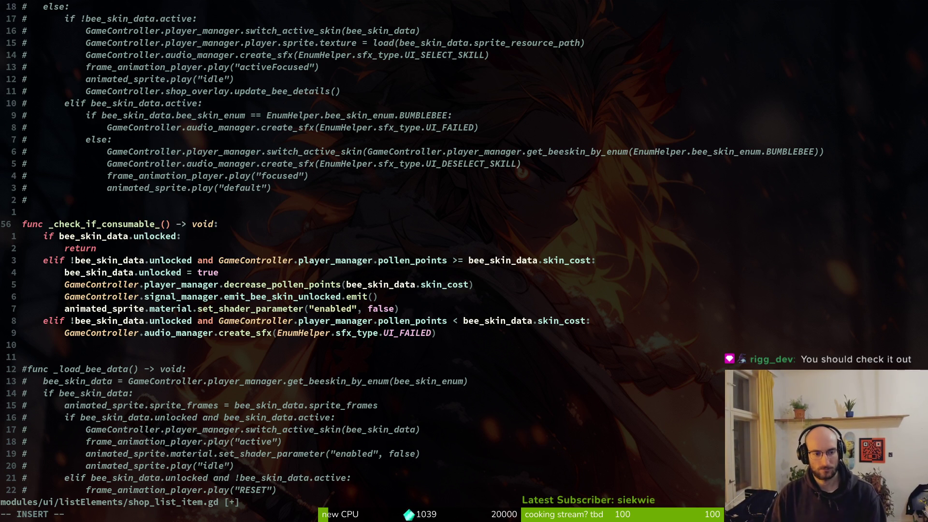
pyautogui.write('is_afforda')
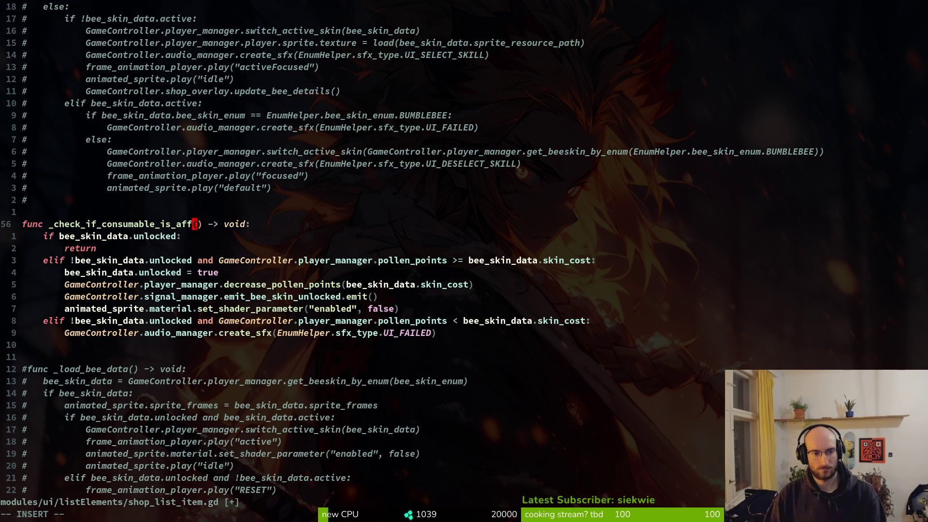
pyautogui.write('ble')
# Finish naming the function _check_if_consumable_is_affordable and save shop_list_item.gd.
pyautogui.press('Escape')
pyautogui.write(':w')
pyautogui.press('Return')
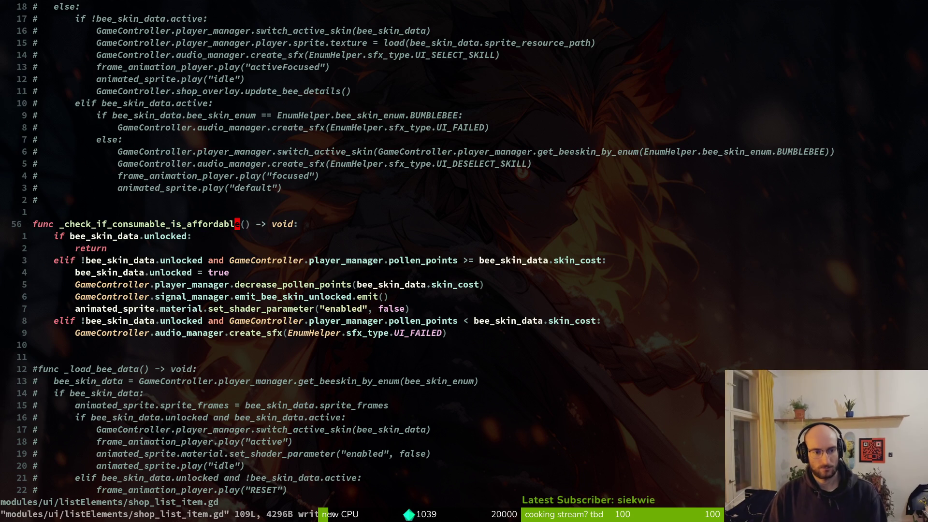
pyautogui.press('b')
pyautogui.press('b')
pyautogui.press('w')
pyautogui.press('f')
pyautogui.press('(')
# Replace bee_skin_data with consumable_data in the first if condition and save.
pyautogui.press('j')
pyautogui.press('b')
pyautogui.press('b')
pyautogui.write('b')
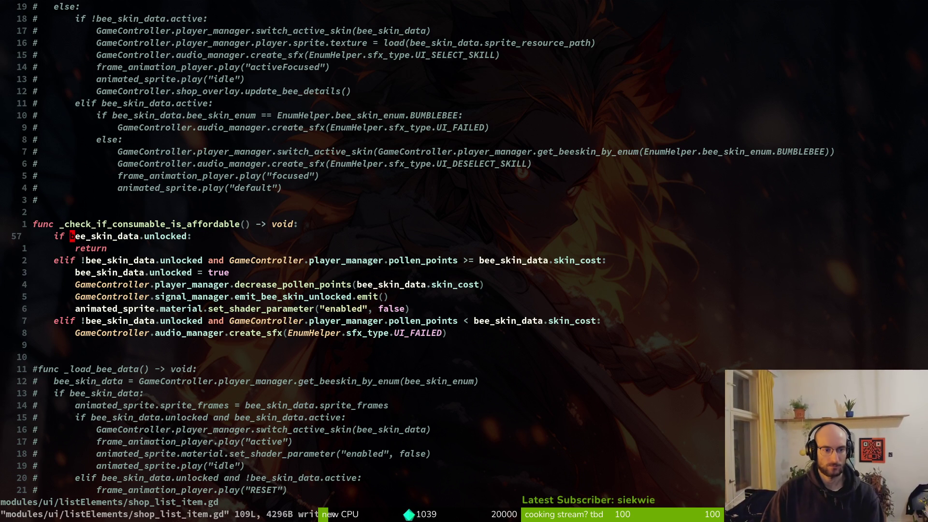
pyautogui.write('cwconsumable_data')
pyautogui.press('Escape')
pyautogui.write(':w')
pyautogui.press('Return')
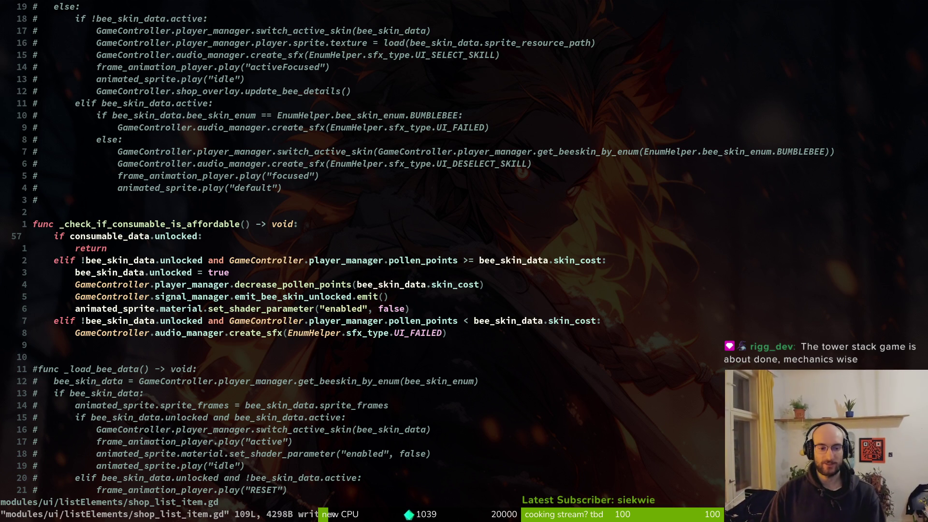
# Delete the unlocked property from the condition.
pyautogui.click(151, 236)
pyautogui.press('c')
pyautogui.press('w')
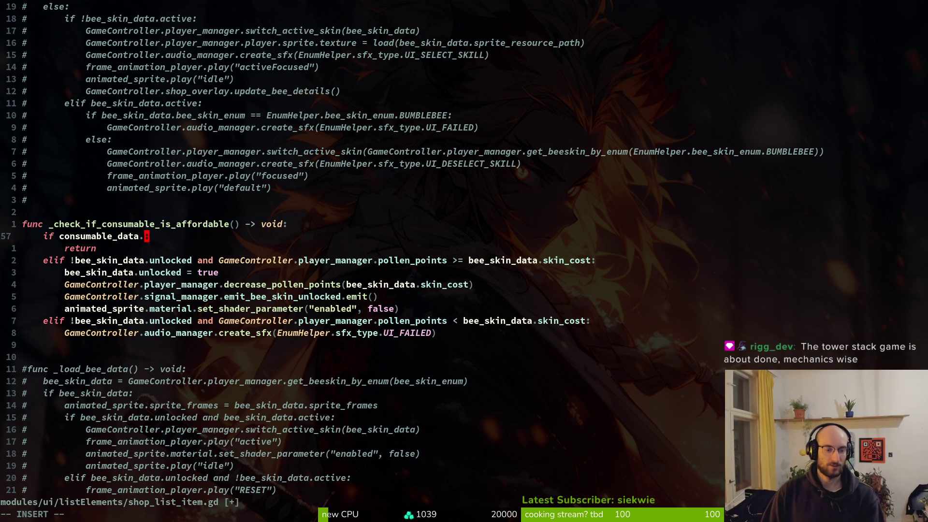
pyautogui.write('co')
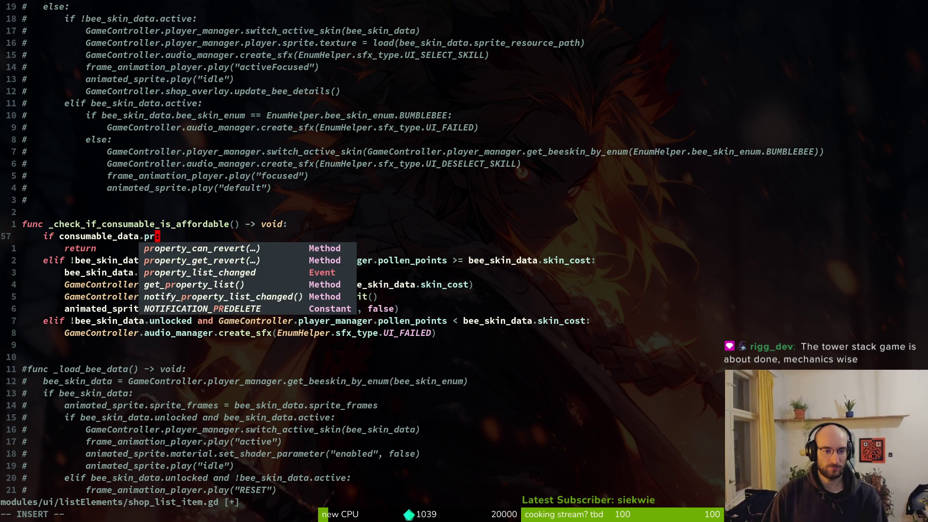
# Search the project files for 'consda' to preview consumable_data.gd's fields.
pyautogui.press('Escape')
pyautogui.press('space')
pyautogui.press('f')
pyautogui.press('f')
pyautogui.write('consda')
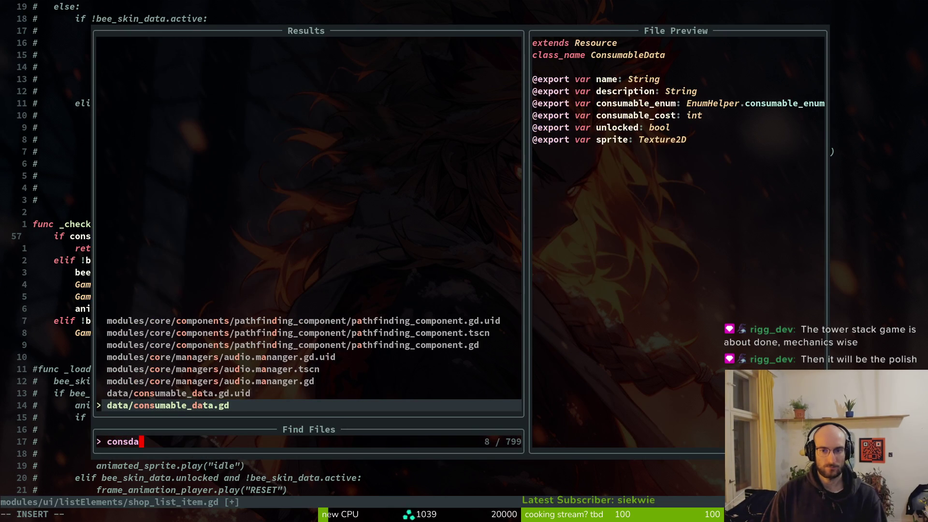
# Close the finder, start the condition 'if consumable_cost' via completion, and save.
pyautogui.press('Escape')
pyautogui.write('if consumable_data.consumable_cost:')
pyautogui.hotkey('ctrl', 'n')
pyautogui.press('Return')
pyautogui.press('Escape')
pyautogui.write(':write')
pyautogui.press('Return')
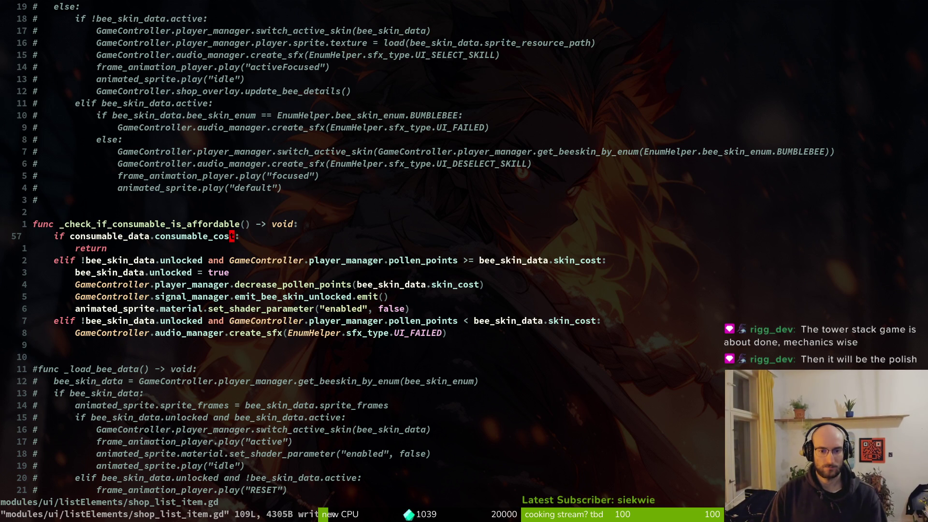
# Compare BiGameController.player_manager.pollen_points >= consumable_cost on line 57, checking it with undo/redo.
pyautogui.write('BiGameController.')
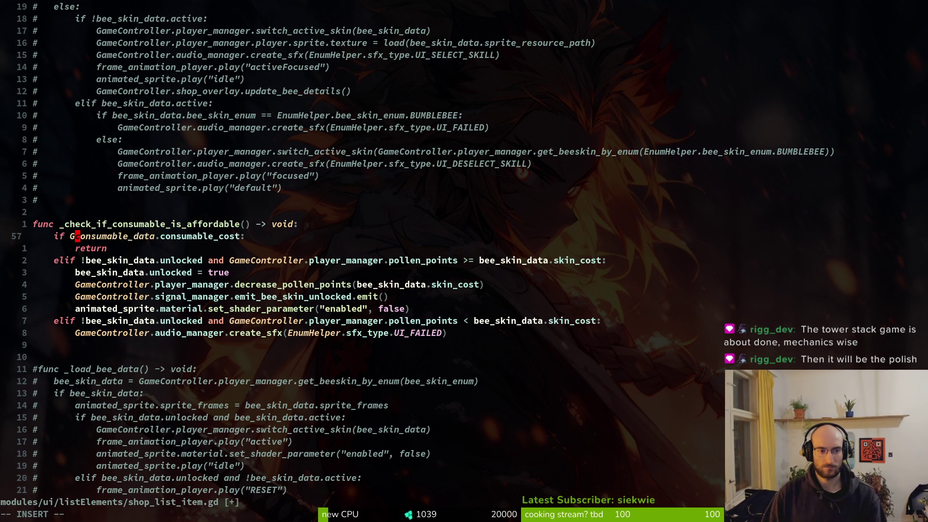
pyautogui.write('player_manager.po')
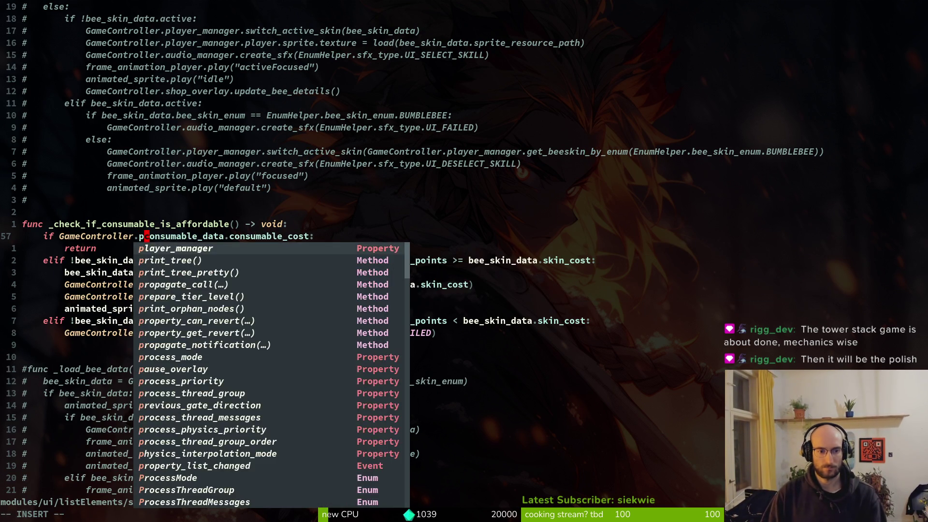
pyautogui.press('Tab')
pyautogui.press('Return')
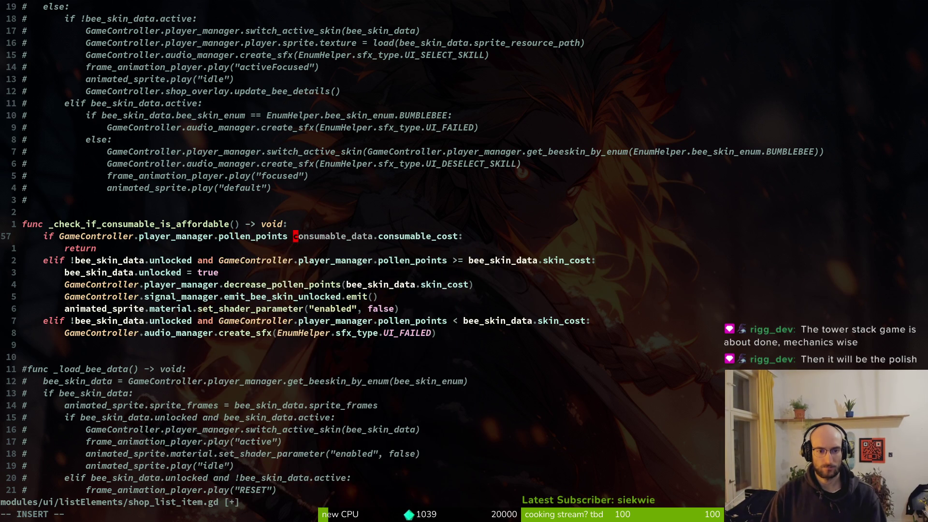
pyautogui.write('>=')
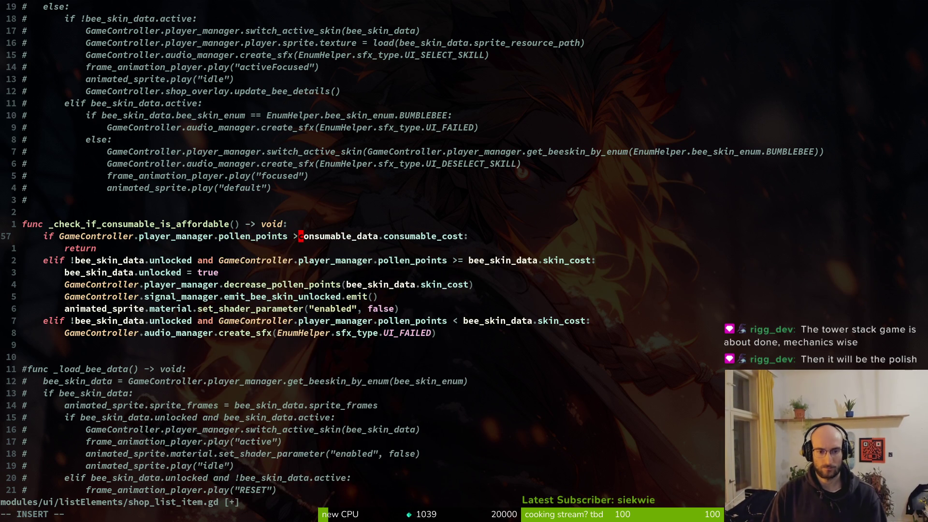
pyautogui.press('Escape')
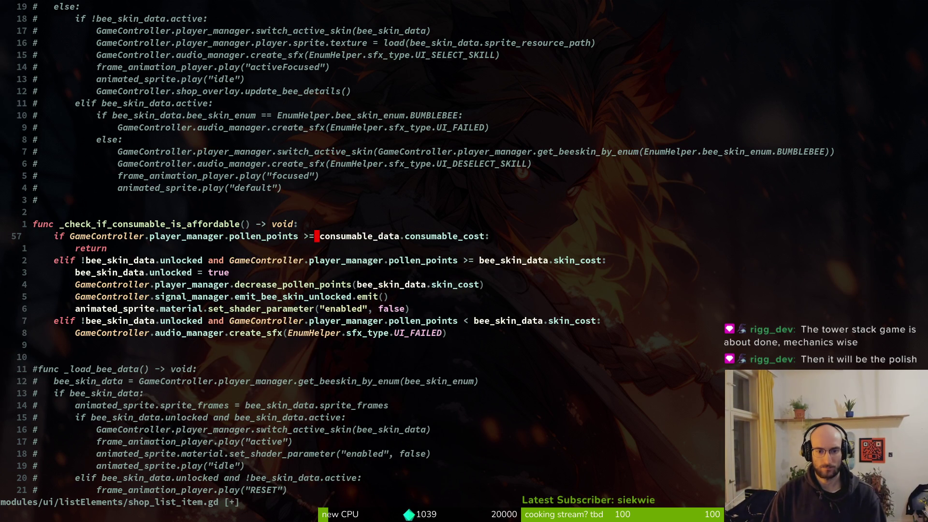
pyautogui.press('j')
pyautogui.press('j')
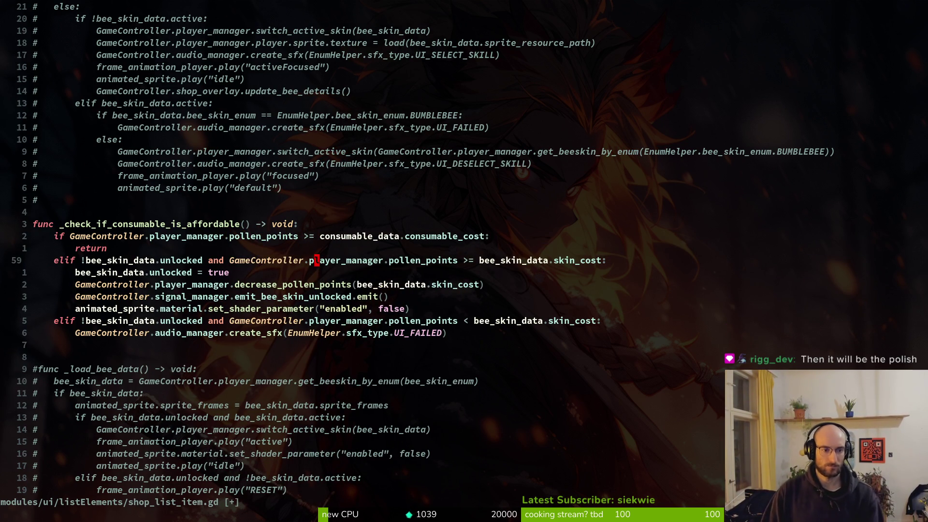
pyautogui.press('k')
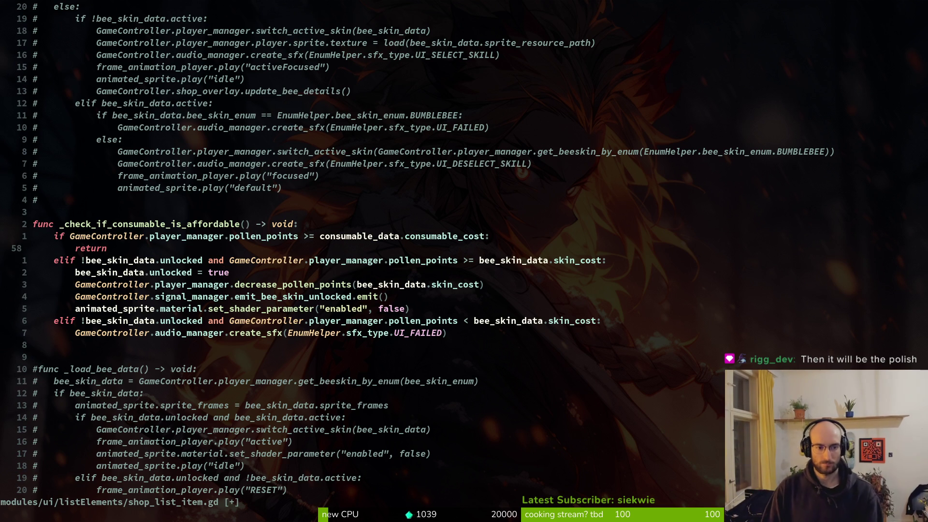
pyautogui.press('u')
pyautogui.press('u')
pyautogui.press('u')
pyautogui.hotkey('ctrl', 'r')
pyautogui.hotkey('ctrl', 'r')
pyautogui.hotkey('ctrl', 'r')
pyautogui.hotkey('ctrl', 'r')
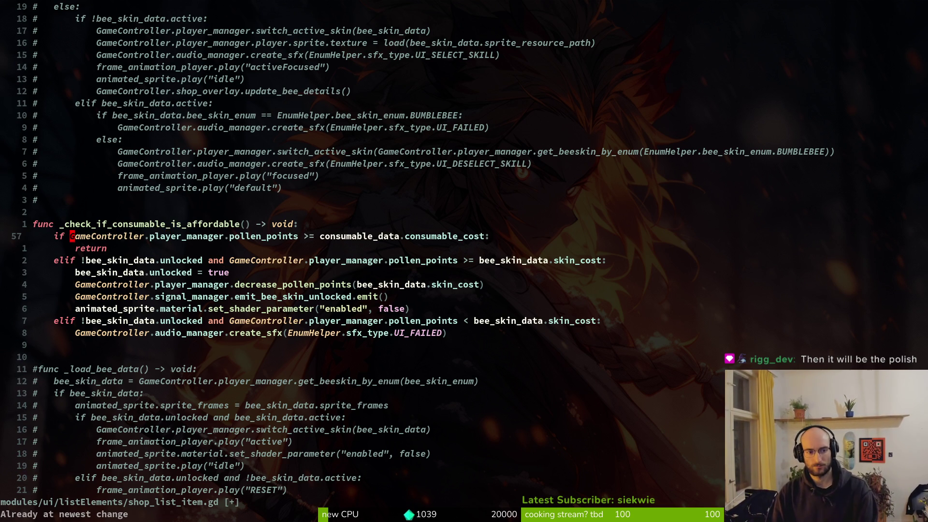
# Copy the decrease_pollen_points line from the skin branch and place it above return.
pyautogui.press('j')
pyautogui.press('j')
pyautogui.press('j')
pyautogui.hotkey('shift', 'v')
pyautogui.press('j')
pyautogui.press('j')
pyautogui.press('j')
pyautogui.press('k')
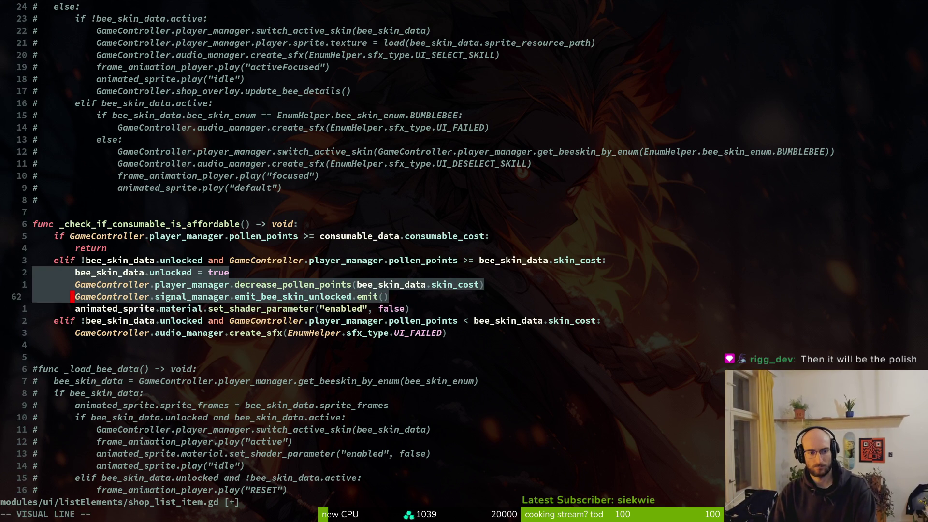
pyautogui.press('Escape')
pyautogui.press('k')
pyautogui.press('y')
pyautogui.press('y')
pyautogui.press('k')
pyautogui.press('k')
pyautogui.press('k')
pyautogui.press('p')
pyautogui.press('d')
pyautogui.press('d')
pyautogui.press('k')
pyautogui.hotkey('shift', 'p')
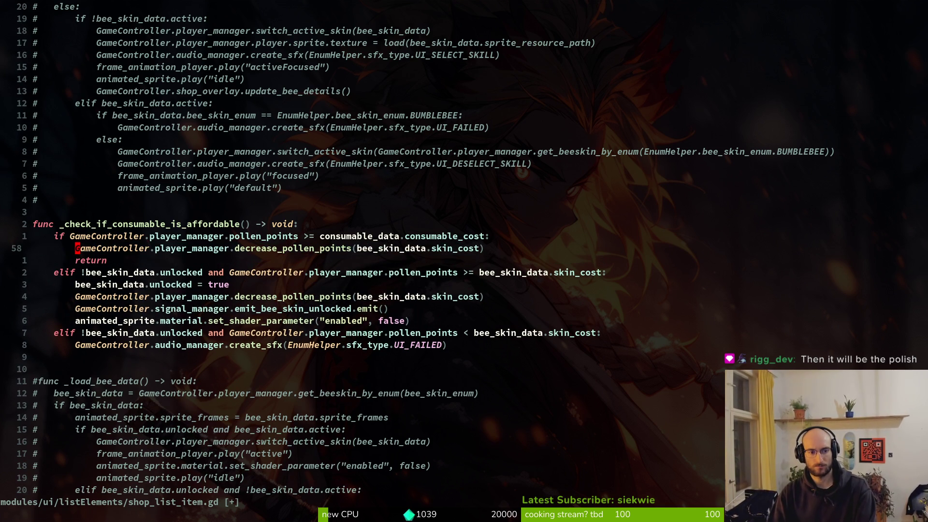
# Change the deduction's bee_skin_data reference to consumable_data and save the script.
pyautogui.press('$')
pyautogui.press('b')
pyautogui.press('b')
pyautogui.press('b')
pyautogui.write('c2wcon')
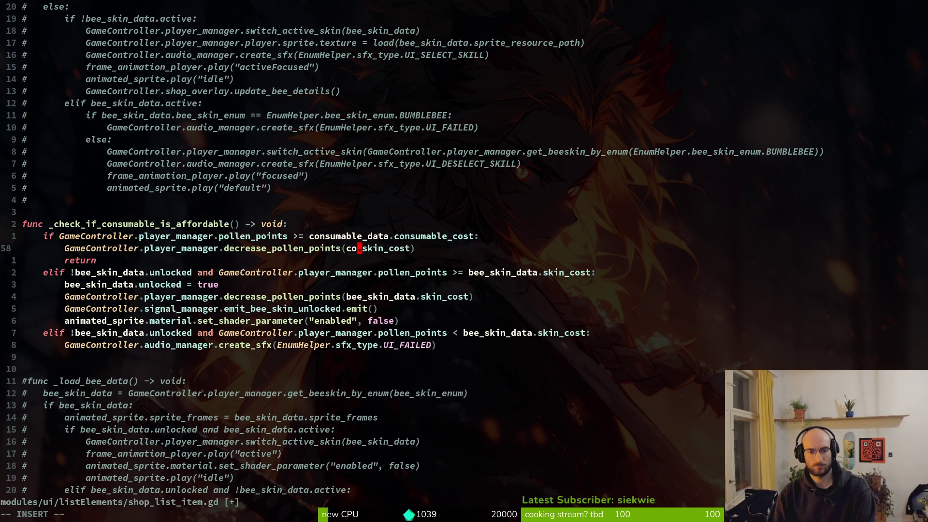
pyautogui.press('Return')
pyautogui.press('Escape')
pyautogui.write(':write')
pyautogui.press('Return')
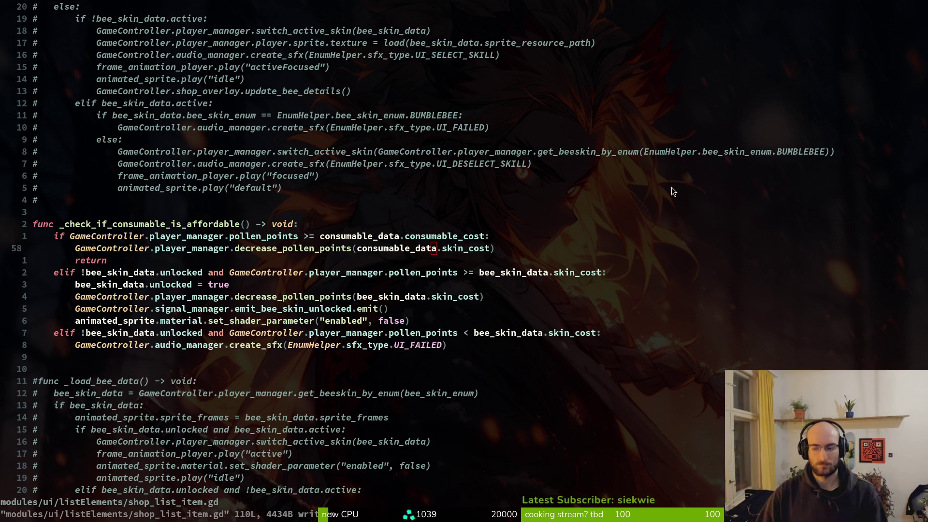
pyautogui.hotkey('alt', 'Tab')
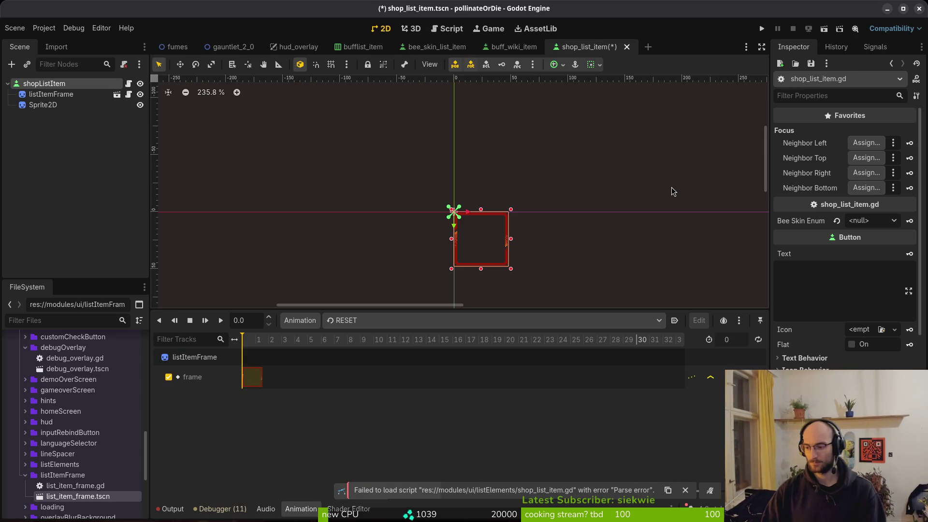
# Give _buy_consumable a pass body and save shop_list_item.gd.
pyautogui.hotkey('alt', 'Tab')
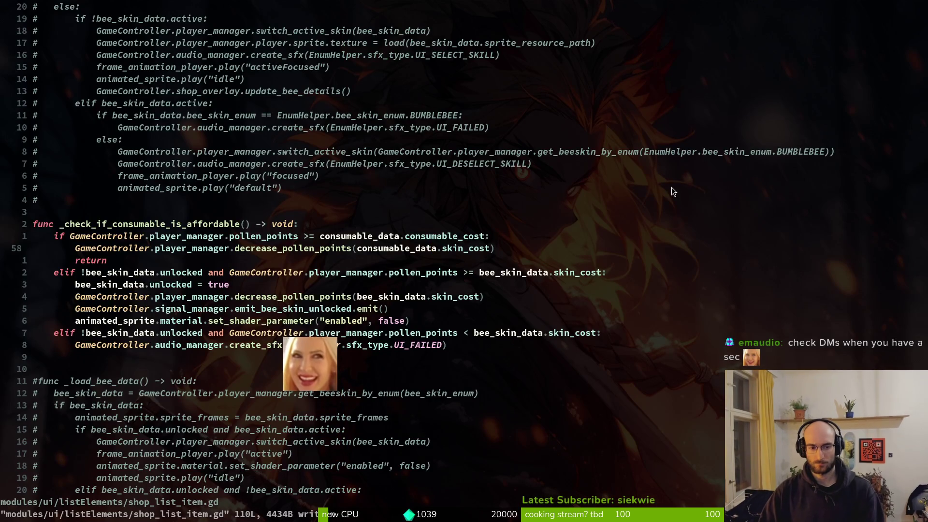
pyautogui.hotkey('ctrl', 'd')
pyautogui.hotkey('ctrl', 'd')
pyautogui.hotkey('ctrl', 'u')
pyautogui.hotkey('ctrl', 'u')
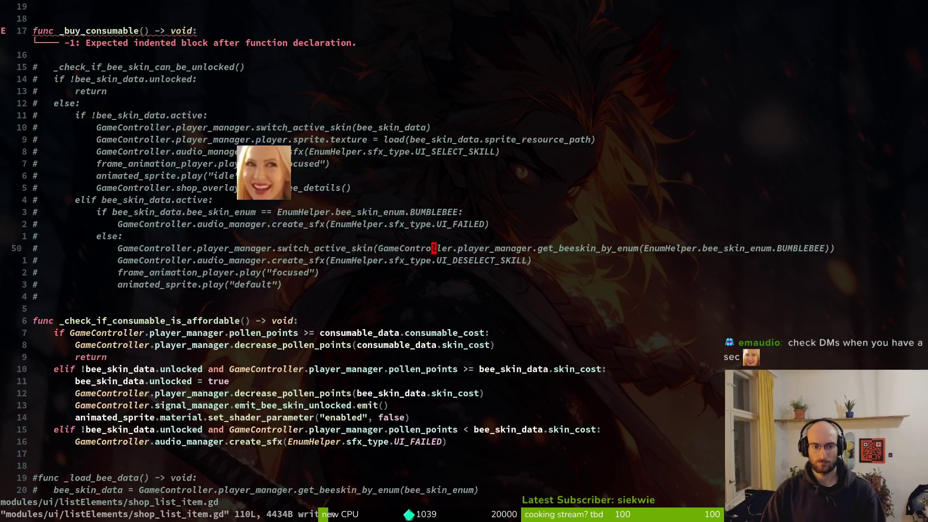
pyautogui.hotkey('ctrl', 'u')
pyautogui.press('j')
pyautogui.press('j')
pyautogui.press('j')
pyautogui.press('o')
pyautogui.press('Tab')
pyautogui.write('pass')
pyautogui.press('Escape')
pyautogui.write(':w')
pyautogui.press('Return')
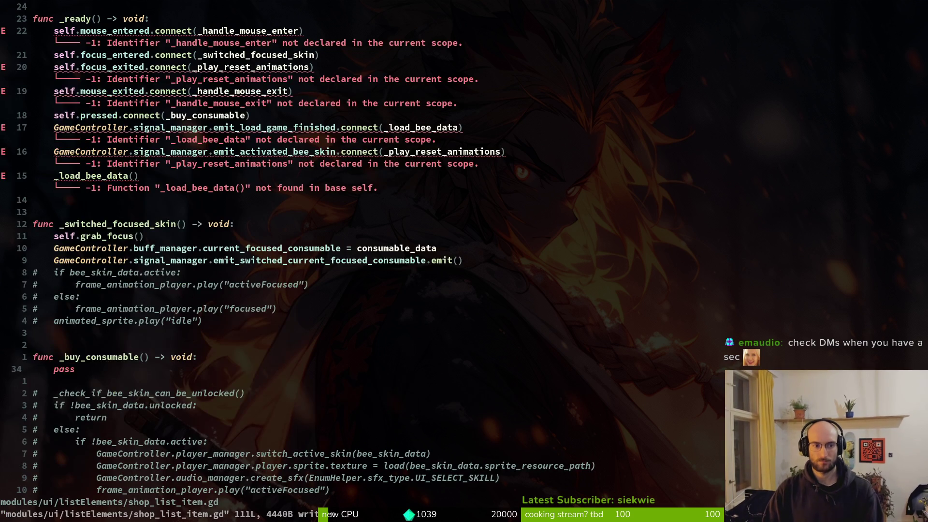
# Locate the mouse_entered connection in _ready and try a column selection over its lines.
pyautogui.hotkey('ctrl', 'd')
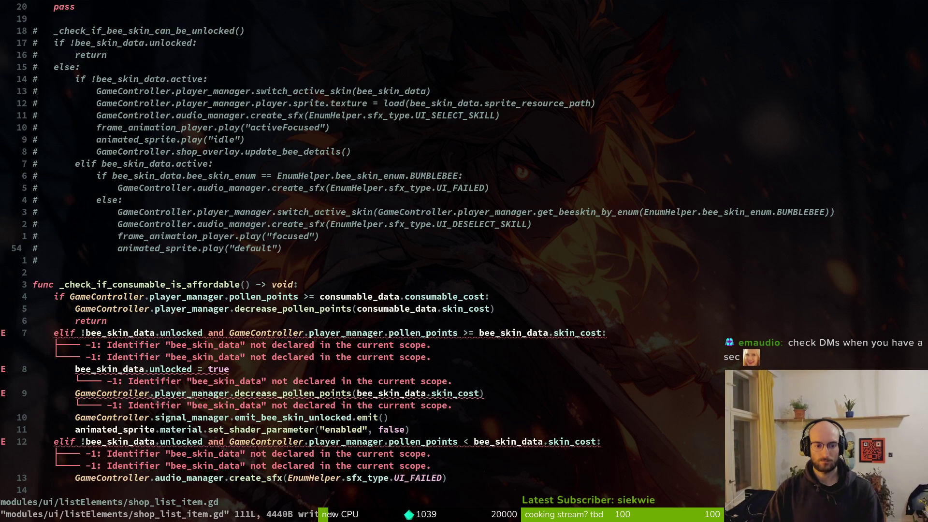
pyautogui.hotkey('ctrl', 'u')
pyautogui.hotkey('ctrl', 'u')
pyautogui.press('k')
pyautogui.press('k')
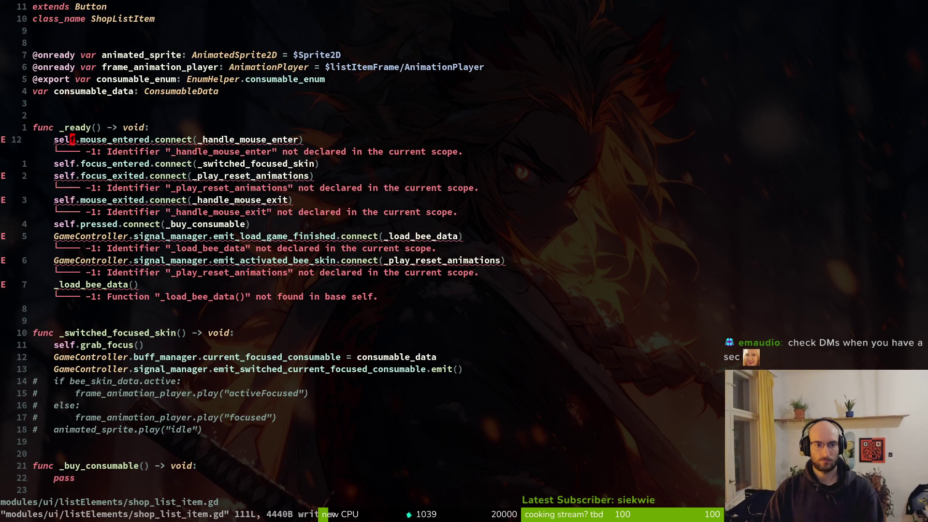
pyautogui.press('j')
pyautogui.press('j')
pyautogui.press('k')
pyautogui.press('k')
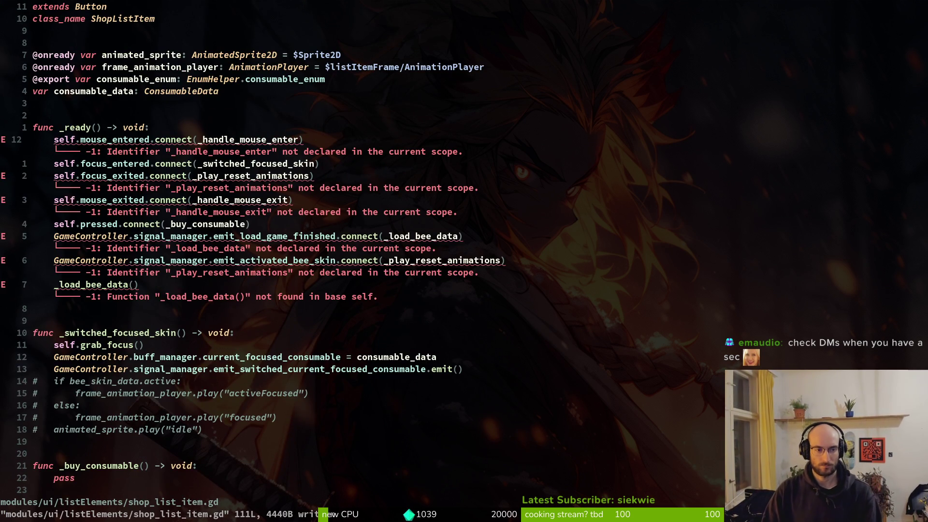
pyautogui.hotkey('ctrl', 'v')
pyautogui.press('j')
pyautogui.press('j')
pyautogui.press('j')
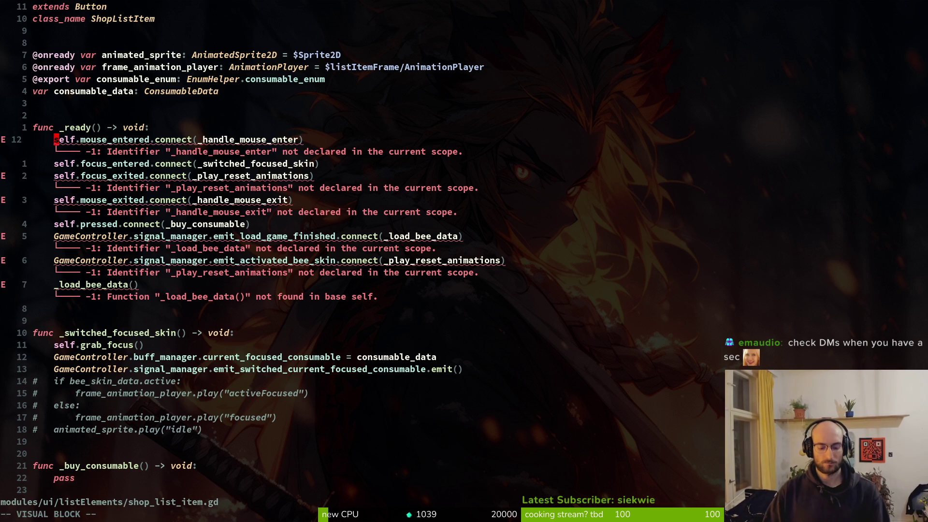
pyautogui.press('y')
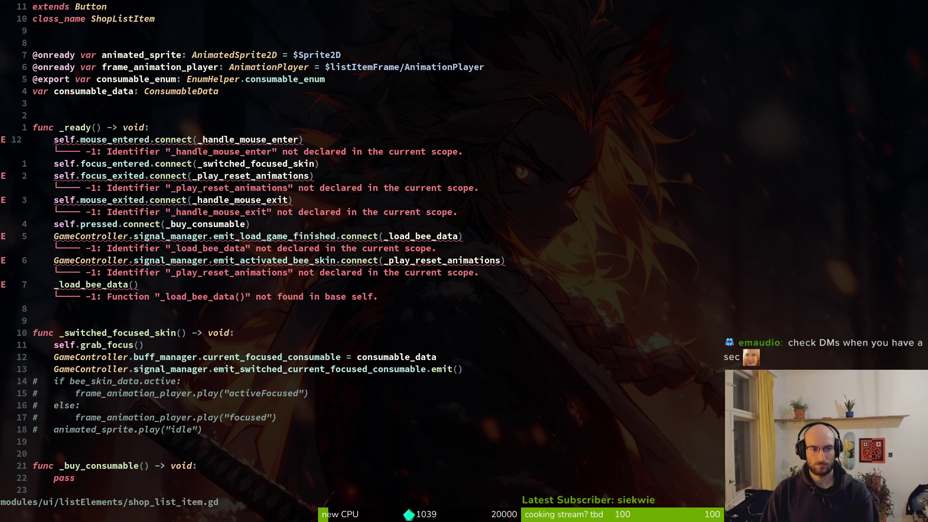
pyautogui.write('#')
# Comment out the mouse_entered connection and the remaining _ready lines with #.
pyautogui.press('g')
pyautogui.press('c')
pyautogui.press('c')
pyautogui.press('j')
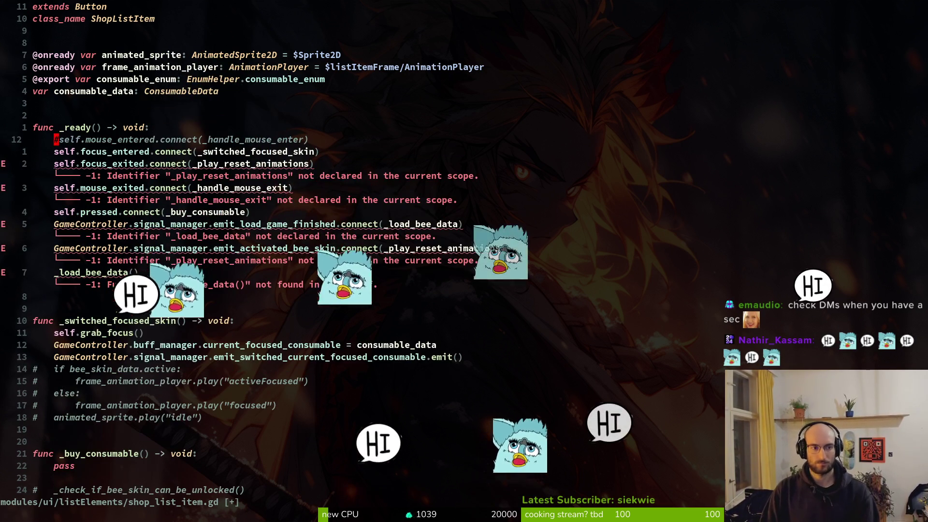
pyautogui.hotkey('ctrl', 'v')
pyautogui.press('j')
pyautogui.press('j')
pyautogui.press('j')
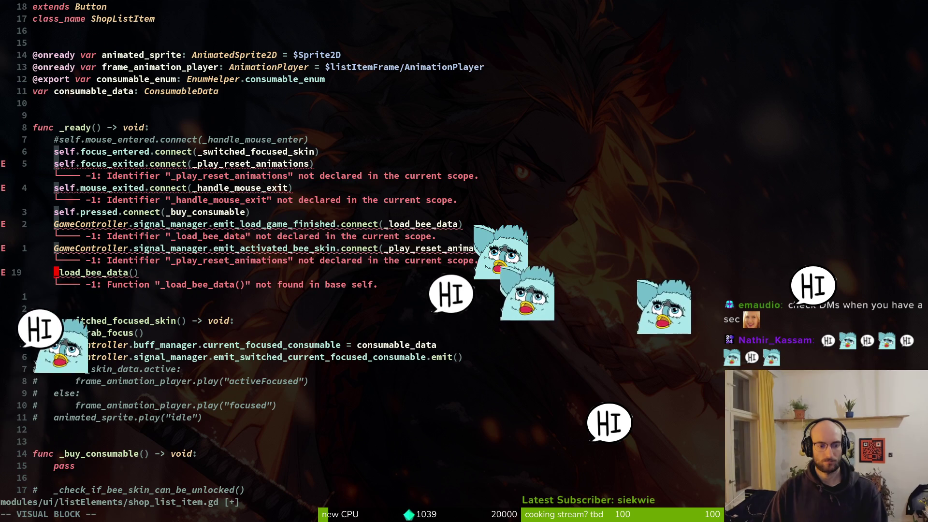
pyautogui.write('I#')
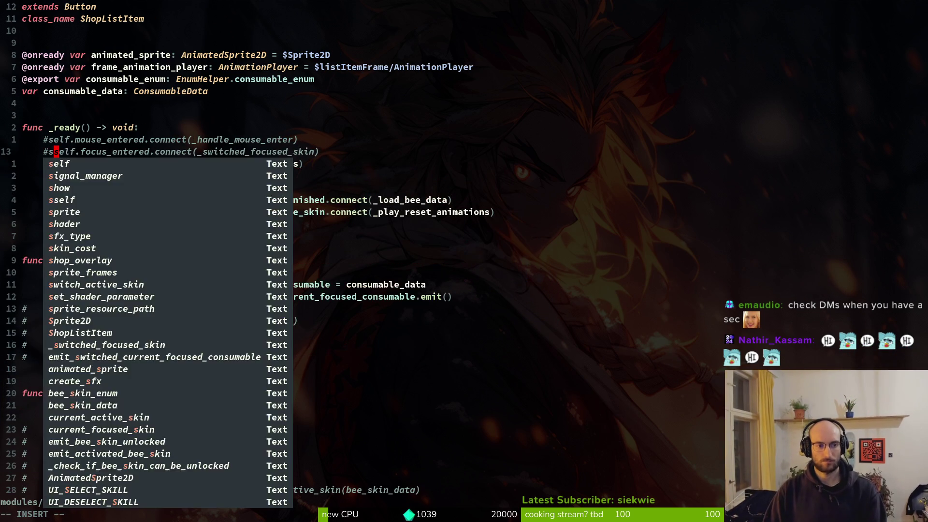
pyautogui.press('Escape')
# Add a pass body under func _ready and save the script.
pyautogui.press('k')
pyautogui.press('k')
pyautogui.write('opass')
pyautogui.press('Escape')
pyautogui.write(':w')
pyautogui.press('Return')
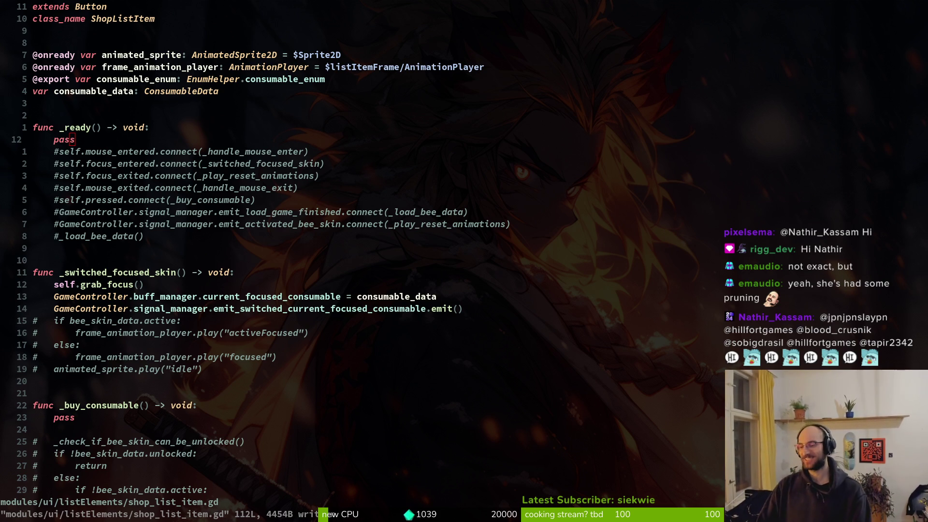
pyautogui.hotkey('alt', 'Tab')
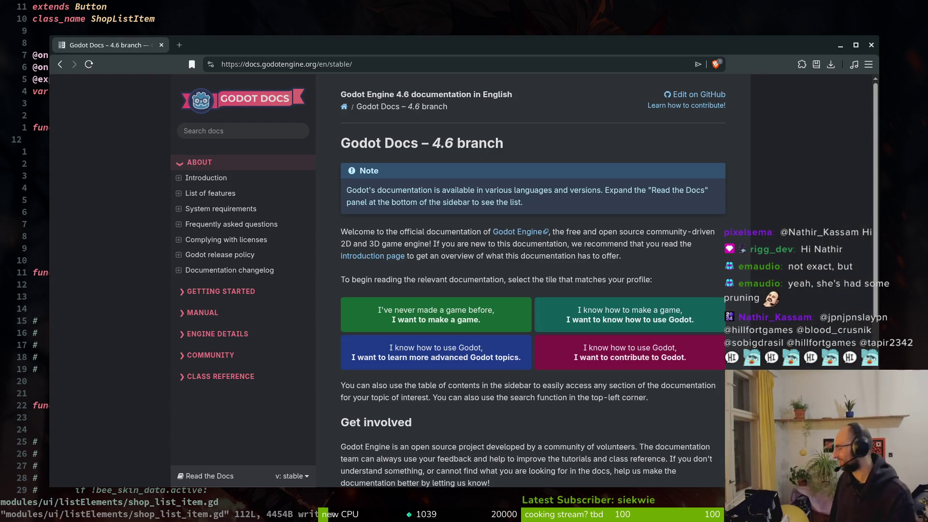
# Leave the Godot Docs and return to shop_list_item.gd in Neovim.
pyautogui.hotkey('alt', 'Tab')
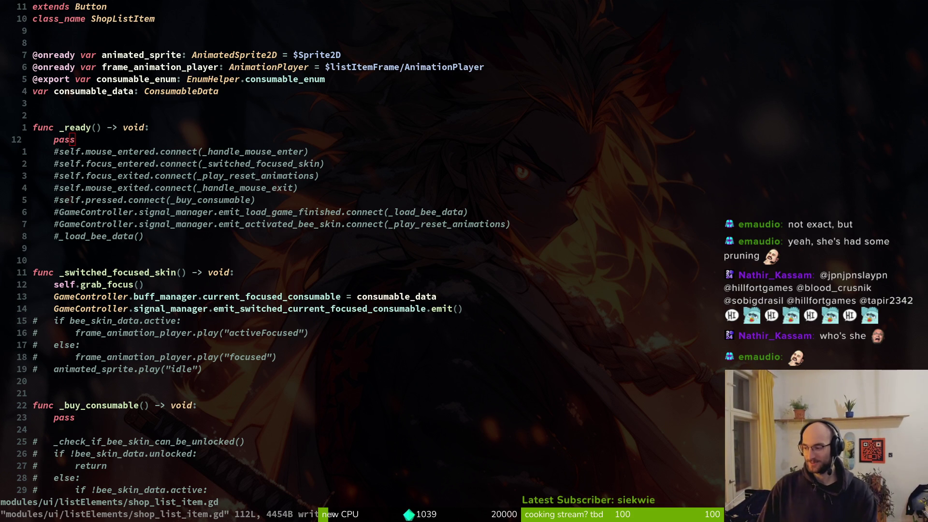
# Add a blank line under pass in _buy_consumable.
pyautogui.scroll(-6, 146, 271)
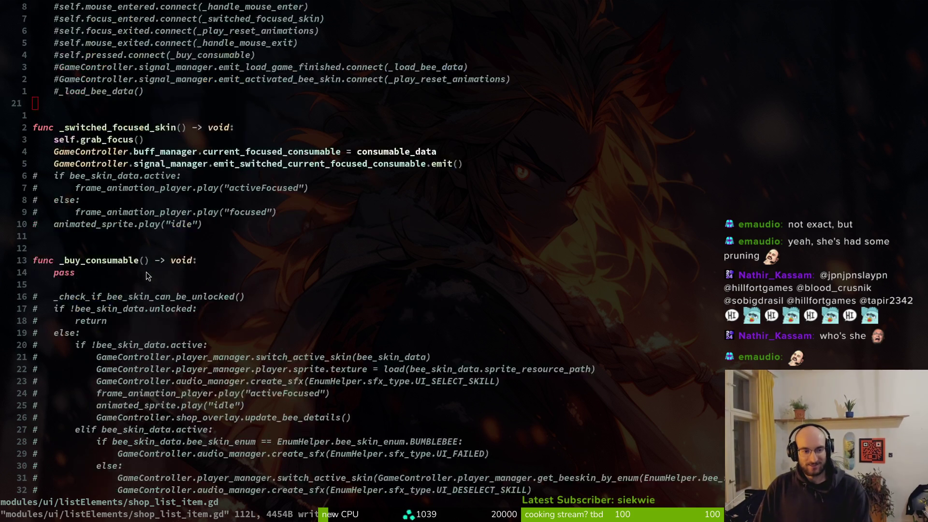
pyautogui.scroll(4, 156, 282)
pyautogui.click(96, 358)
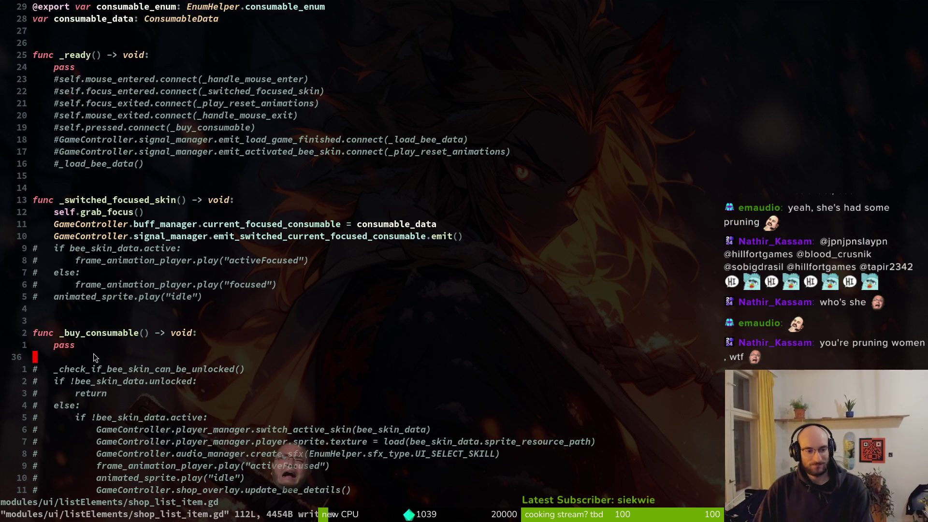
pyautogui.press('o')
pyautogui.press('Escape')
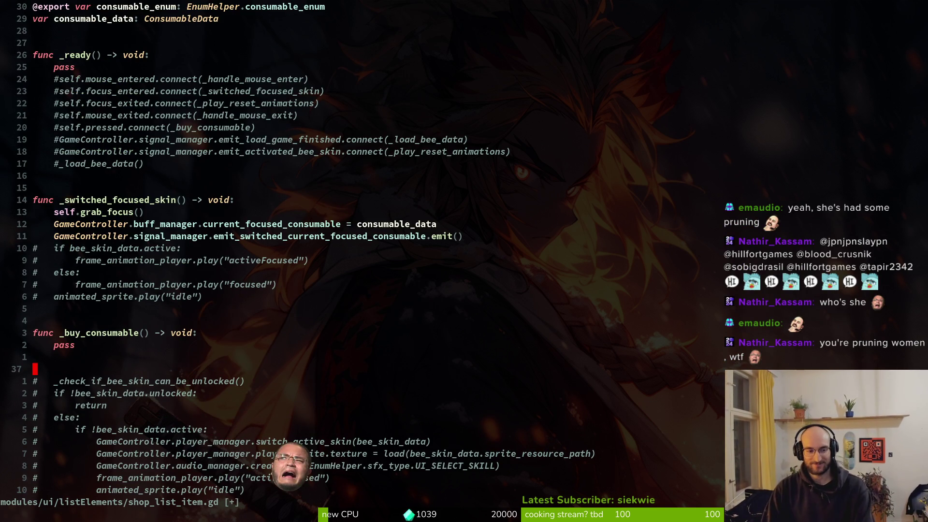
pyautogui.press('{')
# Delete the leftover bee_skin_data elif branches from the commented skin logic.
pyautogui.scroll(2, 192, 261)
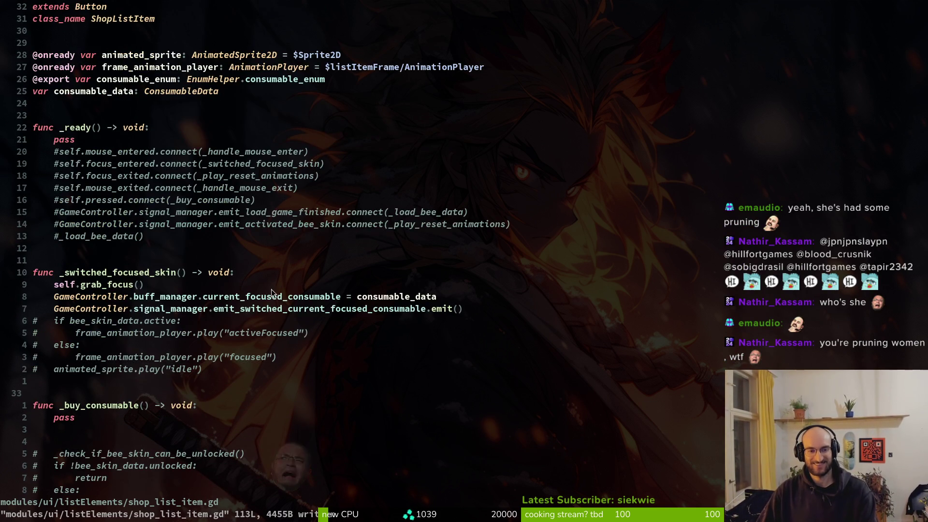
pyautogui.click(104, 151)
pyautogui.scroll(-6, 329, 279)
pyautogui.scroll(-7, 329, 279)
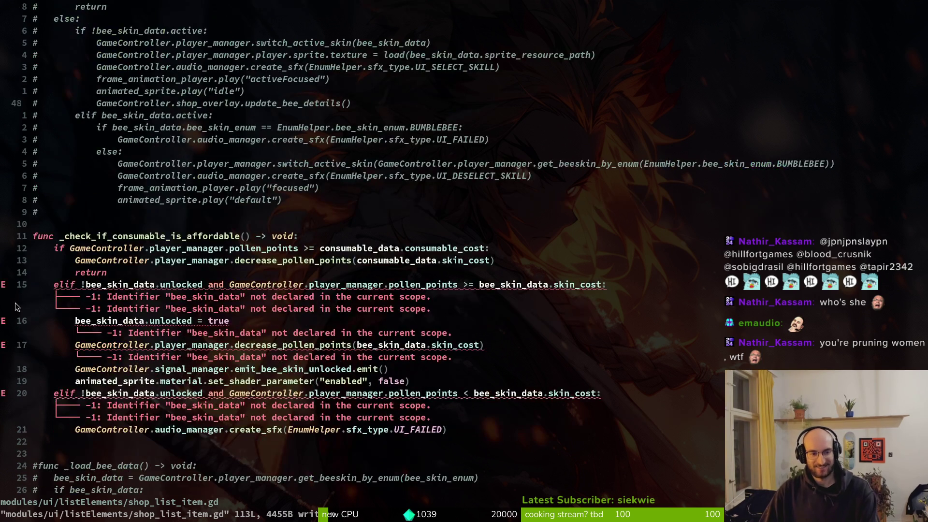
pyautogui.click(59, 289)
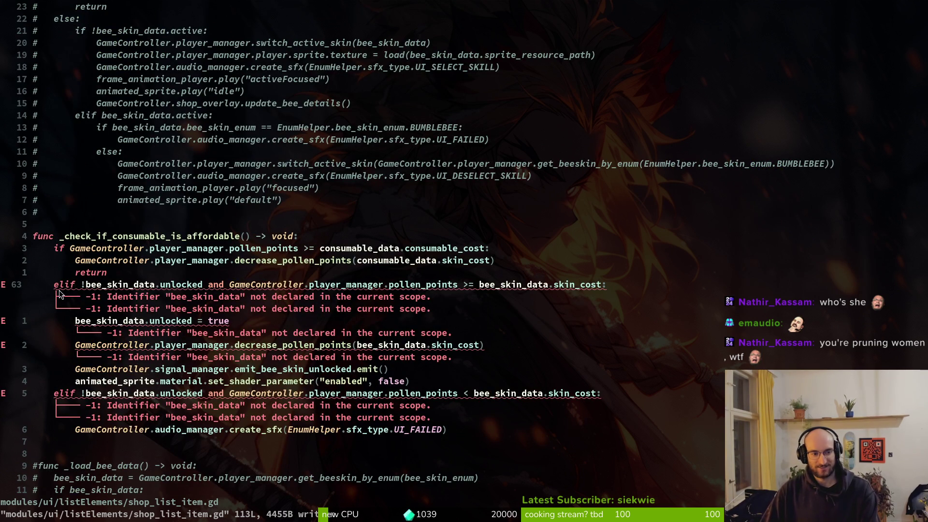
pyautogui.hotkey('shift', 'v')
pyautogui.press('j')
pyautogui.press('j')
pyautogui.press('j')
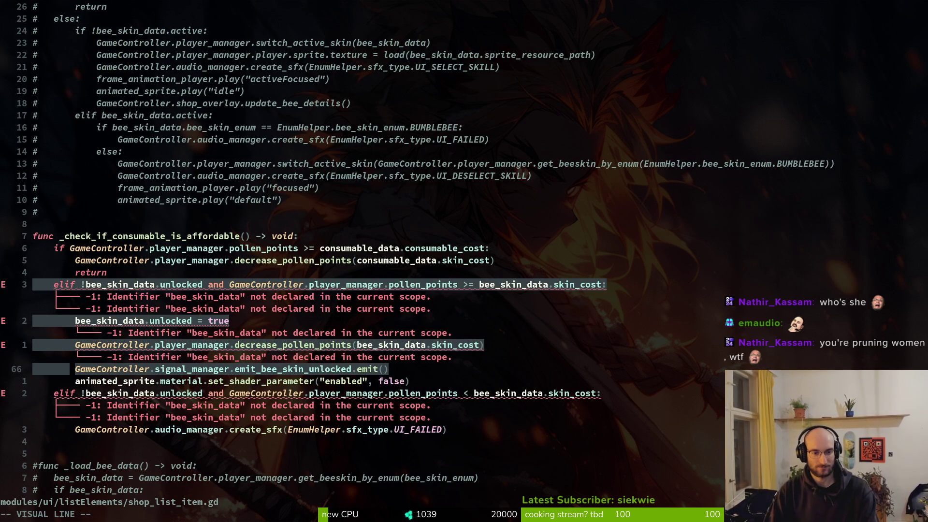
pyautogui.press('j')
pyautogui.press('j')
pyautogui.press('j')
pyautogui.press('j')
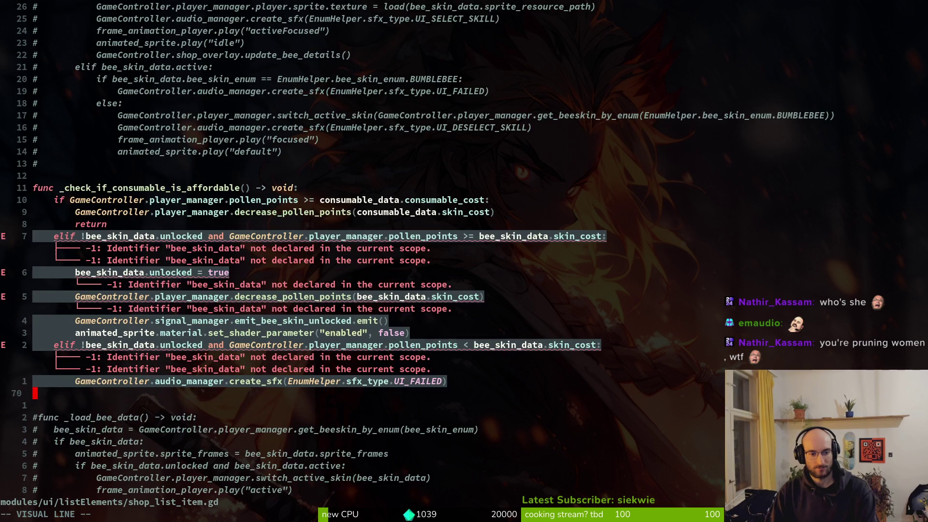
pyautogui.press('k')
pyautogui.press('k')
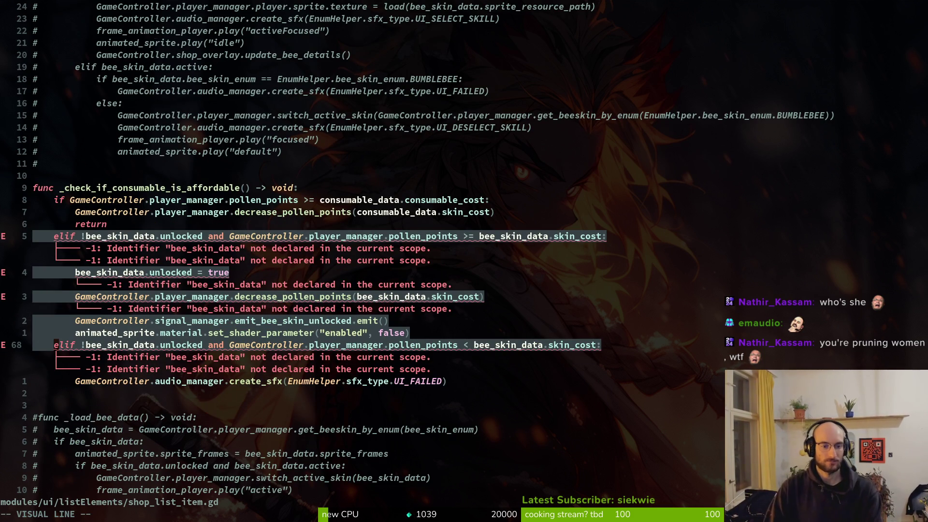
pyautogui.press('d')
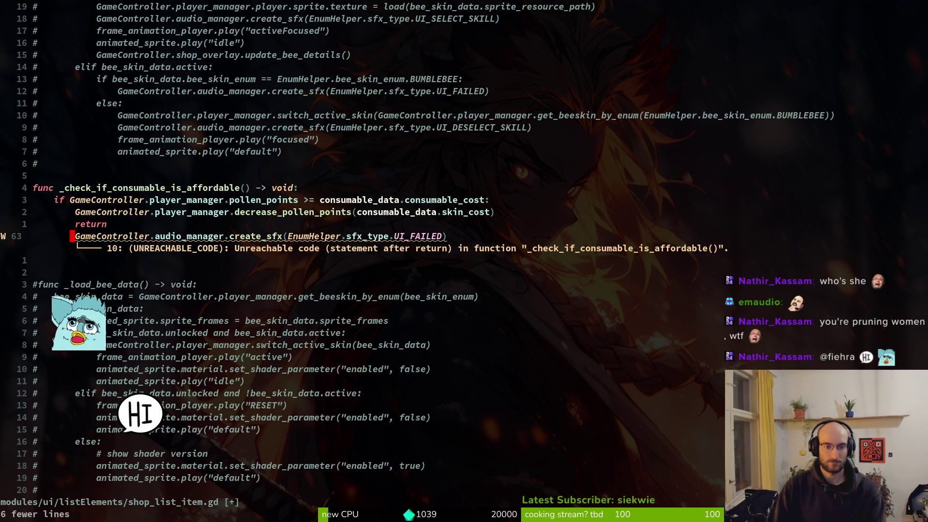
# Change the create_sfx call's UI_FAILED sound type to UI_BUY and save.
pyautogui.press('w')
pyautogui.press('w')
pyautogui.press('w')
pyautogui.press('w')
pyautogui.press('w')
pyautogui.press('w')
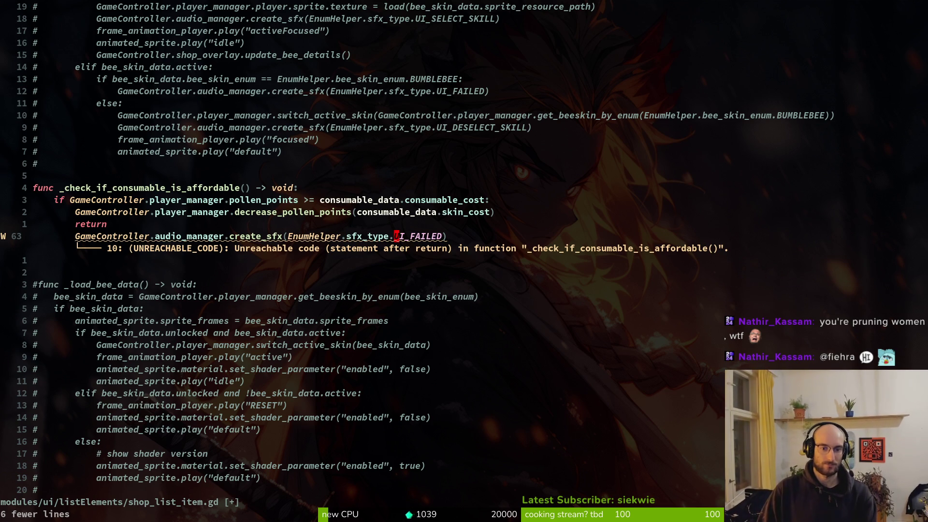
pyautogui.write('cwUI_')
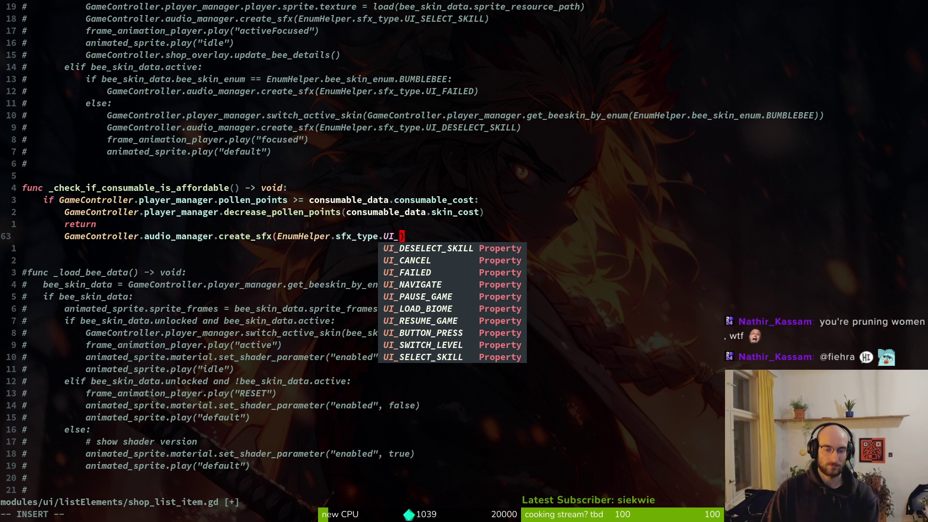
pyautogui.write('BUY')
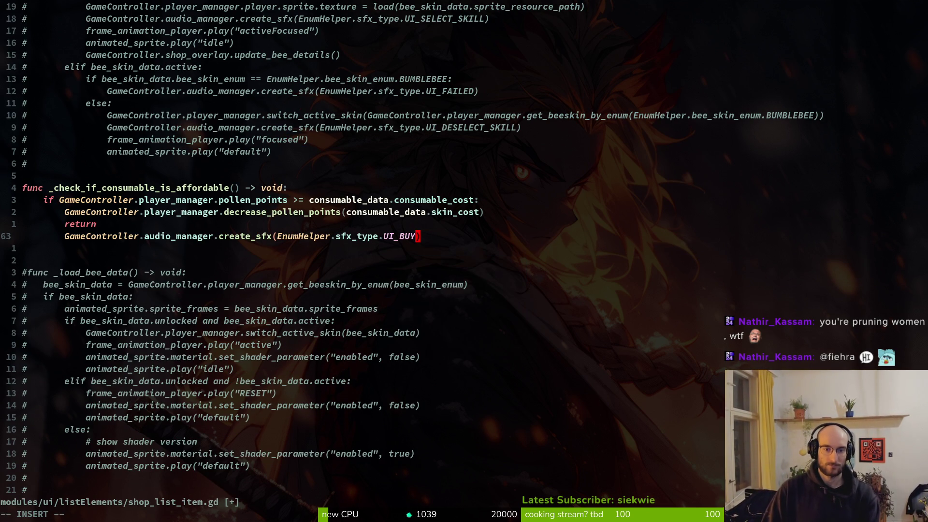
pyautogui.press('Escape')
pyautogui.write(':write')
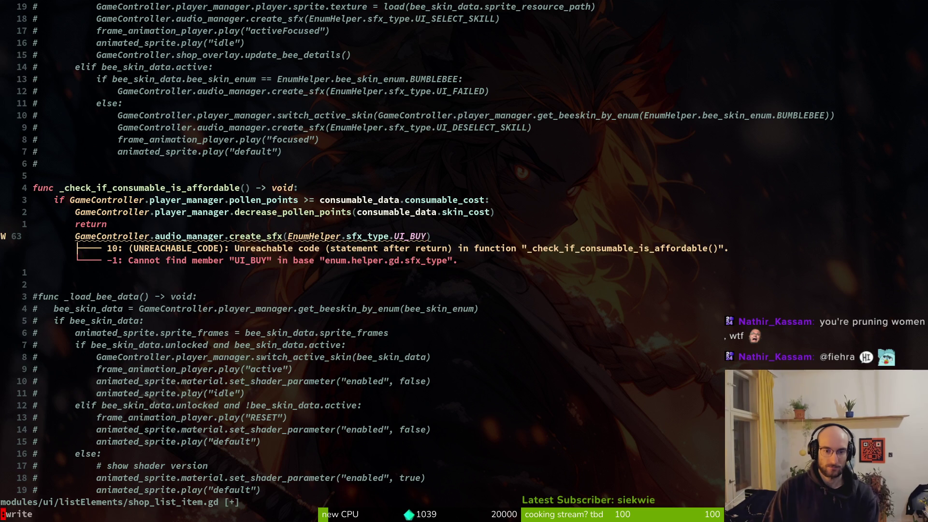
pyautogui.press('Return')
# Step through undo/redo history, ending on the single UI_BUY create_sfx line.
pyautogui.press('space')
pyautogui.press('f')
pyautogui.press('f')
pyautogui.press('Escape')
pyautogui.press('Escape')
pyautogui.press('u')
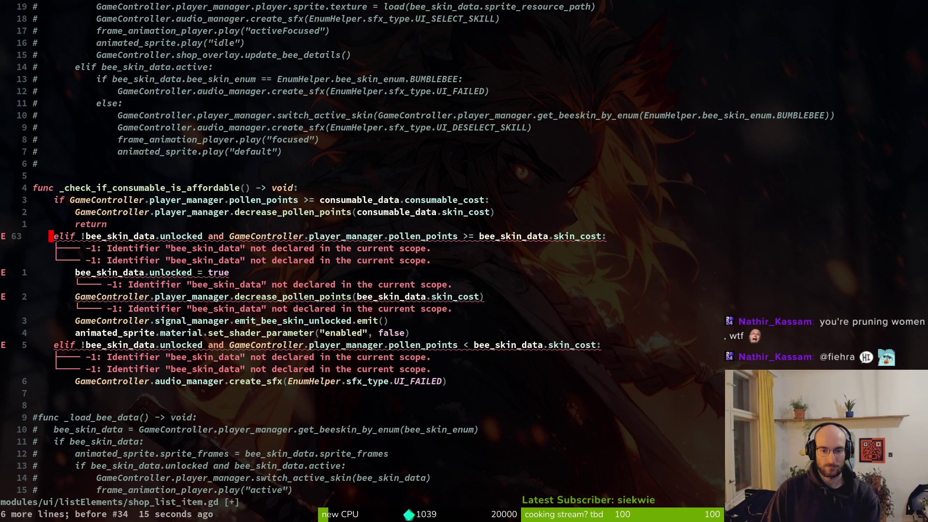
pyautogui.press('u')
pyautogui.hotkey('ctrl', 'r')
pyautogui.hotkey('ctrl', 'r')
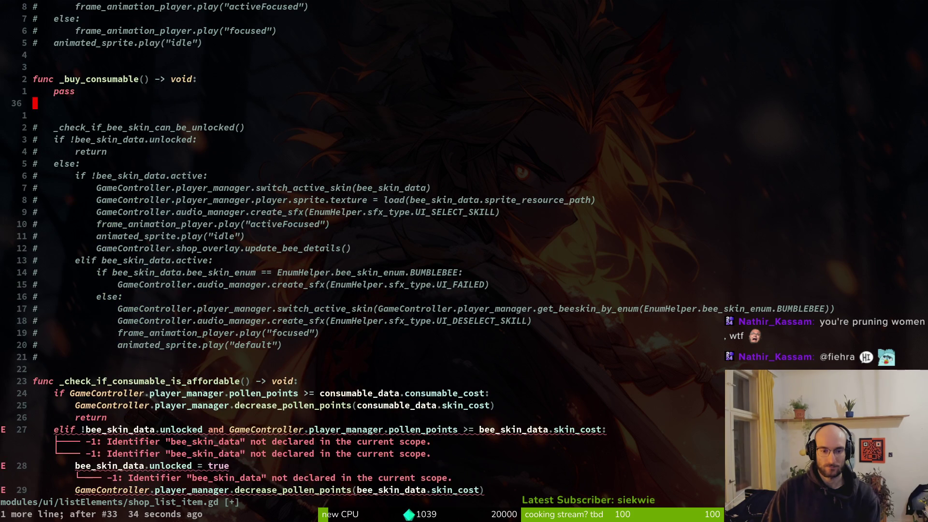
pyautogui.press('u')
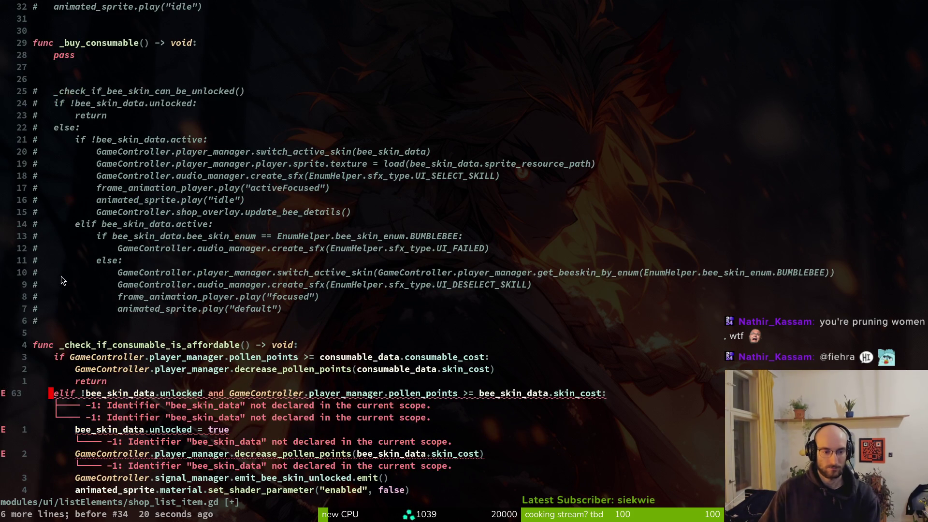
pyautogui.scroll(-3, 182, 386)
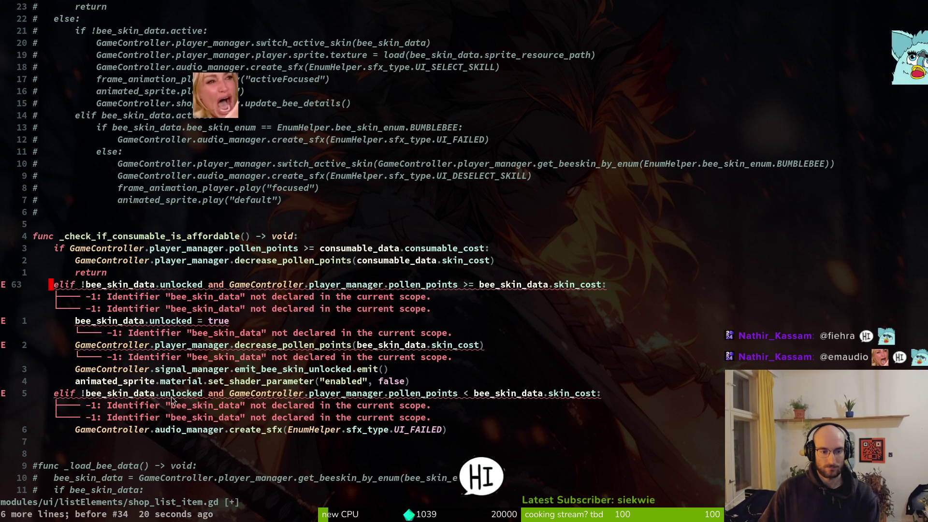
pyautogui.hotkey('ctrl', 'r')
pyautogui.hotkey('ctrl', 'r')
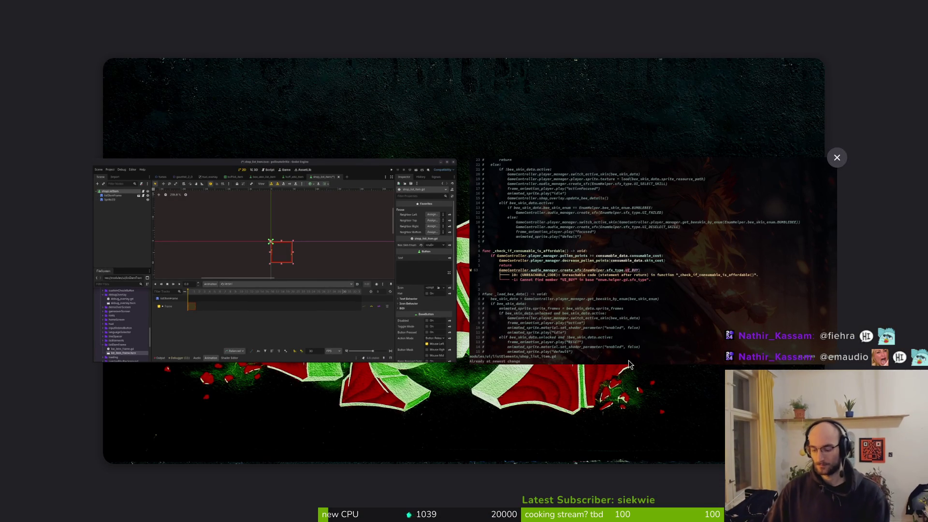
pyautogui.press('super+e')
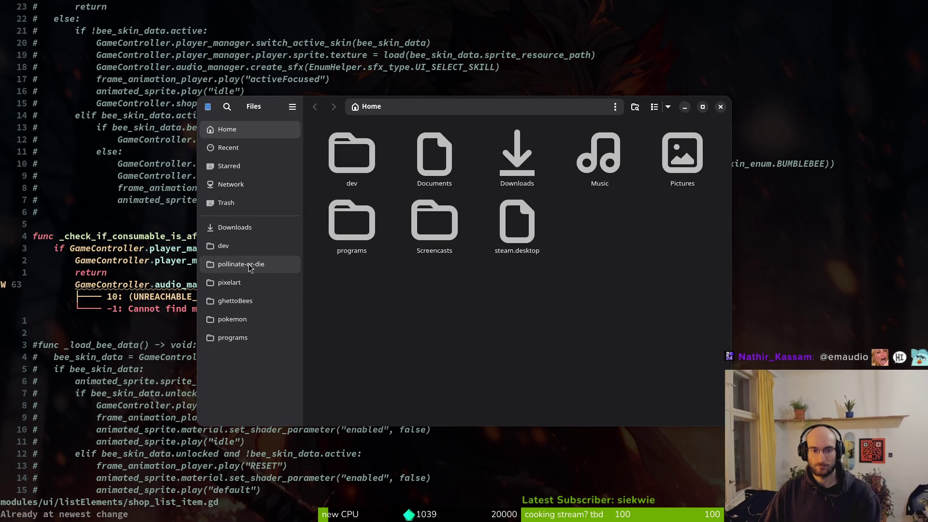
pyautogui.click(249, 269)
pyautogui.doubleClick(432, 154)
pyautogui.doubleClick(505, 166)
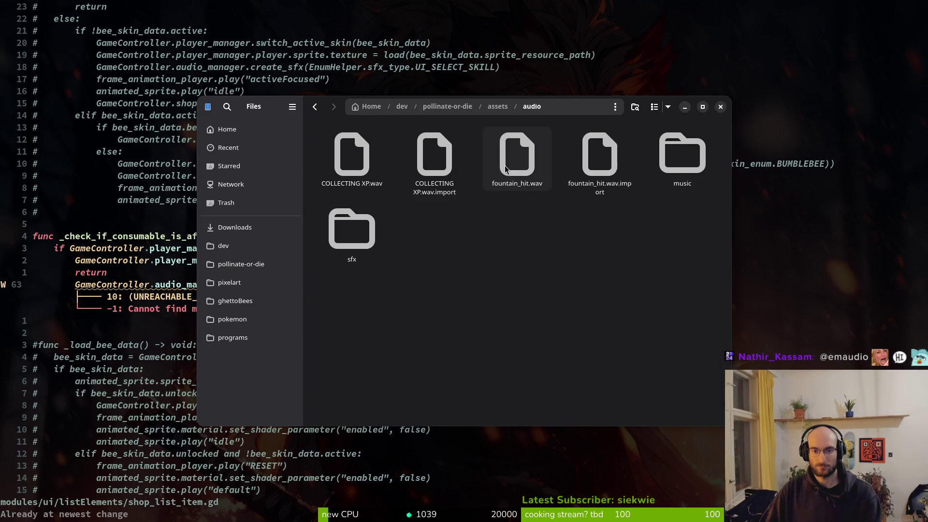
pyautogui.doubleClick(338, 157)
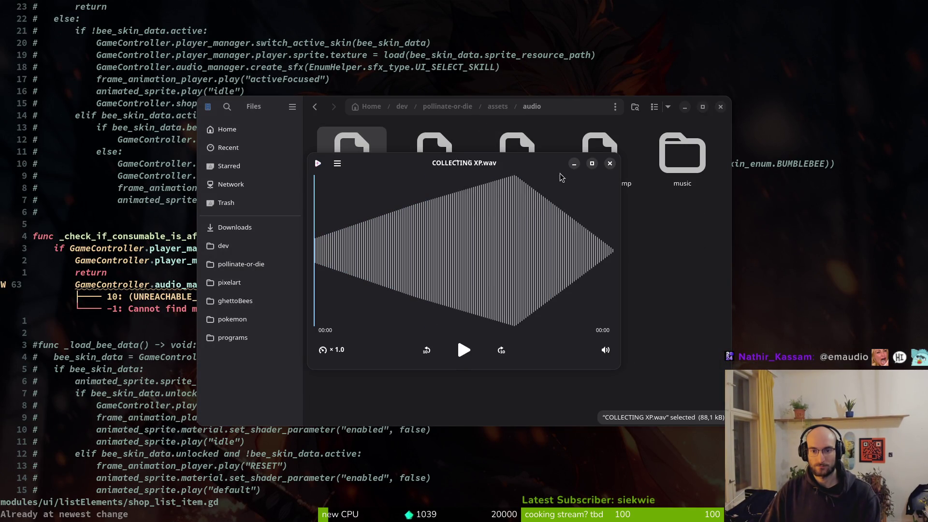
pyautogui.click(609, 163)
pyautogui.click(720, 106)
pyautogui.press('f')
pyautogui.press('B')
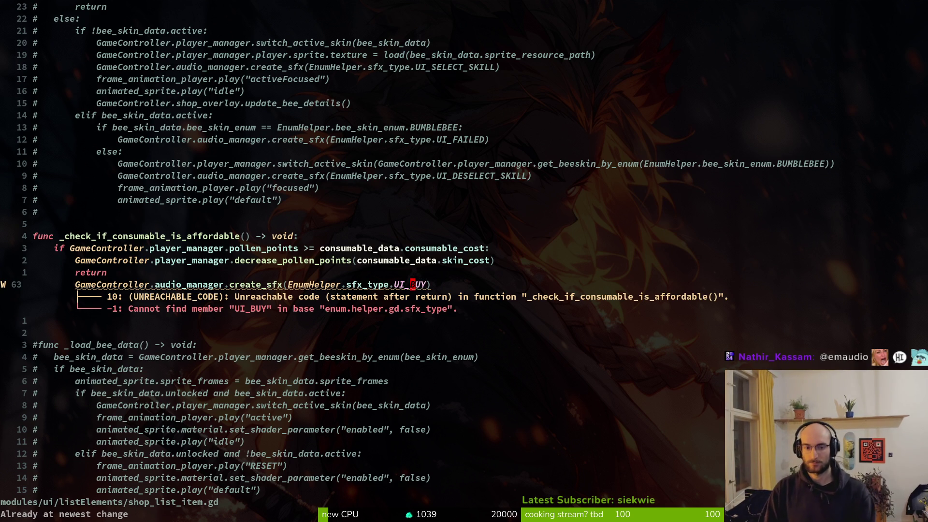
# Retype the UI_BUY identifier under the cursor.
pyautogui.press('c')
pyautogui.press('i')
pyautogui.press('w')
pyautogui.write('UI_BUY')
pyautogui.press('Escape')
# Open enum.helper.gd, add 'UI_BUY,' as the last sfx_type enum entry, and save it.
pyautogui.press('space')
pyautogui.press('f')
pyautogui.press('f')
pyautogui.write('enum')
pyautogui.press('Return')
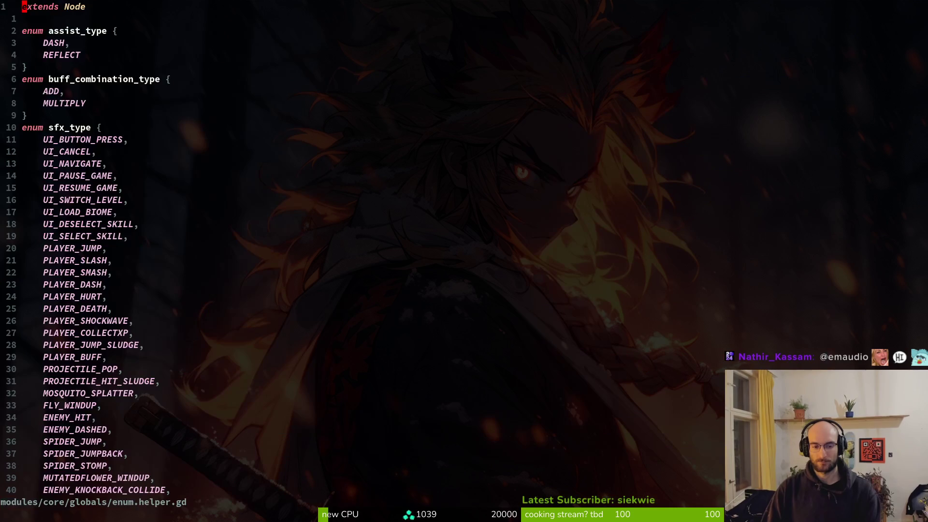
pyautogui.press('j')
pyautogui.press('j')
pyautogui.press('j')
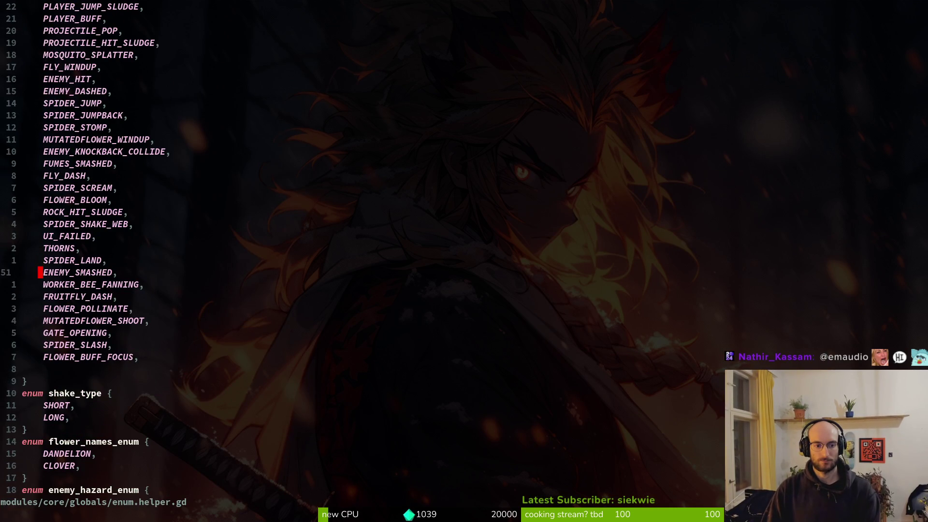
pyautogui.press('j')
pyautogui.press('j')
pyautogui.press('j')
pyautogui.hotkey('shift', 'v')
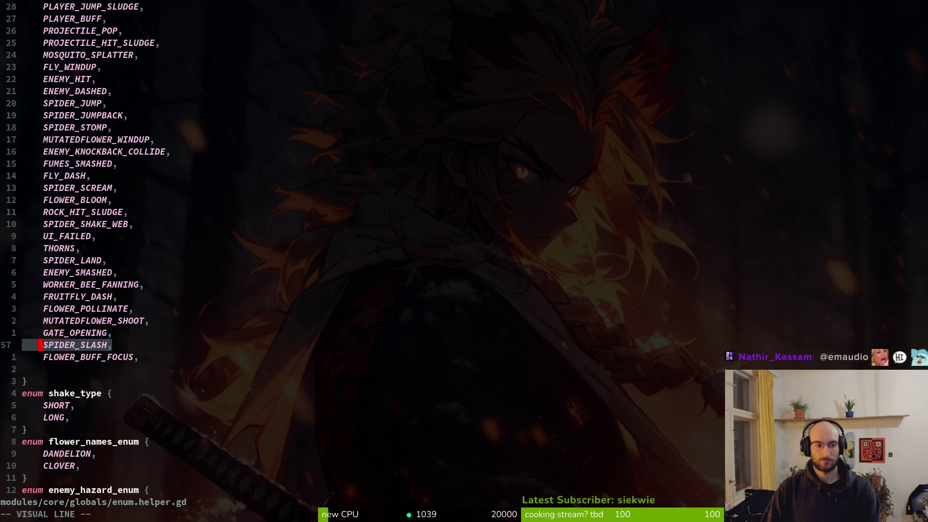
pyautogui.press('Escape')
pyautogui.write('joUI_BUY,')
pyautogui.press('Escape')
pyautogui.write(':write')
pyautogui.press('Return')
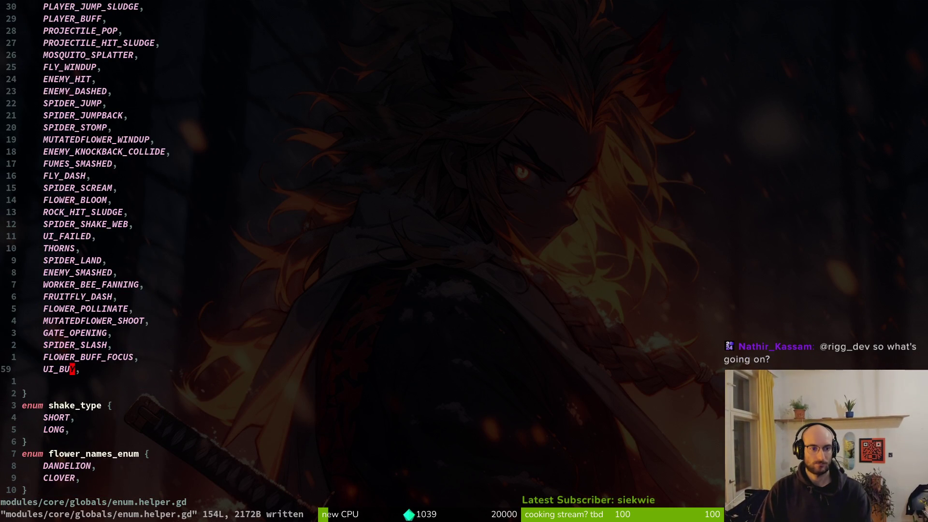
# Open data/sfx_data.gd through a 'sfxdata' file search, then return to Godot.
pyautogui.scroll(3, 285, 217)
pyautogui.scroll(4, 167, 194)
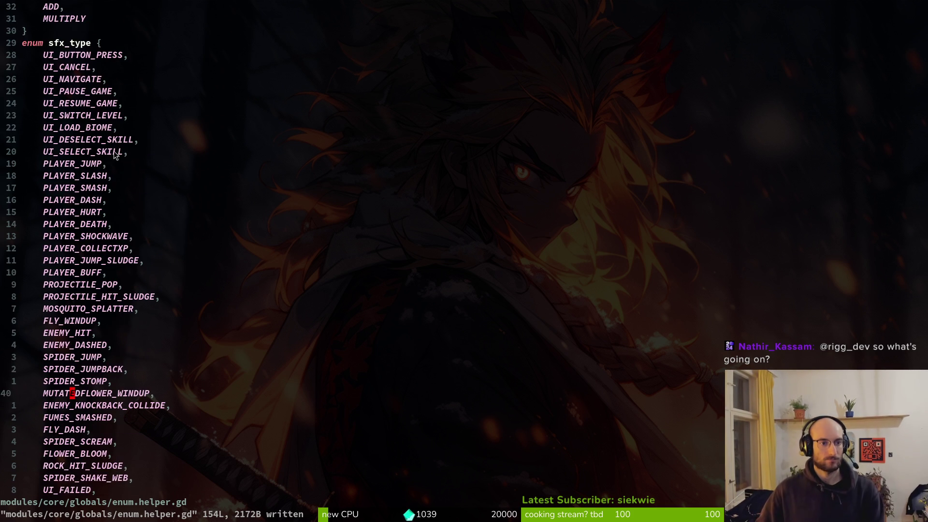
pyautogui.scroll(-6, 116, 154)
pyautogui.click(127, 409)
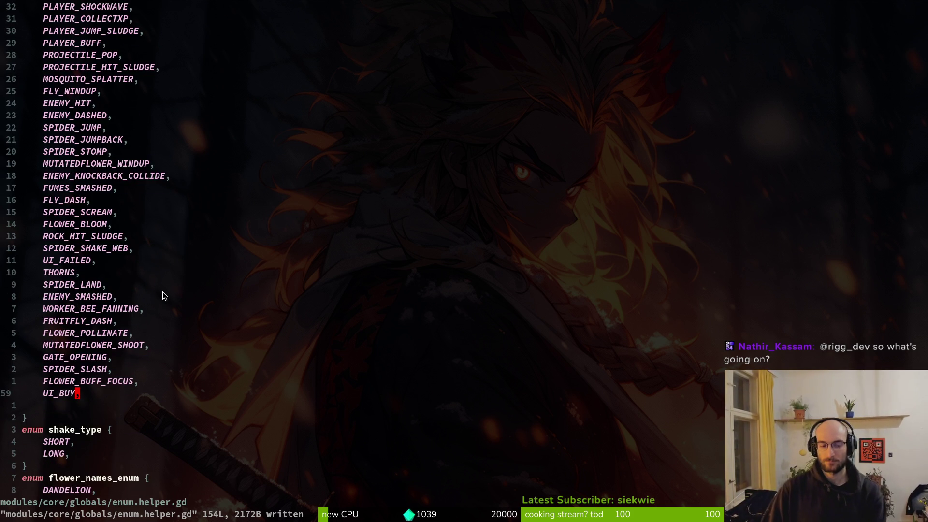
pyautogui.hotkey('ctrl', 'p')
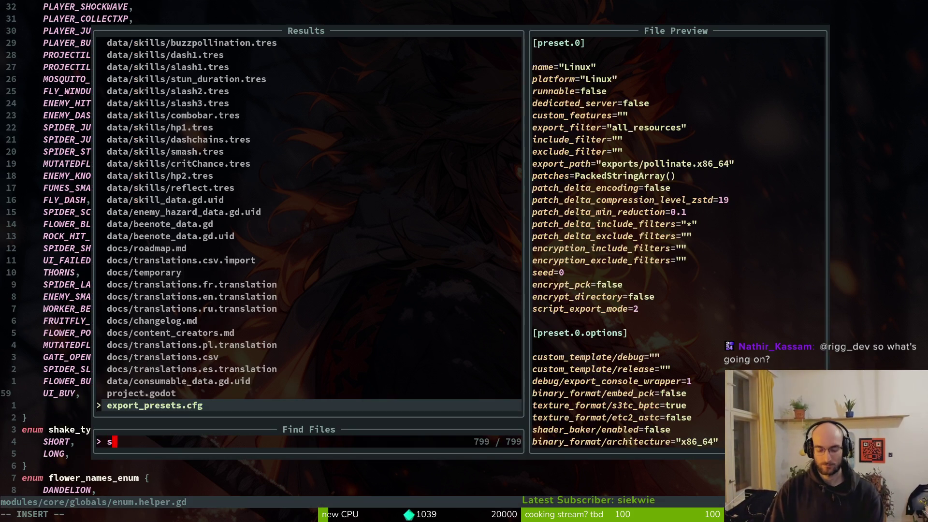
pyautogui.write('sfxdata')
pyautogui.press('Return')
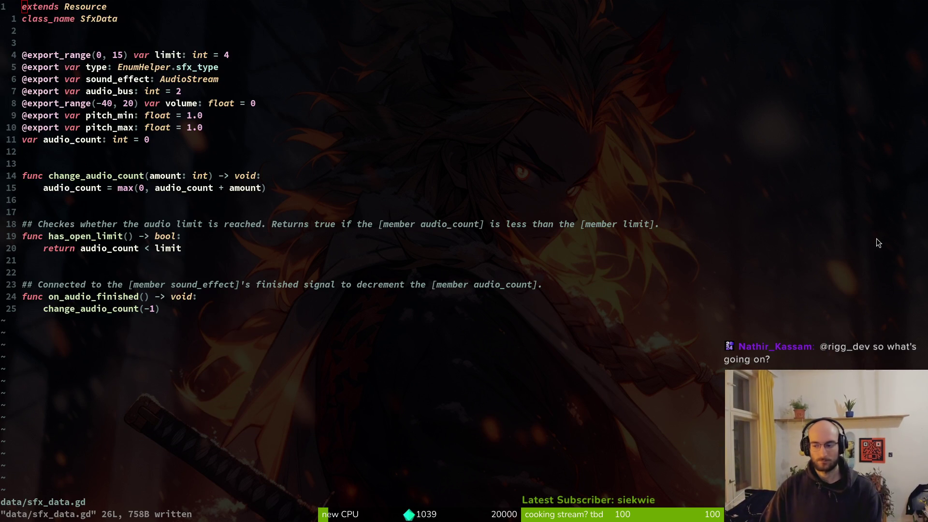
pyautogui.hotkey('alt', 'Tab')
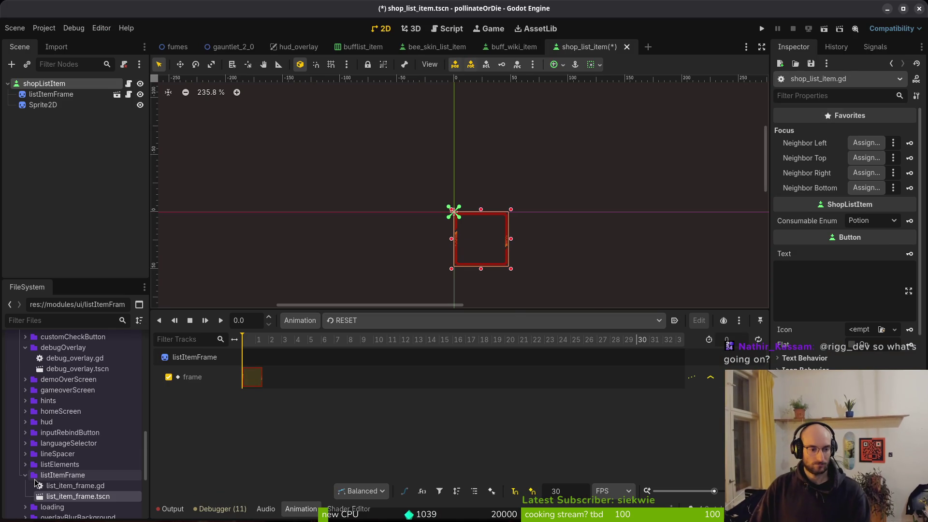
# Clear the Output log and collapse the listItemFrame and ui folders.
pyautogui.click(26, 476)
pyautogui.click(169, 509)
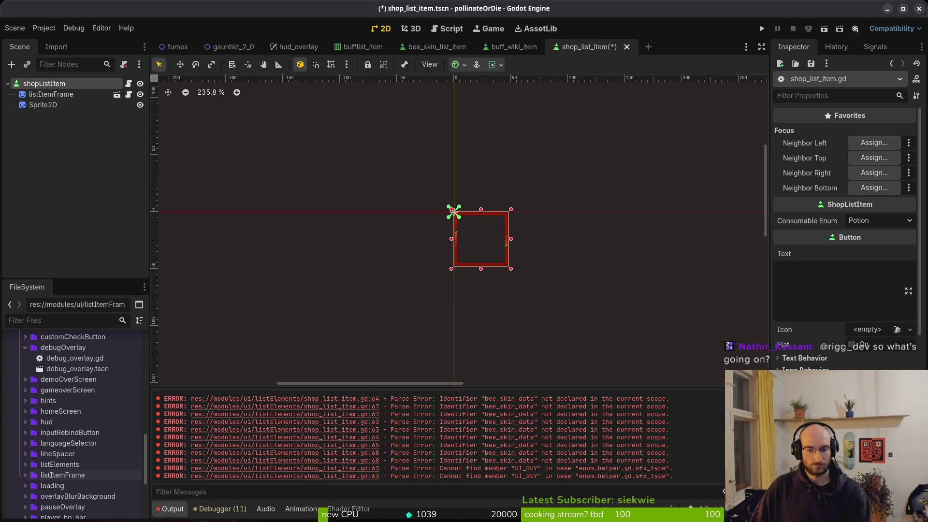
pyautogui.hotkey('ctrl', 'shift', 'k')
pyautogui.scroll(-5, 80, 436)
pyautogui.scroll(5, 80, 436)
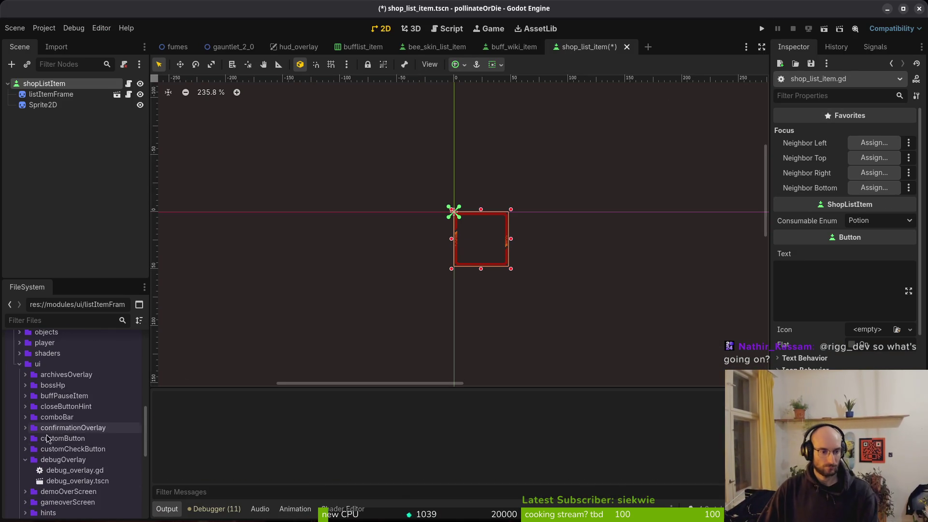
pyautogui.click(18, 365)
pyautogui.scroll(3, 71, 435)
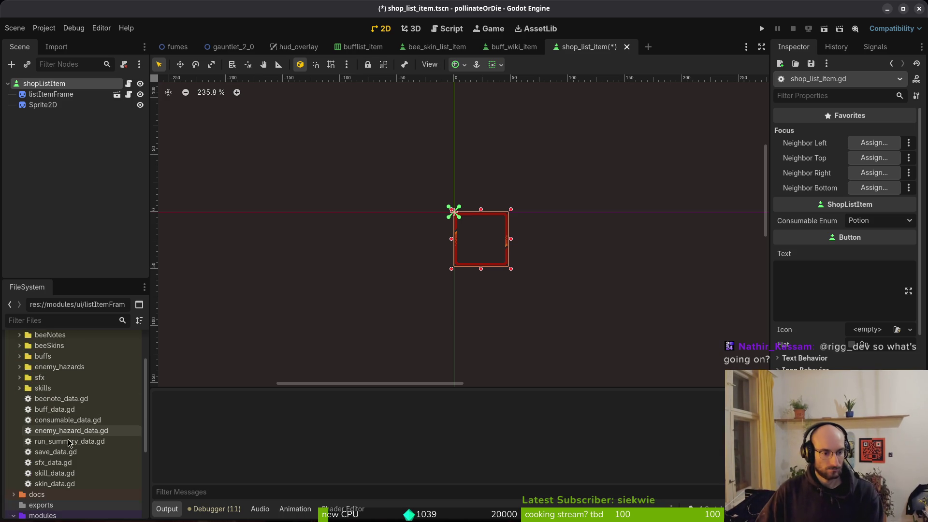
# Create a new SfxData resource from sfx_data.gd and save it as ui_buy_sfx.tres in data/sfx.
pyautogui.click(54, 463)
pyautogui.rightClick(54, 463)
pyautogui.moveTo(212, 377)
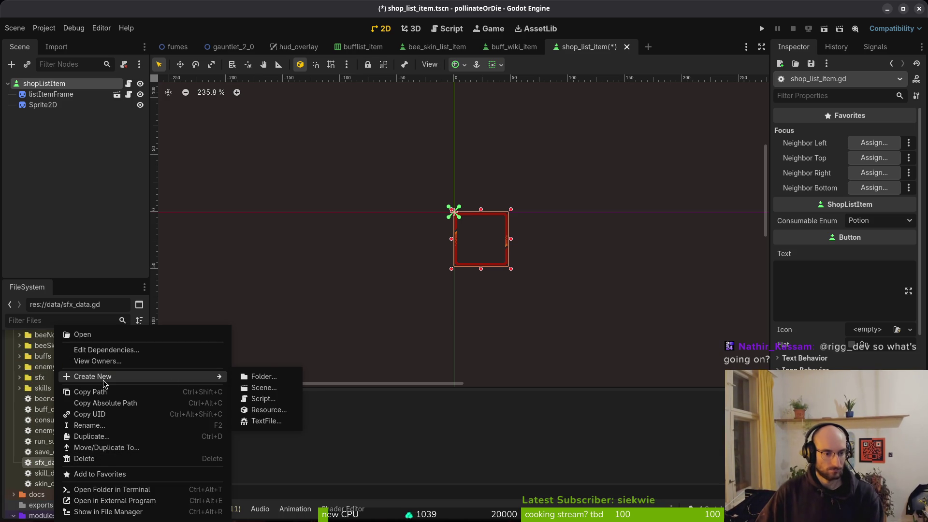
pyautogui.click(269, 411)
pyautogui.write('sfx')
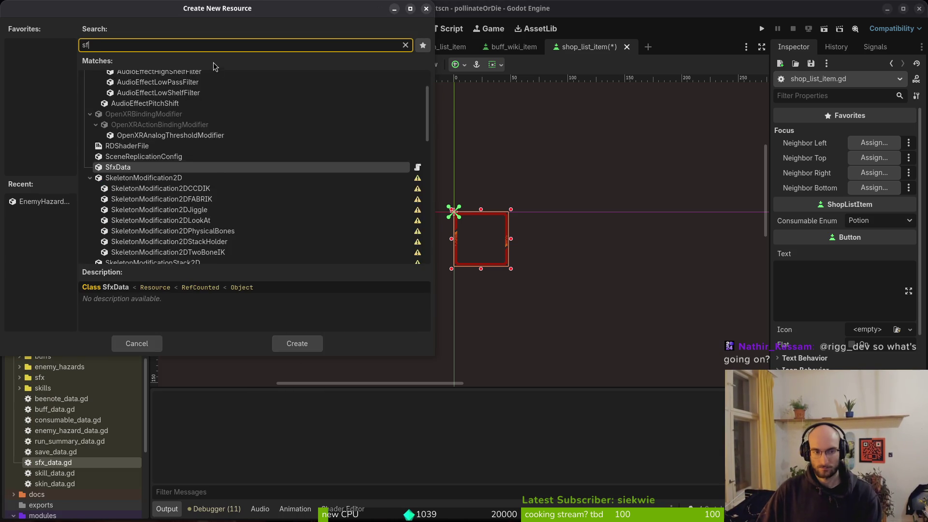
pyautogui.click(288, 344)
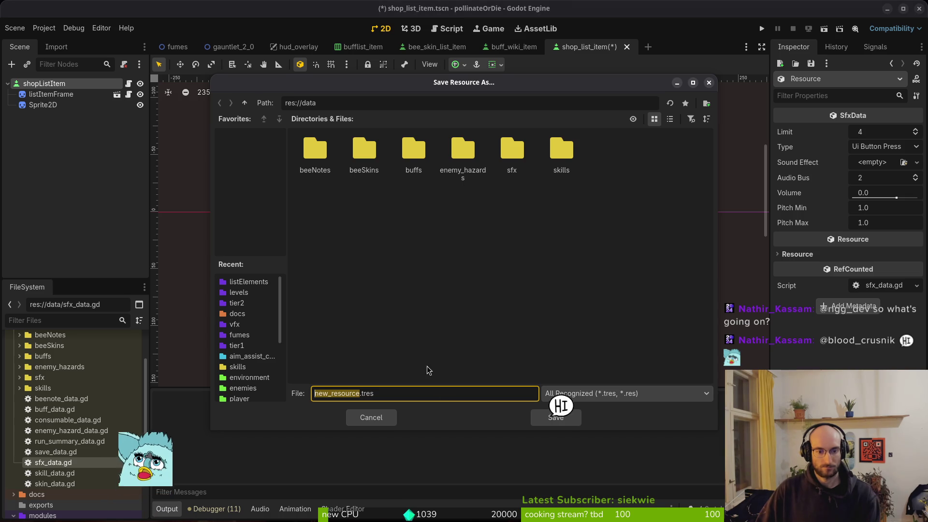
pyautogui.doubleClick(508, 167)
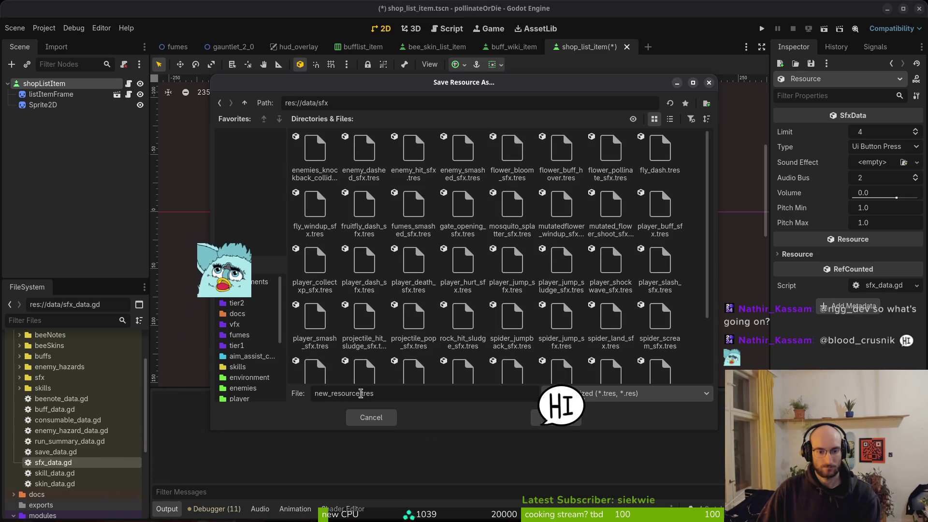
pyautogui.doubleClick(358, 394)
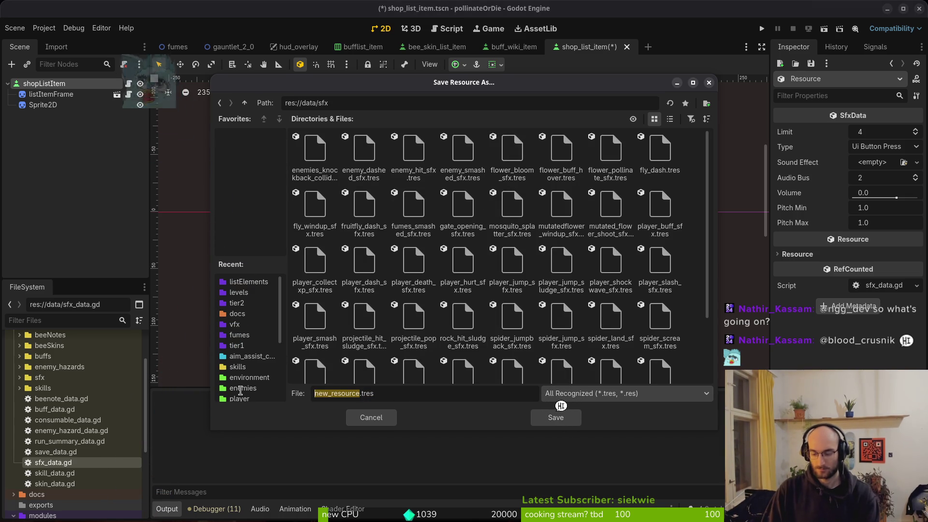
pyautogui.write('ui_')
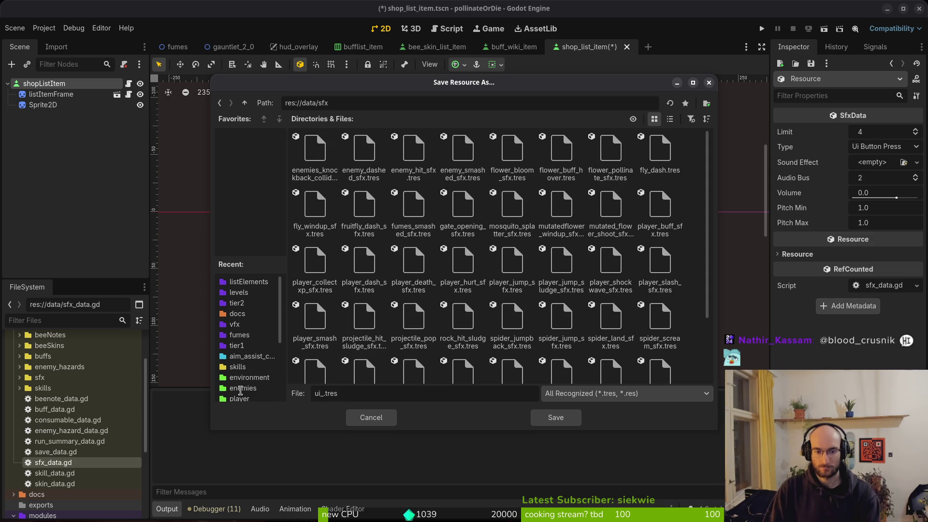
pyautogui.write('buy_sfx')
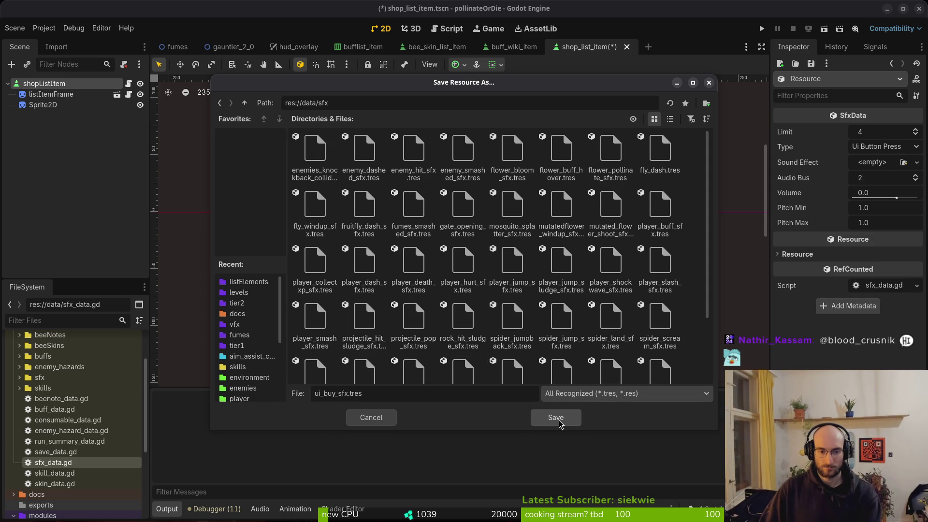
pyautogui.click(556, 418)
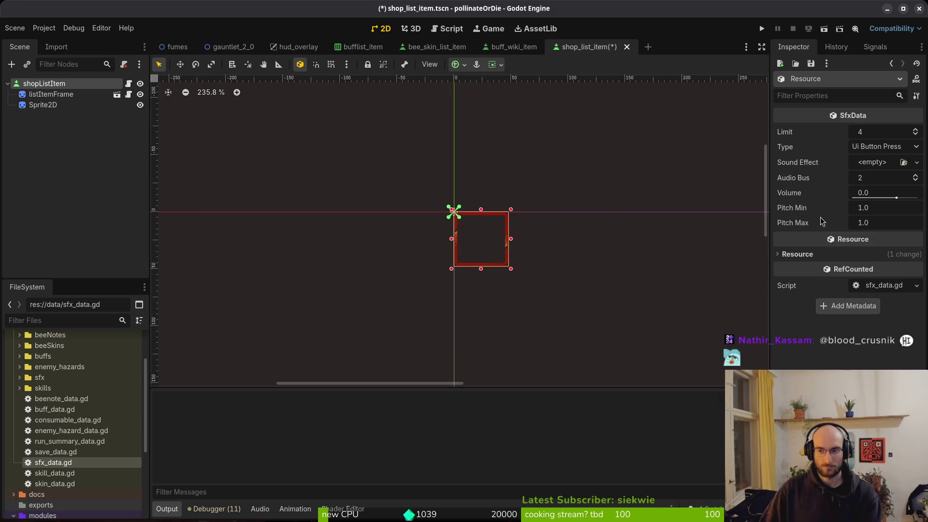
# Set the resource's Type to Ui Buy, keep Audio Bus at 2, and save.
pyautogui.click(876, 151)
pyautogui.scroll(-1, 871, 188)
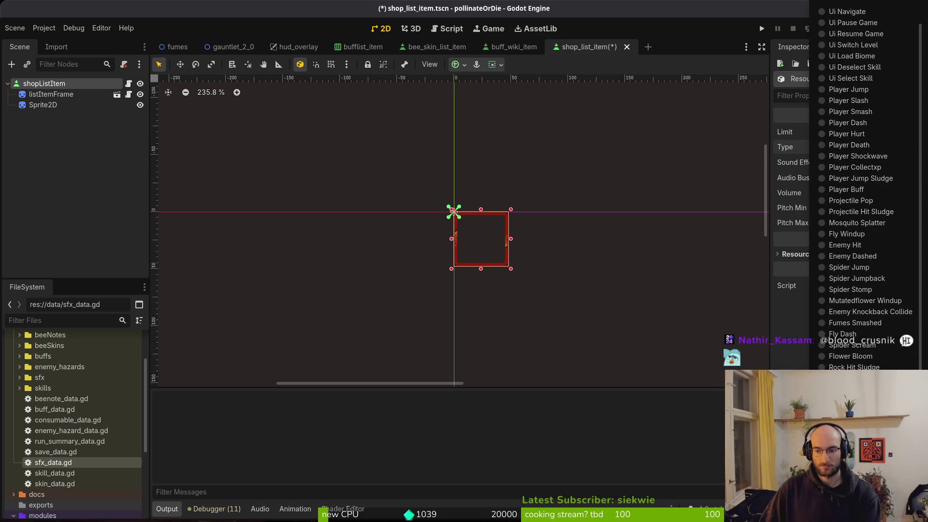
pyautogui.scroll(1, 893, 137)
pyautogui.click(893, 138)
pyautogui.click(880, 178)
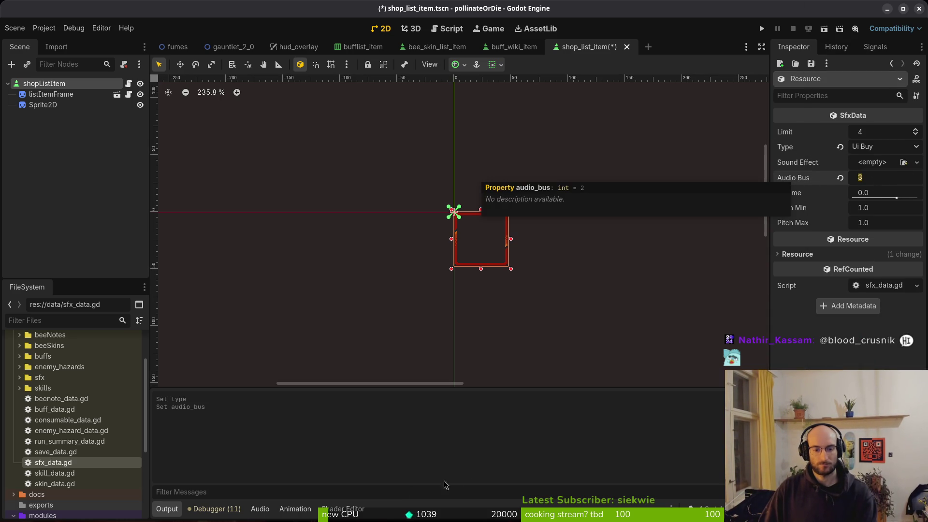
pyautogui.click(264, 511)
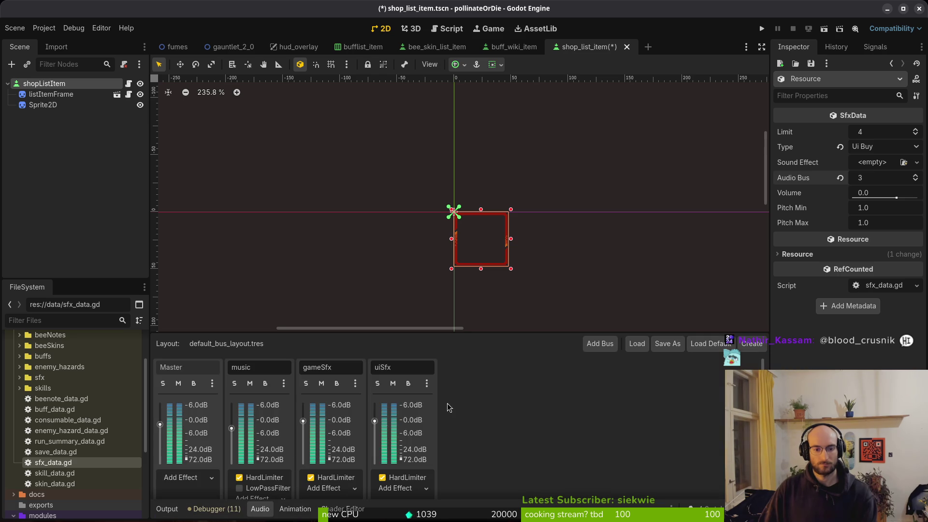
pyautogui.click(182, 509)
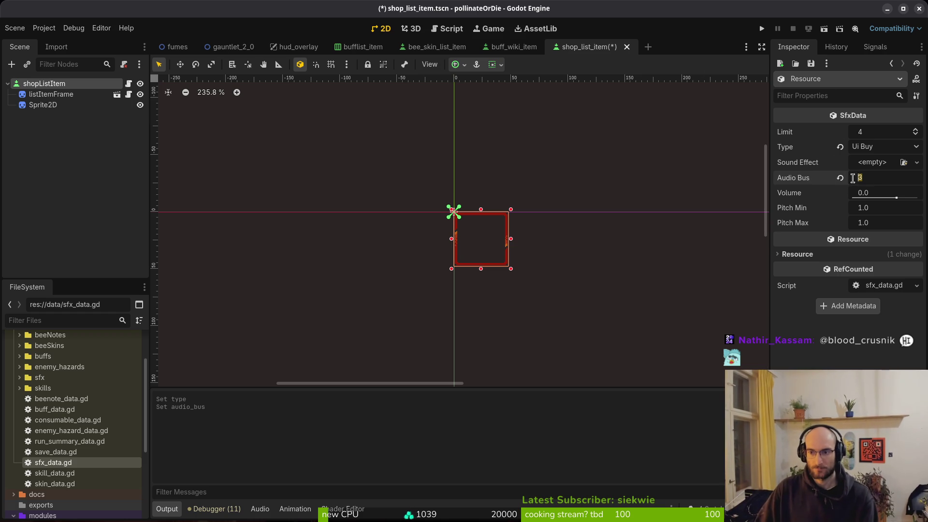
pyautogui.press('Return')
pyautogui.hotkey('ctrl', 's')
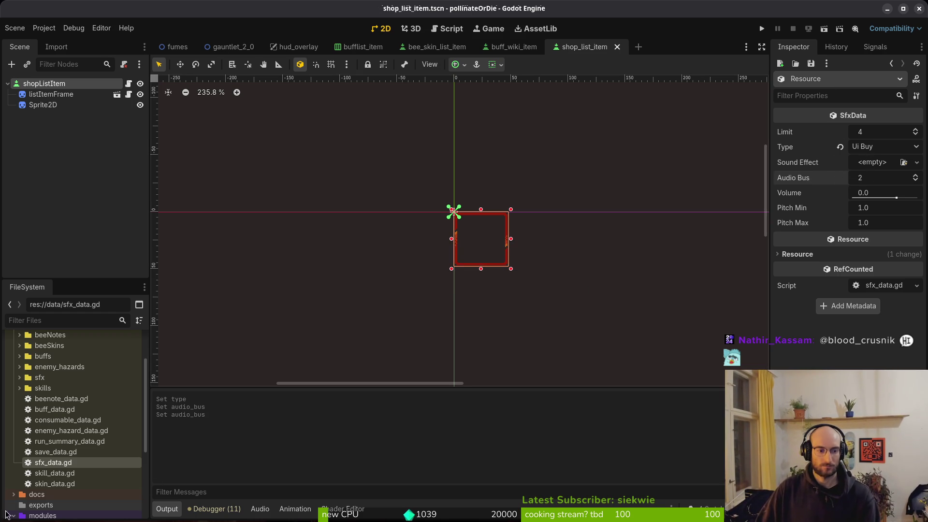
# Browse assets/audio/sfx to COLLECTING XP.wav, save again, and open the project folder in Files.
pyautogui.scroll(5, 68, 416)
pyautogui.click(13, 371)
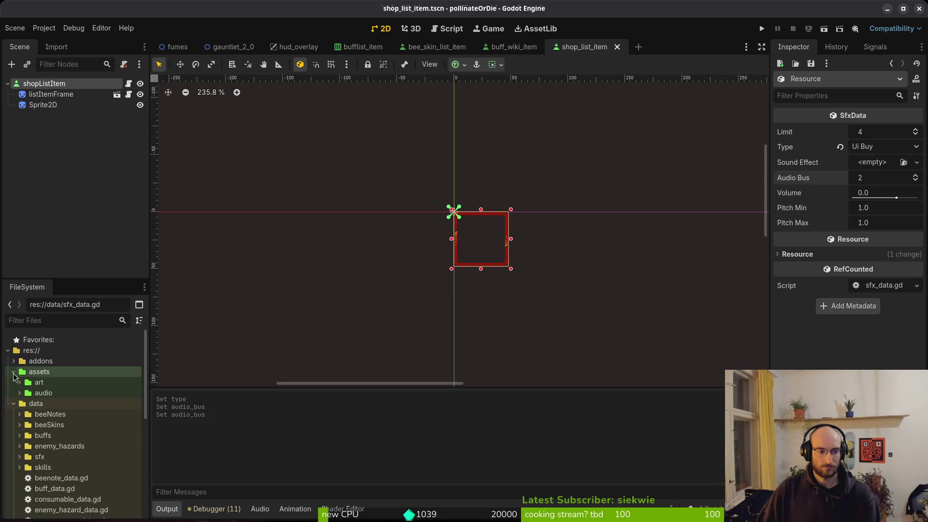
pyautogui.click(19, 393)
pyautogui.click(25, 414)
pyautogui.scroll(-5, 81, 433)
pyautogui.scroll(-10, 81, 434)
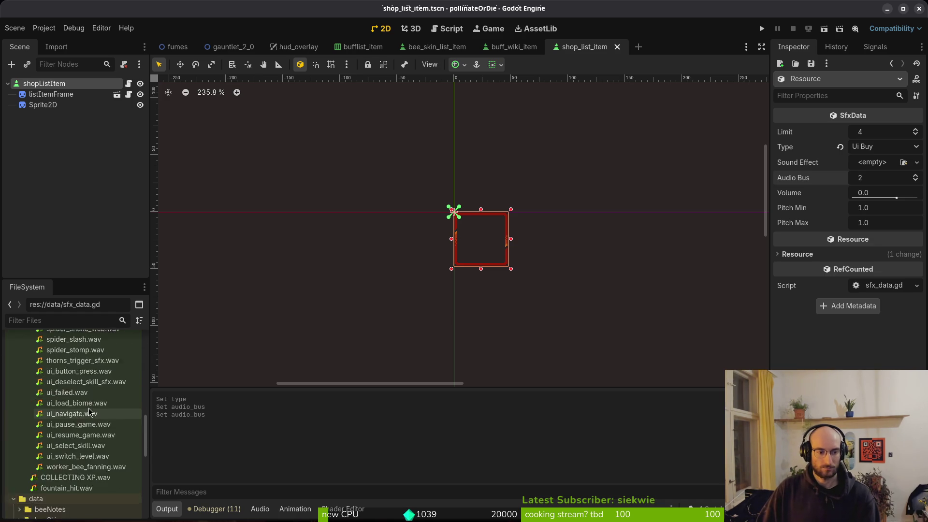
pyautogui.scroll(-3, 65, 459)
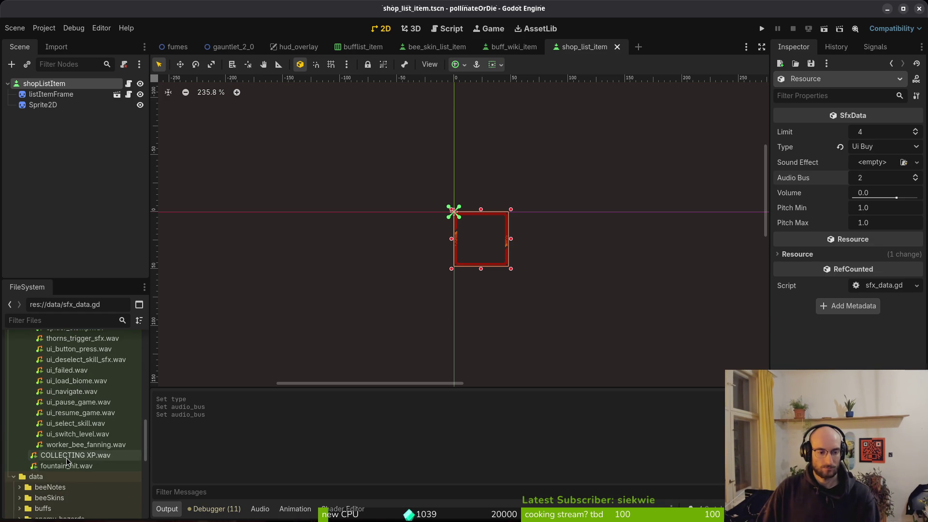
pyautogui.click(65, 459)
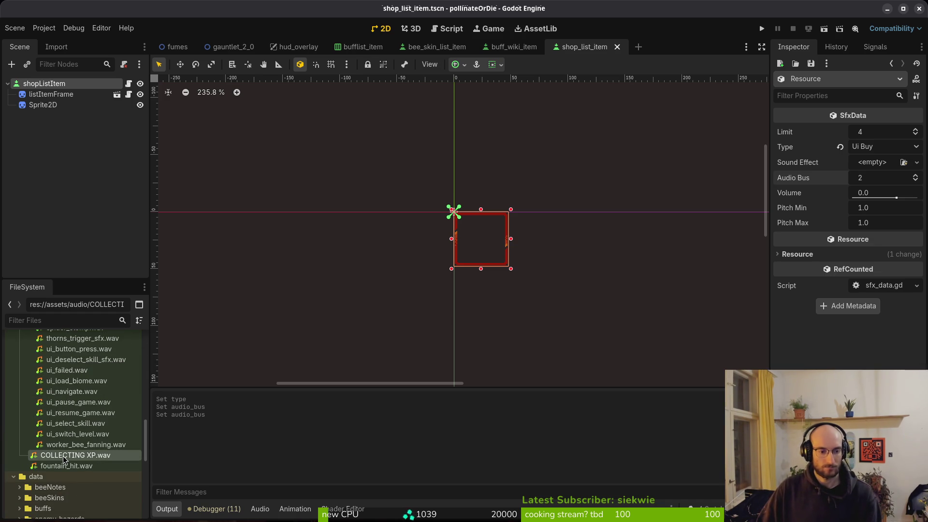
pyautogui.moveTo(77, 461)
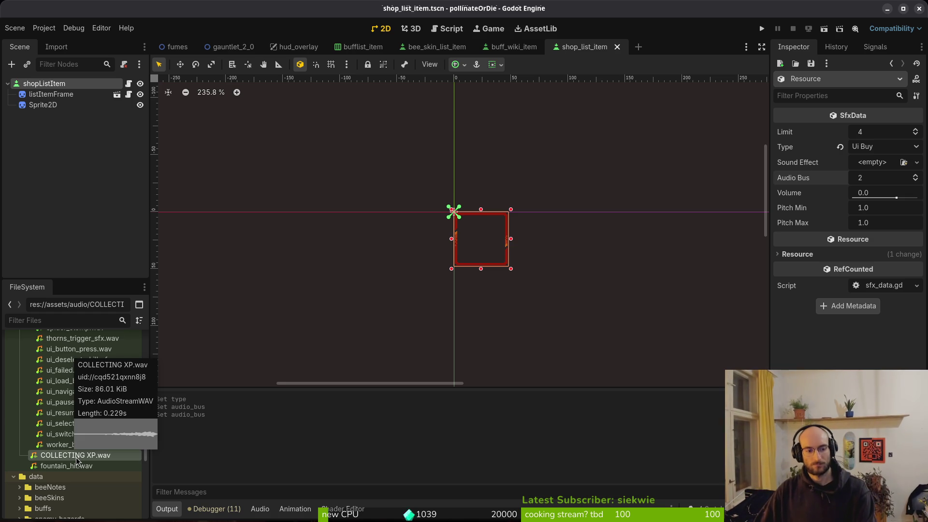
pyautogui.hotkey('ctrl', 's')
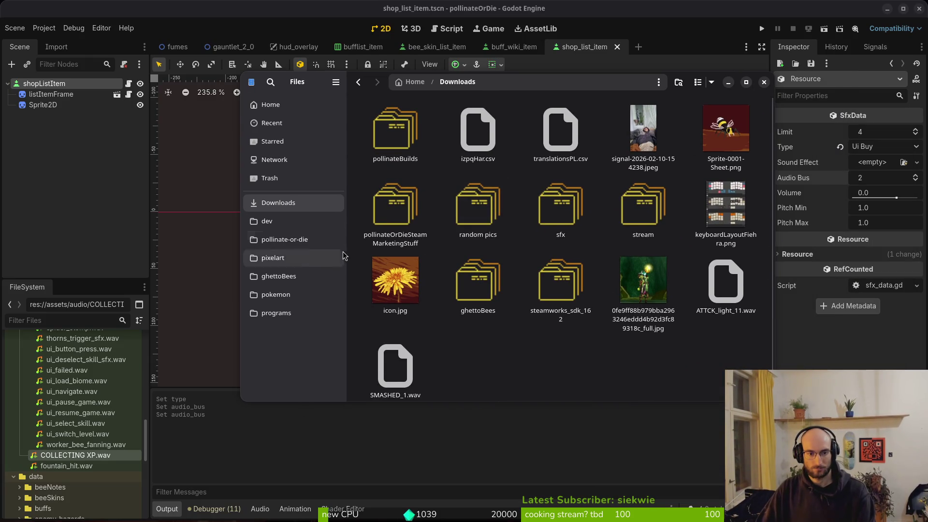
pyautogui.click(285, 239)
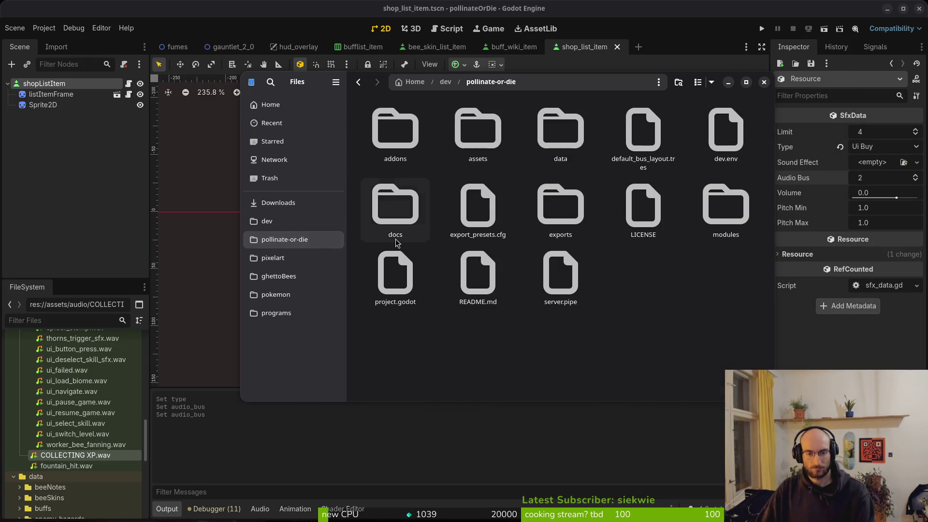
# Play fountain_hit.wav twice from the assets/audio folder.
pyautogui.doubleClick(478, 129)
pyautogui.doubleClick(551, 133)
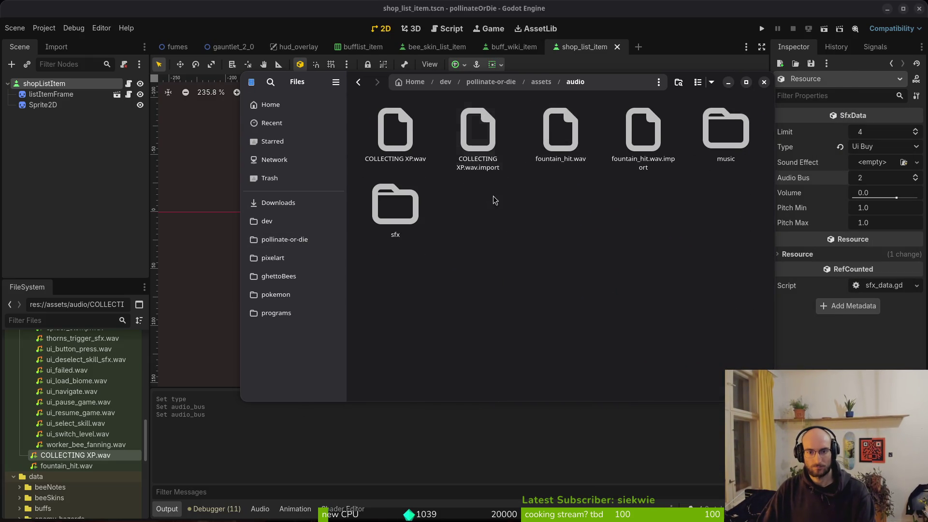
pyautogui.doubleClick(559, 130)
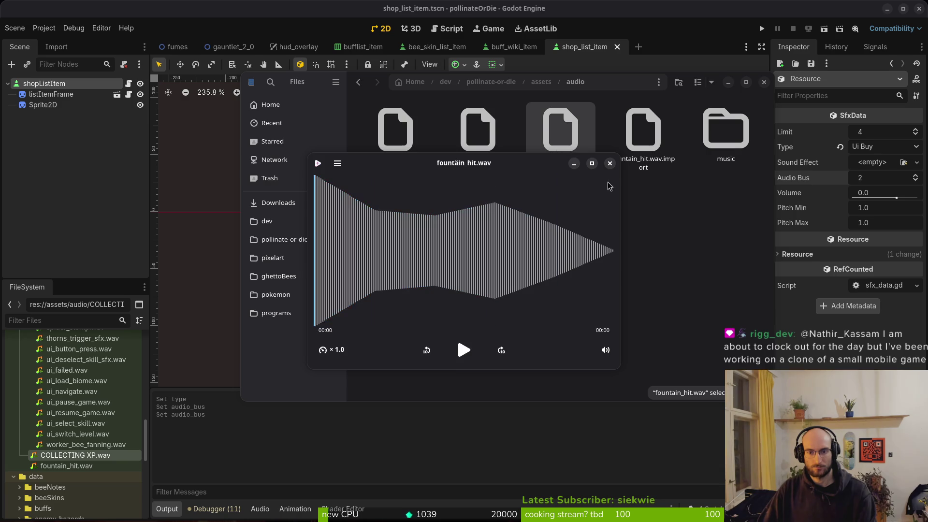
pyautogui.click(610, 163)
pyautogui.doubleClick(531, 129)
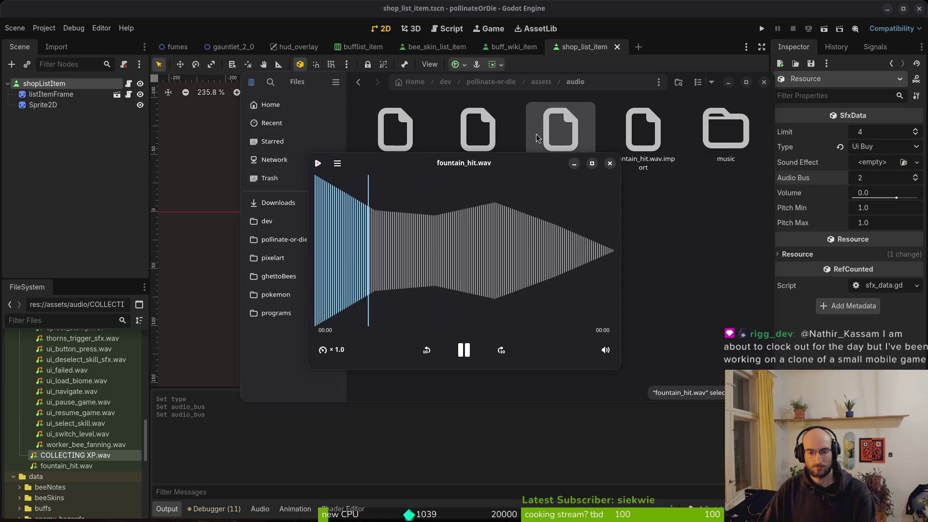
pyautogui.click(612, 162)
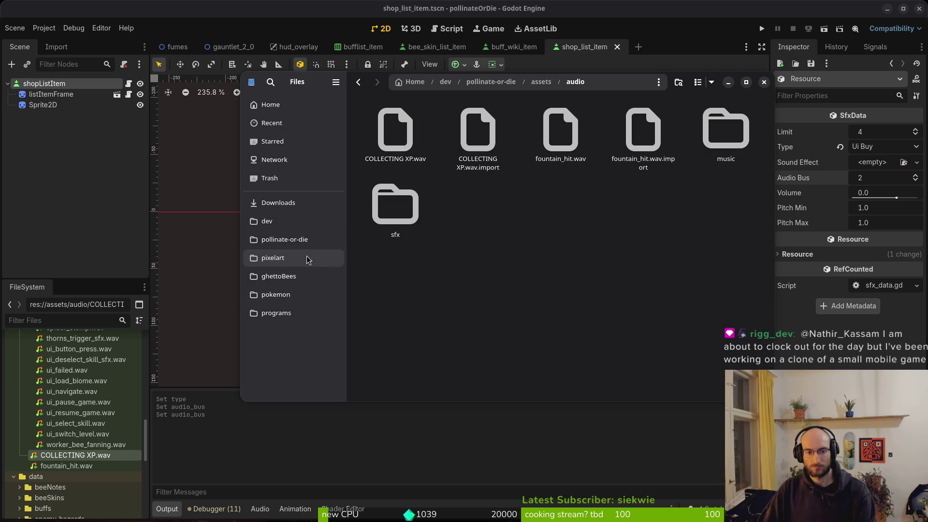
# Open the sfx folder, then bring Godot back and scroll its FileSystem up.
pyautogui.doubleClick(396, 205)
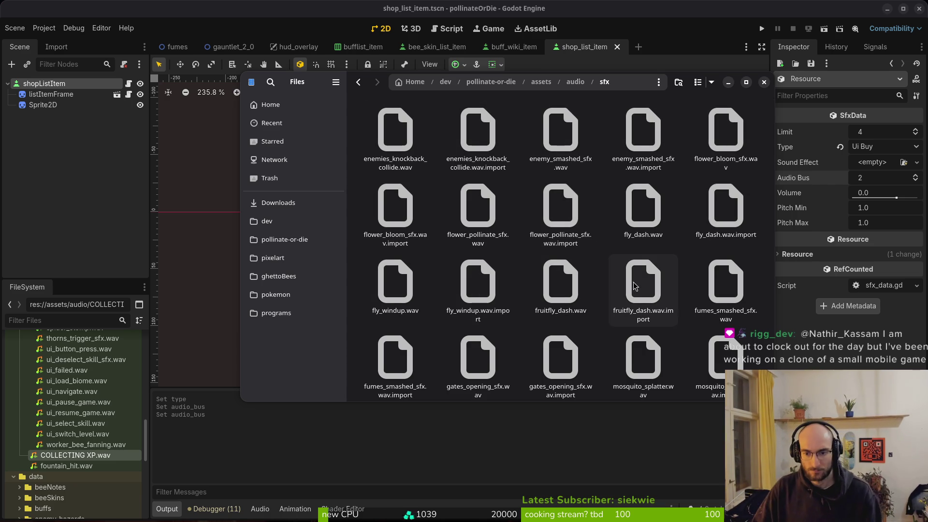
pyautogui.click(73, 424)
pyautogui.scroll(6, 85, 435)
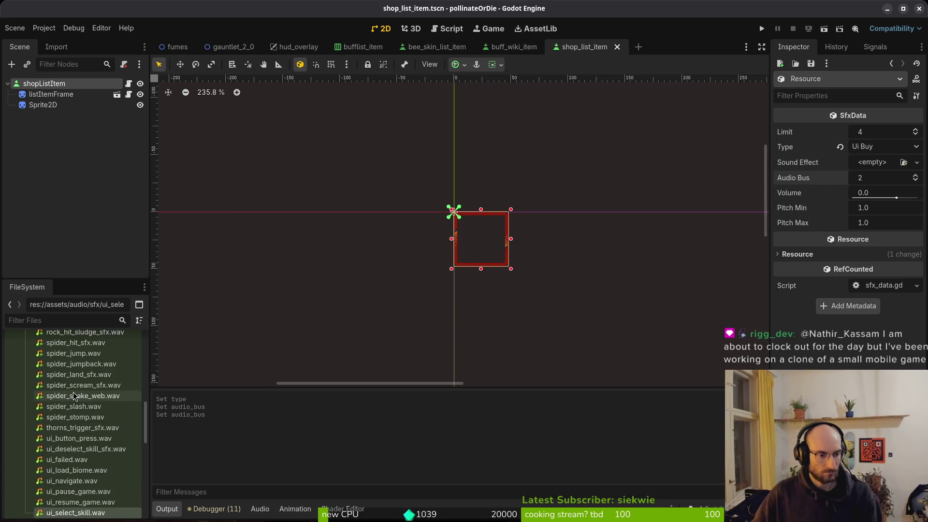
pyautogui.scroll(5, 82, 435)
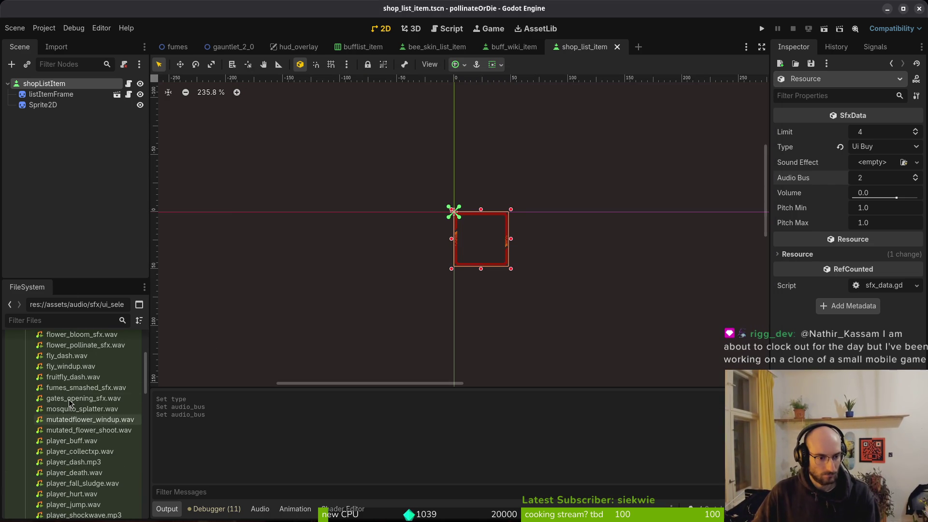
pyautogui.scroll(2, 73, 406)
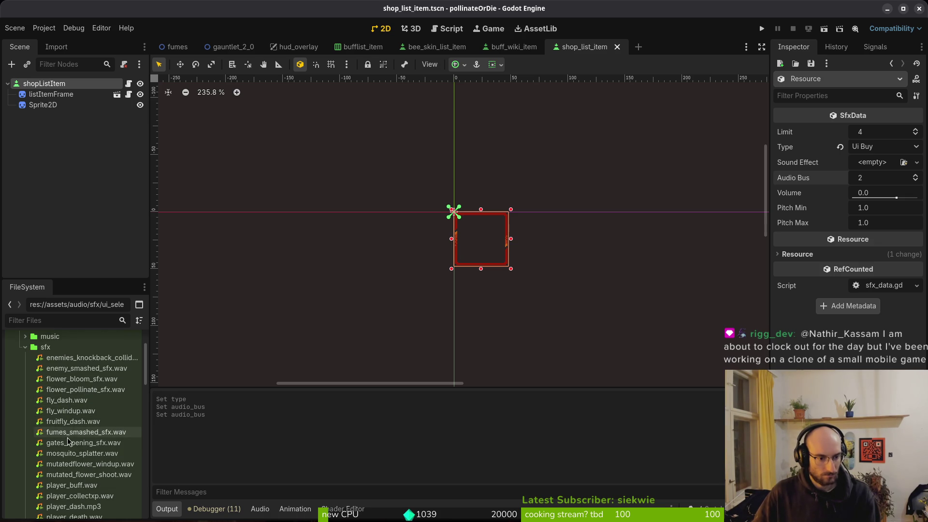
# Open flower_buff.gd in Neovim with a 'flowerb' file search.
pyautogui.hotkey('alt', 'Tab')
pyautogui.hotkey('alt', 'Tab')
pyautogui.press('space')
pyautogui.press('f')
pyautogui.press('f')
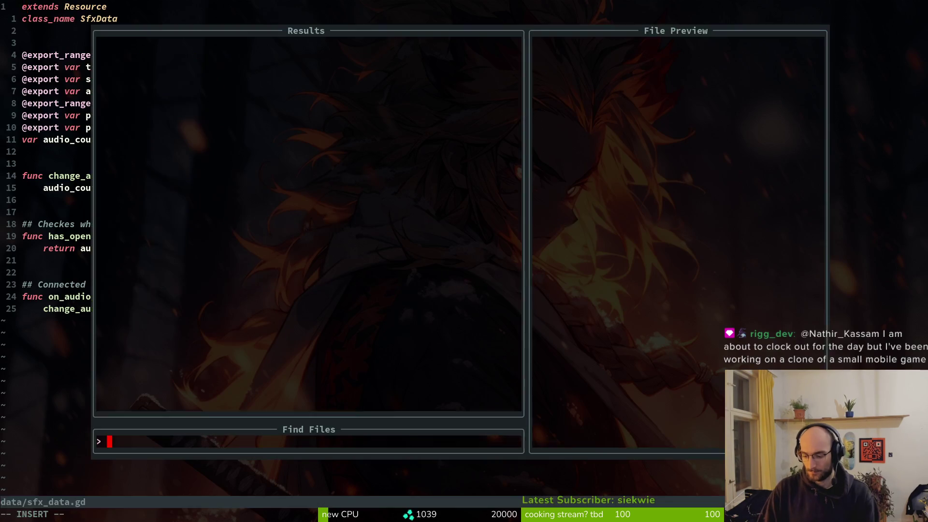
pyautogui.write('flowerb')
pyautogui.press('Return')
# Page down to the _play_correct_vfx and _despawn_buff functions, then return to Godot.
pyautogui.hotkey('ctrl', 'd')
pyautogui.hotkey('ctrl', 'd')
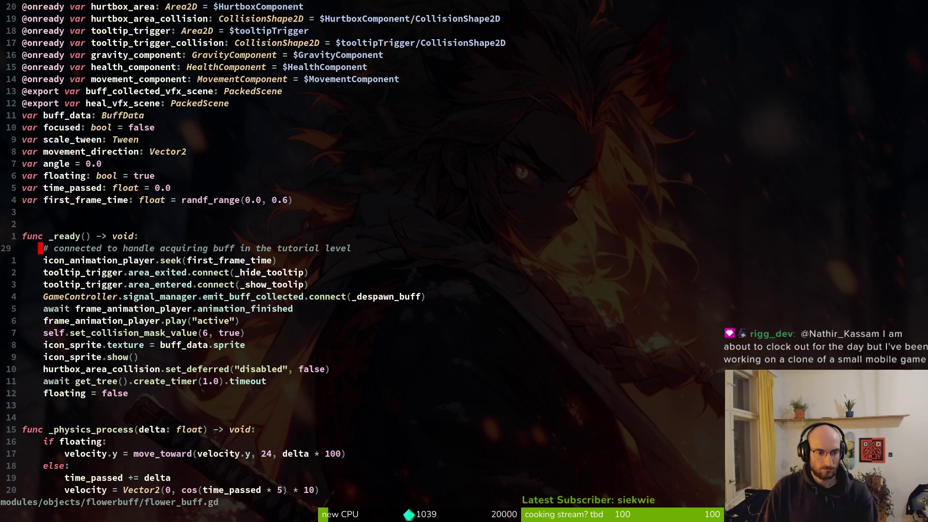
pyautogui.hotkey('ctrl', 'd')
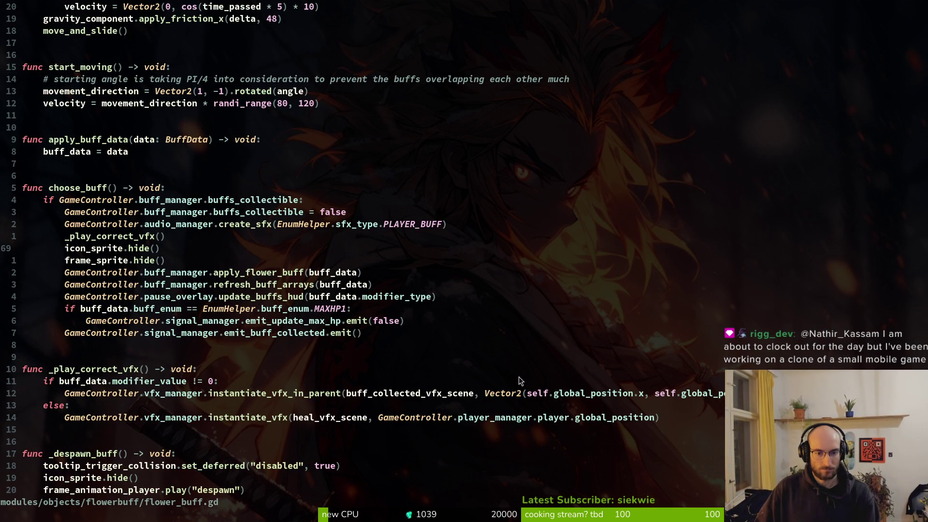
pyautogui.press('z')
pyautogui.press('t')
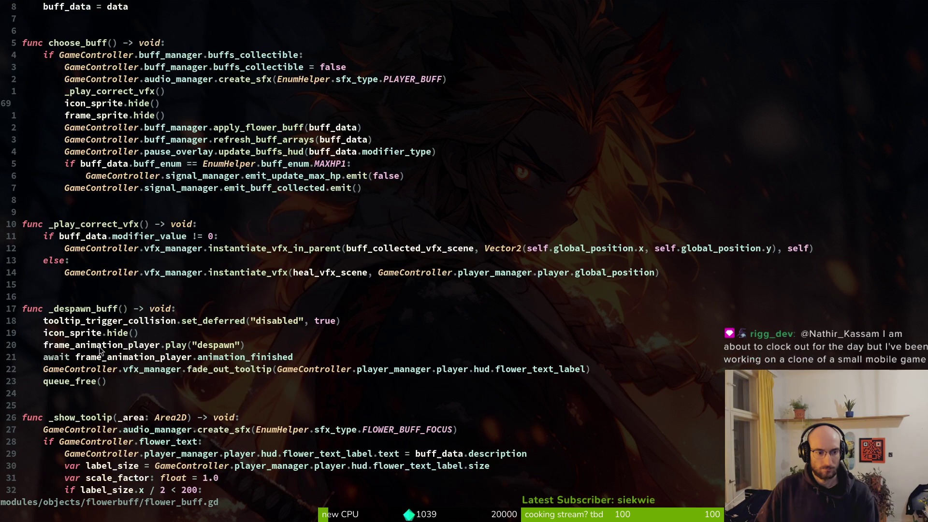
pyautogui.scroll(-4, 96, 322)
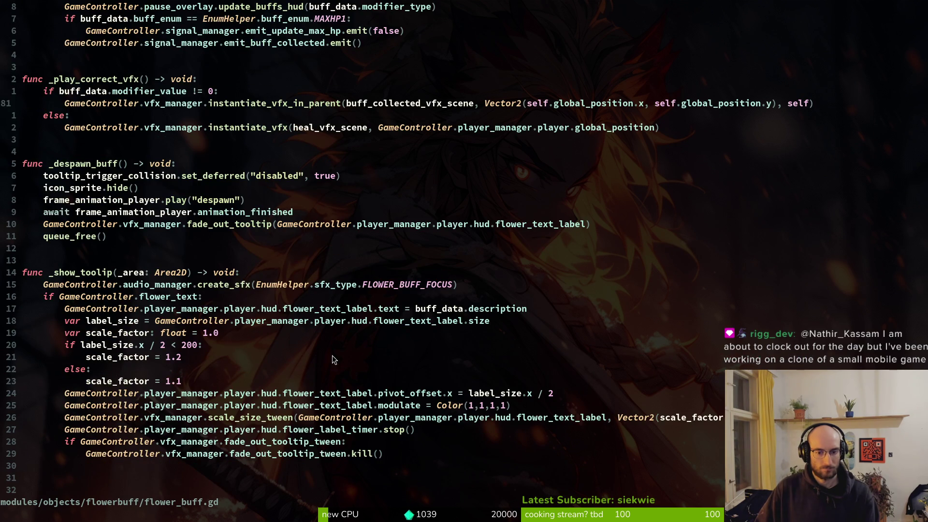
pyautogui.press('super+e')
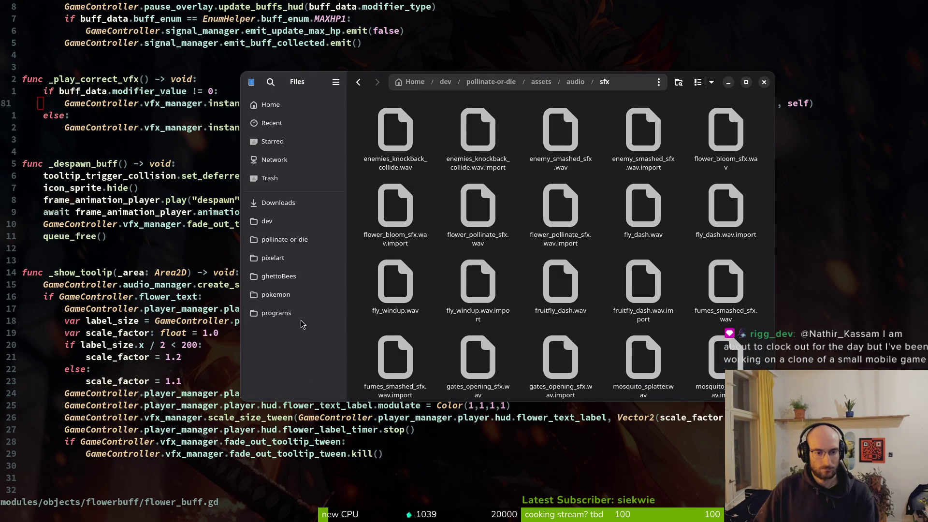
pyautogui.hotkey('ctrl', 'w')
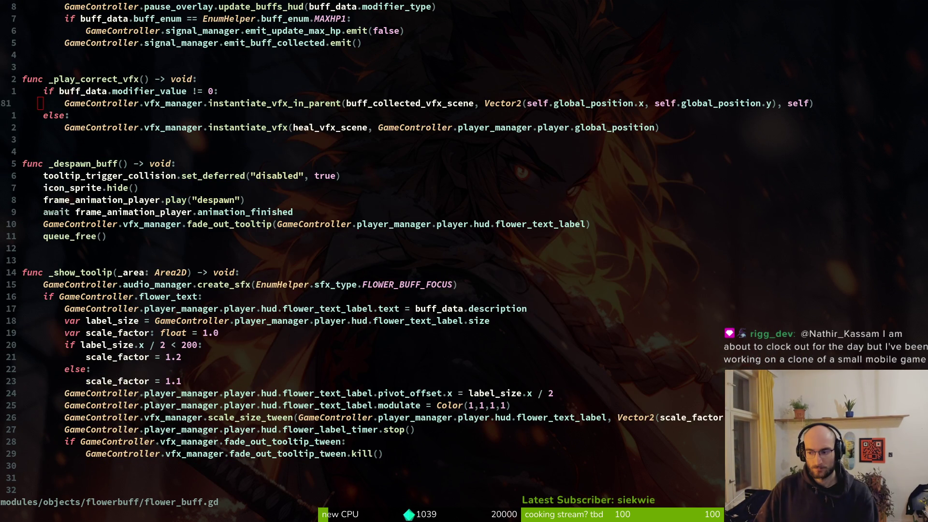
pyautogui.hotkey('alt', 'Tab')
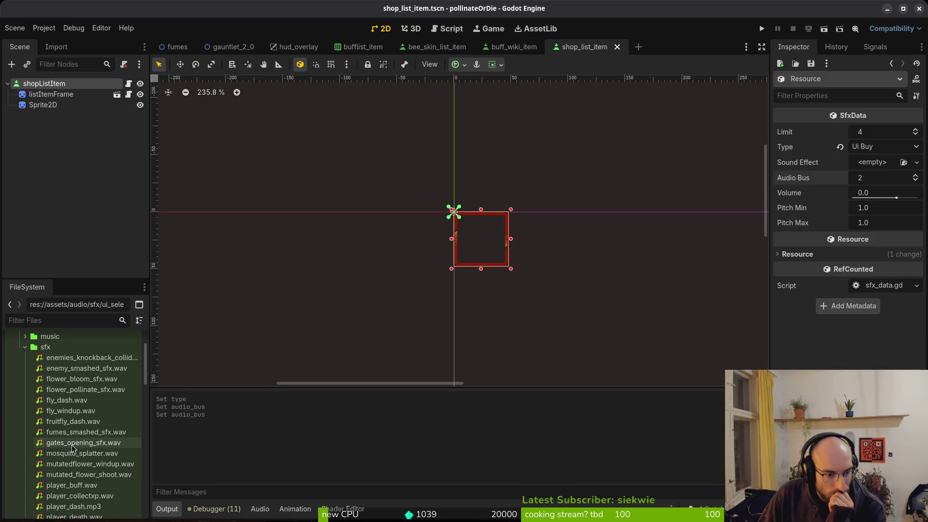
pyautogui.scroll(-3, 107, 469)
pyautogui.scroll(-3, 108, 469)
pyautogui.scroll(-3, 108, 470)
pyautogui.scroll(-3, 109, 470)
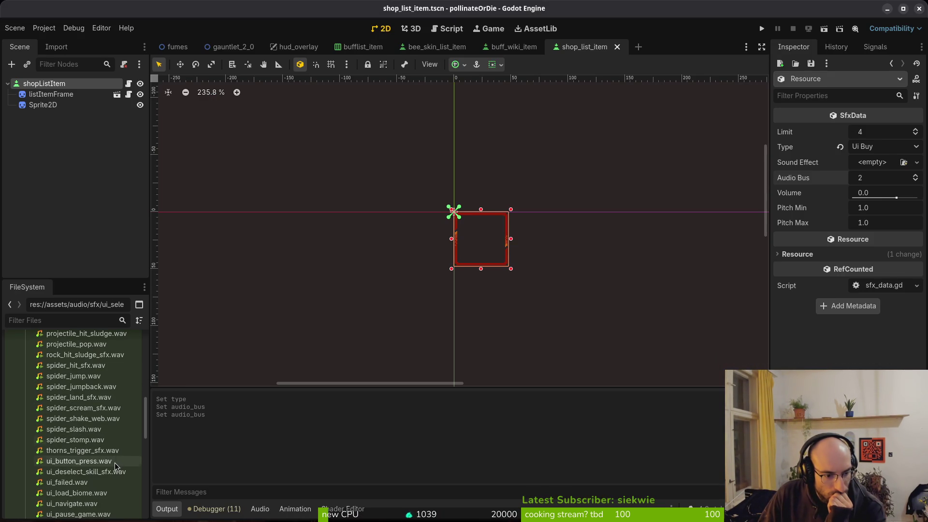
pyautogui.scroll(2, 108, 468)
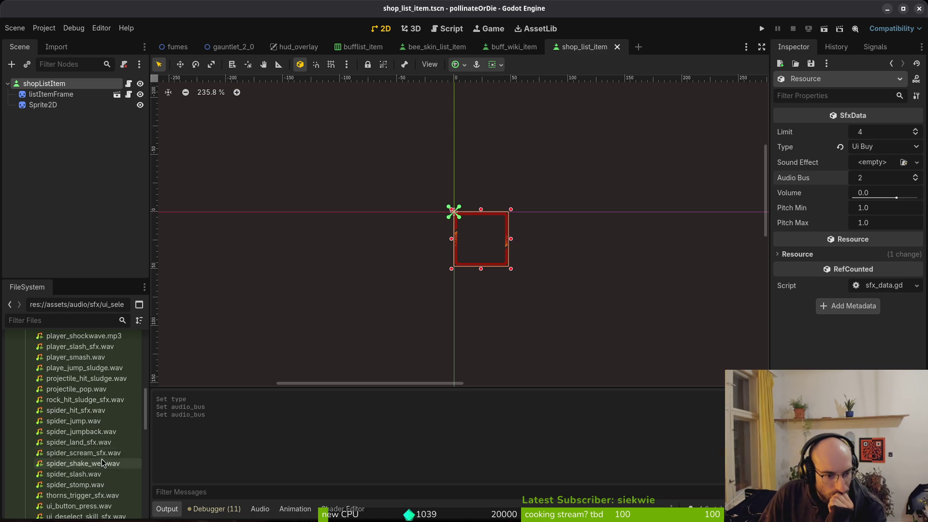
pyautogui.scroll(-1, 110, 459)
pyautogui.scroll(-4, 112, 457)
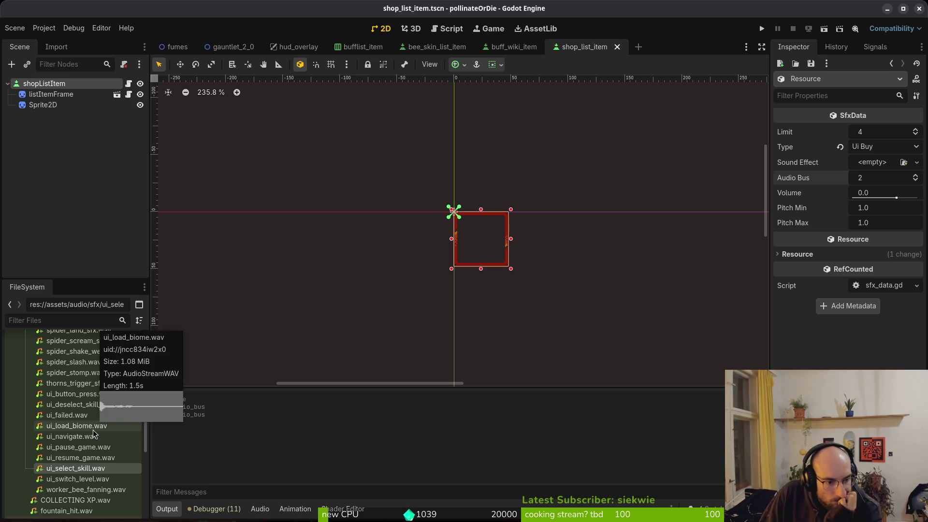
pyautogui.scroll(3, 92, 429)
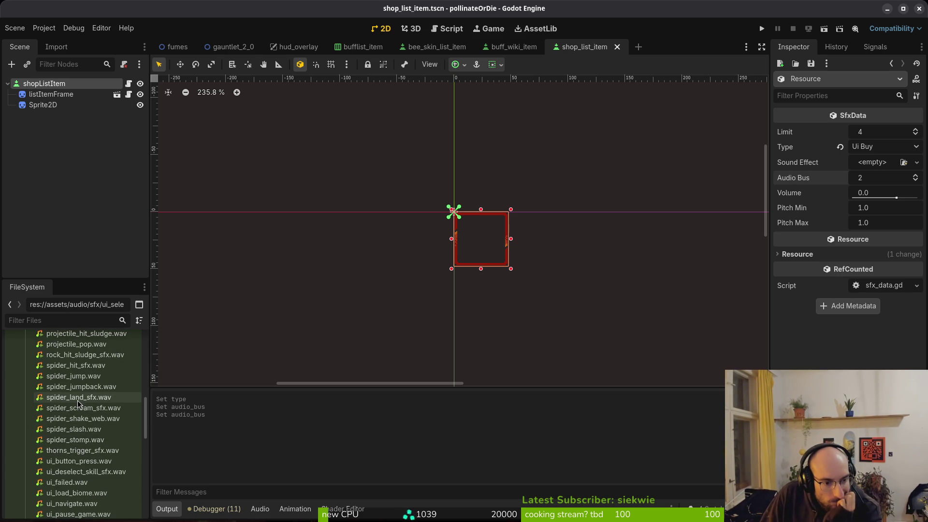
pyautogui.scroll(3, 87, 397)
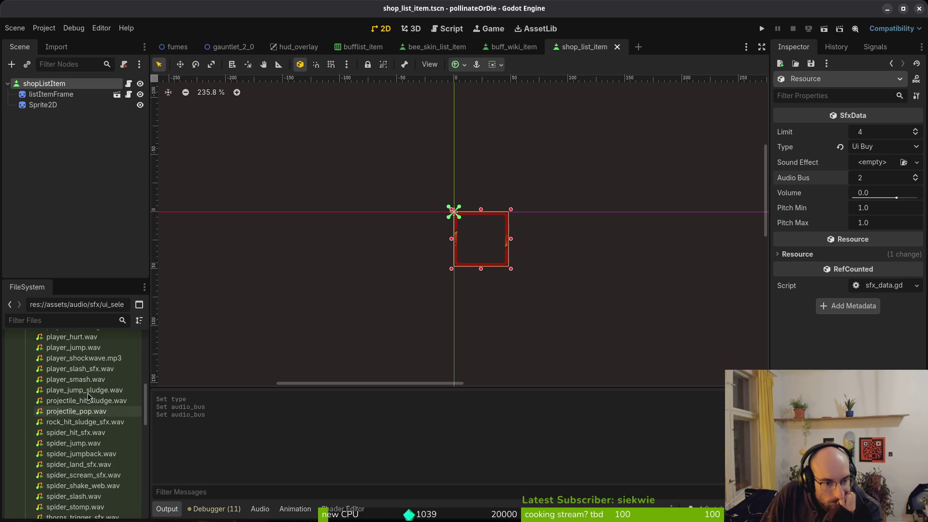
pyautogui.scroll(2, 73, 411)
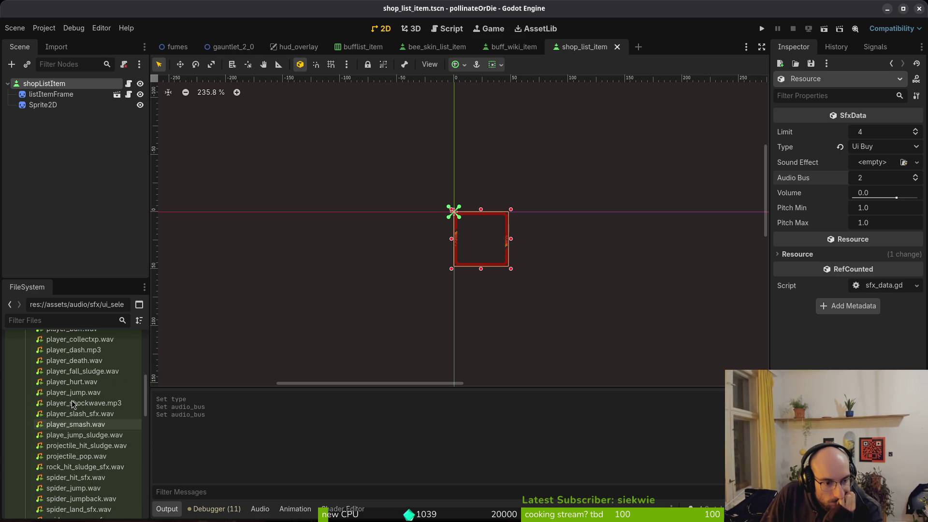
pyautogui.scroll(3, 77, 415)
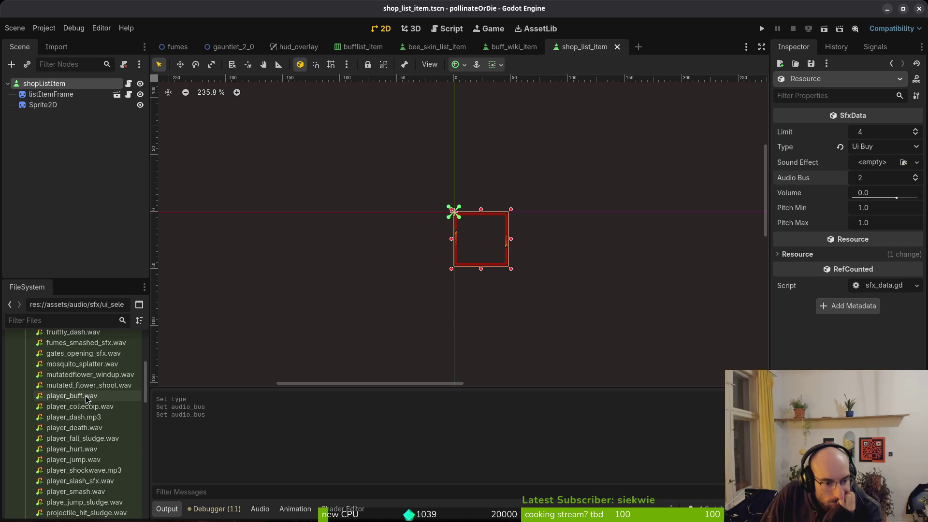
pyautogui.scroll(2, 78, 418)
pyautogui.scroll(2, 81, 369)
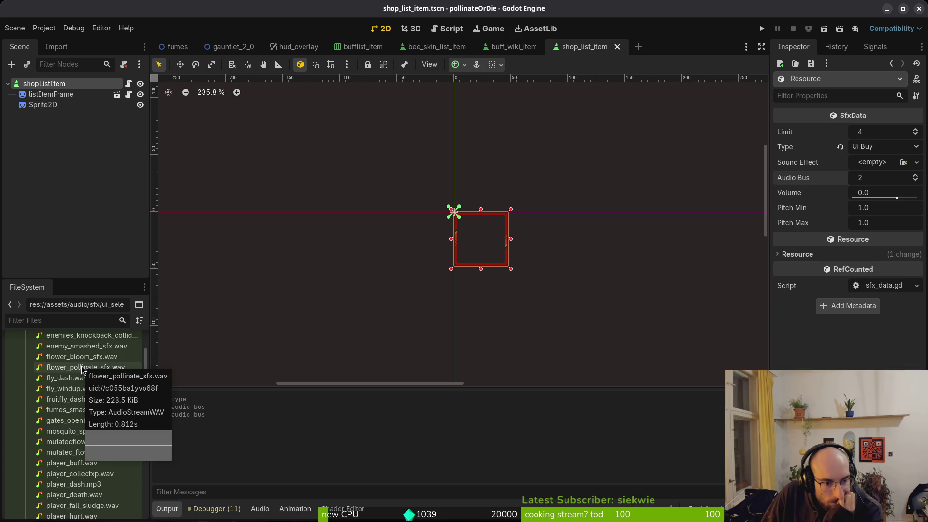
pyautogui.scroll(1, 80, 362)
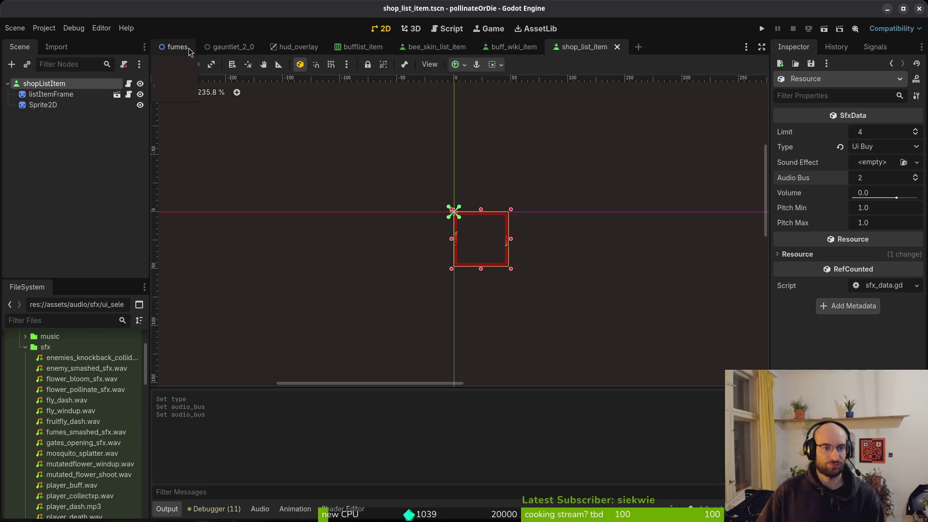
pyautogui.hotkey('shift', 'alt', 'o')
pyautogui.write('audioman')
# Open audio.manager and expand Sound Effects element 45 on the array's last page.
pyautogui.press('Return')
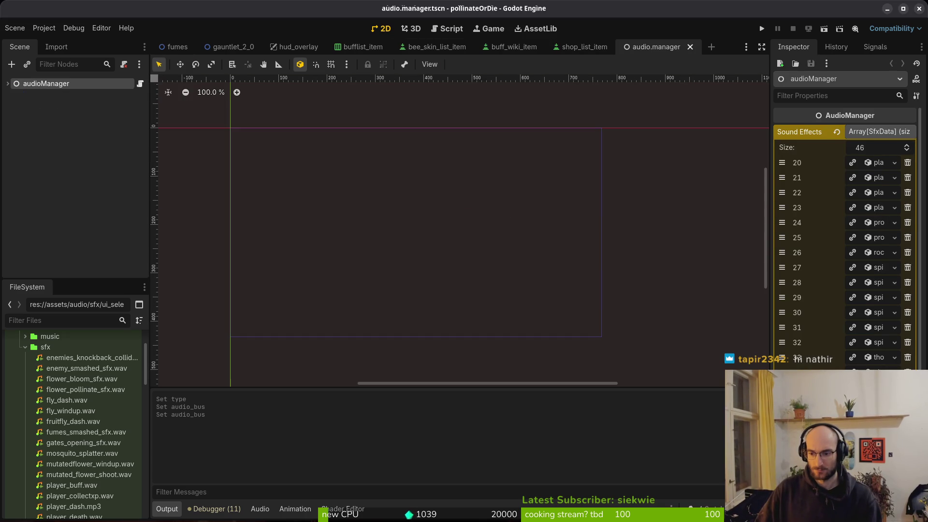
pyautogui.click(888, 269)
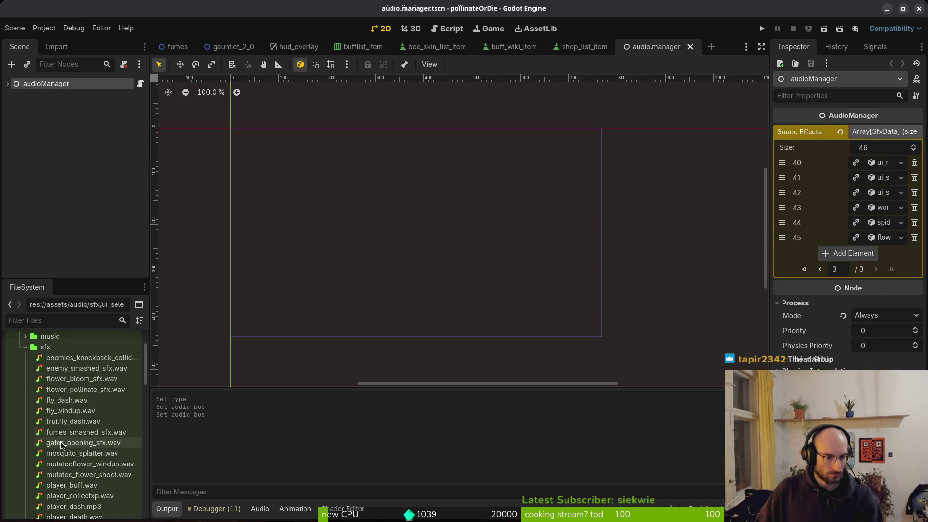
pyautogui.click(882, 237)
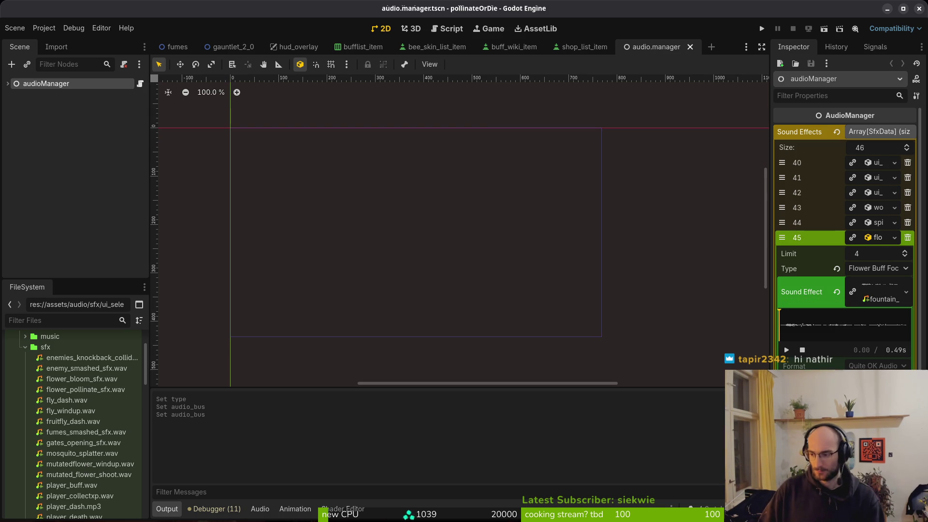
pyautogui.hotkey('alt', 'Tab')
pyautogui.hotkey('alt', 'Up')
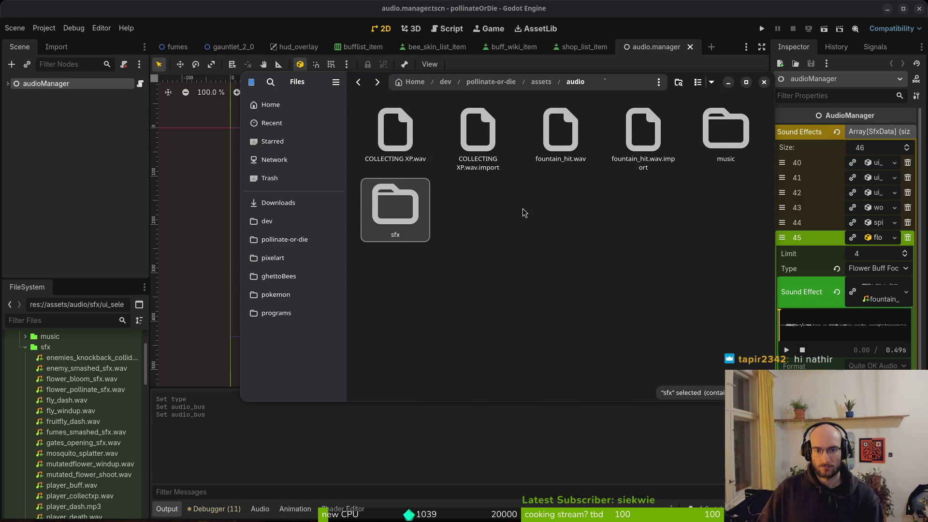
# Rename fountain_hit.wav to flower_buff_hover.wav and move it into the sfx folder.
pyautogui.click(558, 147)
pyautogui.write('mosquito')
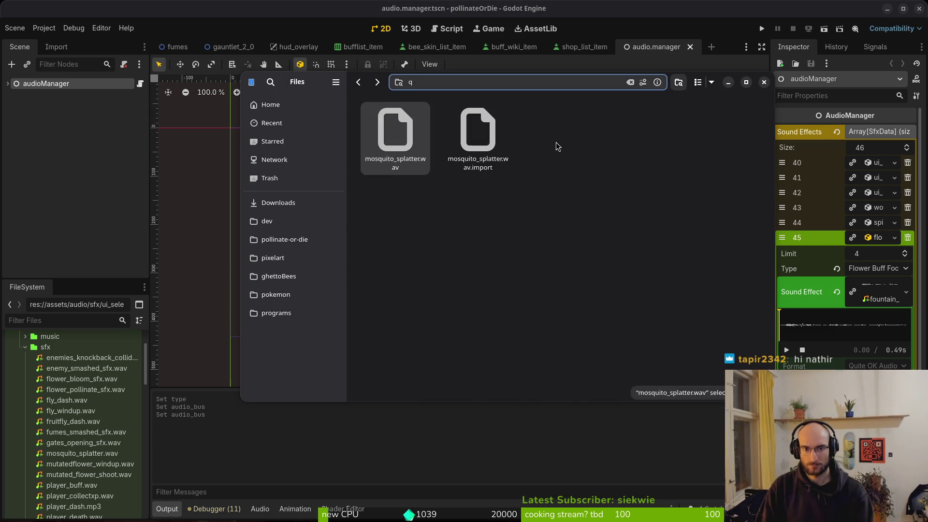
pyautogui.press('Escape')
pyautogui.click(556, 145)
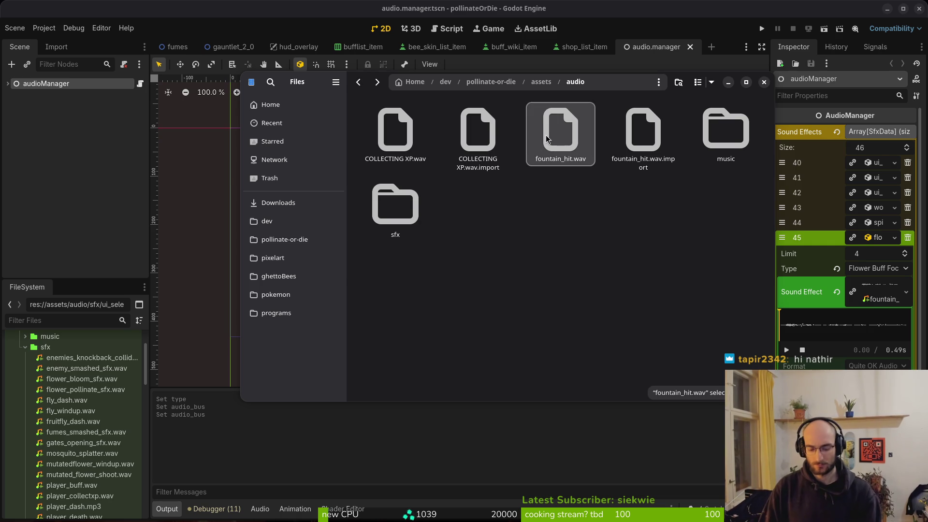
pyautogui.press('F2')
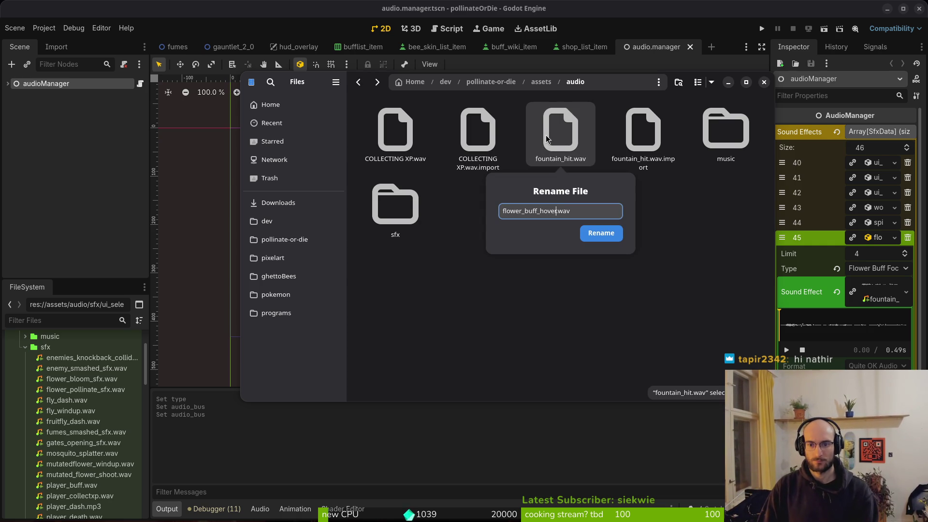
pyautogui.press('Return')
pyautogui.moveTo(546, 156)
pyautogui.mouseDown()
pyautogui.moveTo(396, 208)
pyautogui.moveTo(435, 183)
pyautogui.moveTo(468, 181)
pyautogui.mouseUp()
# Rename COLLECTING XP.wav to ui_collect_xp.wav and drag flower_buff_hover.wav into entry 45's slot.
pyautogui.hotkey('alt', 'Left')
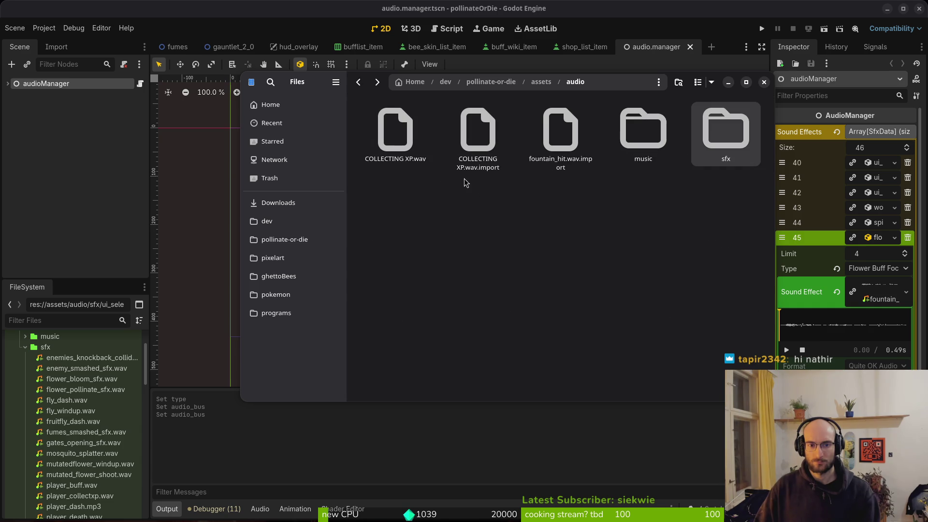
pyautogui.click(396, 135)
pyautogui.press('F2')
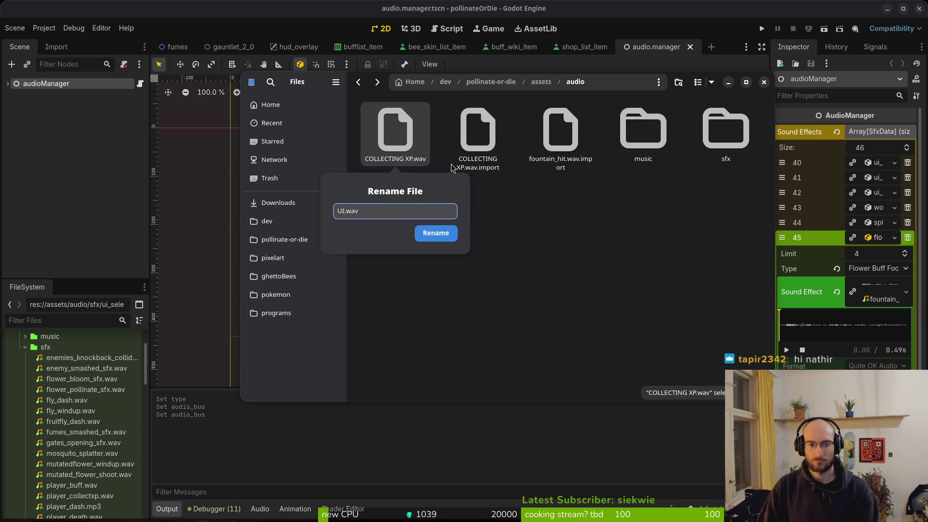
pyautogui.press('BackSpace')
pyautogui.press('BackSpace')
pyautogui.write('ui_collect_xp')
pyautogui.press('Return')
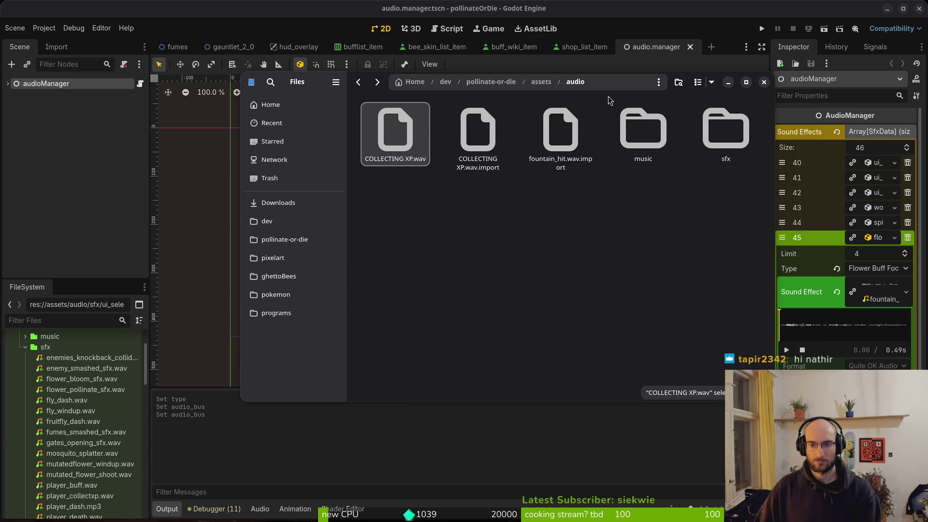
pyautogui.doubleClick(725, 130)
pyautogui.scroll(-5, 667, 323)
pyautogui.moveTo(667, 324); pyautogui.dragTo(885, 296)
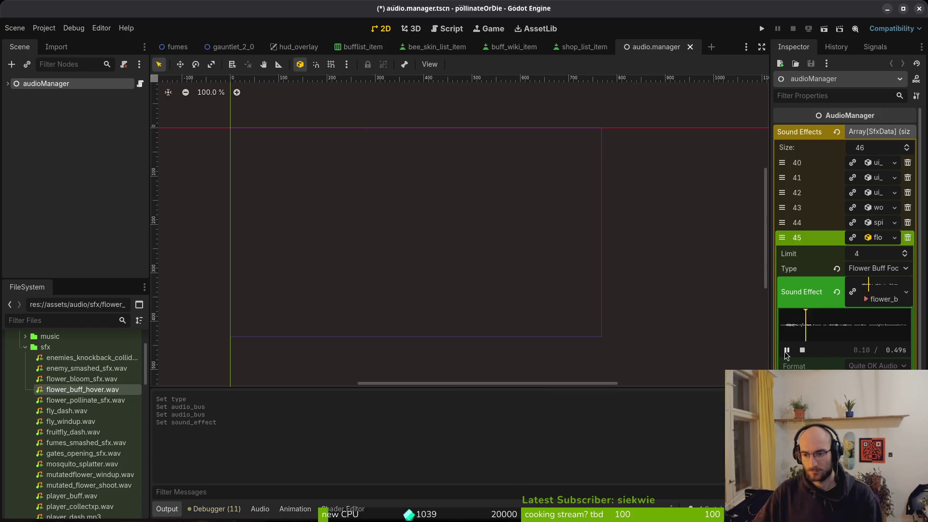
# Save the audio manager scene and inspect ui_buy.wav in the FileSystem.
pyautogui.hotkey('ctrl', 's')
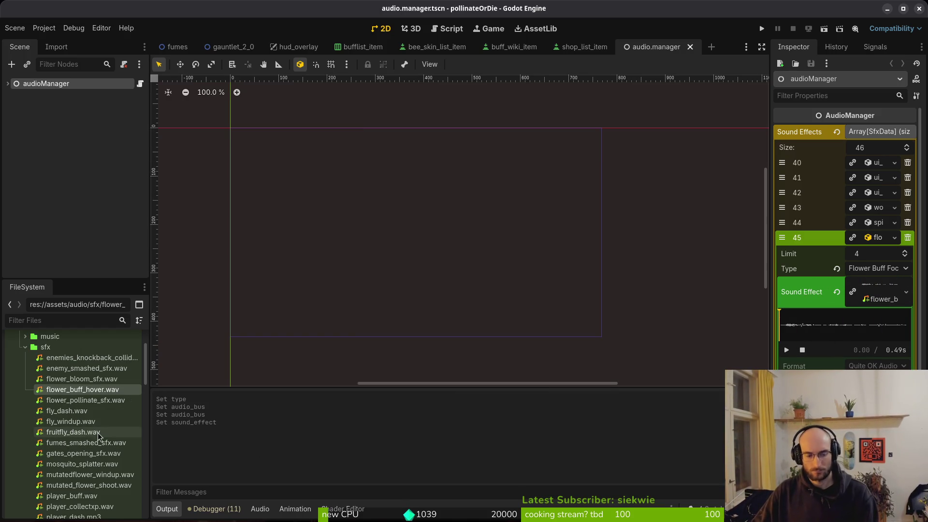
pyautogui.scroll(-8, 66, 413)
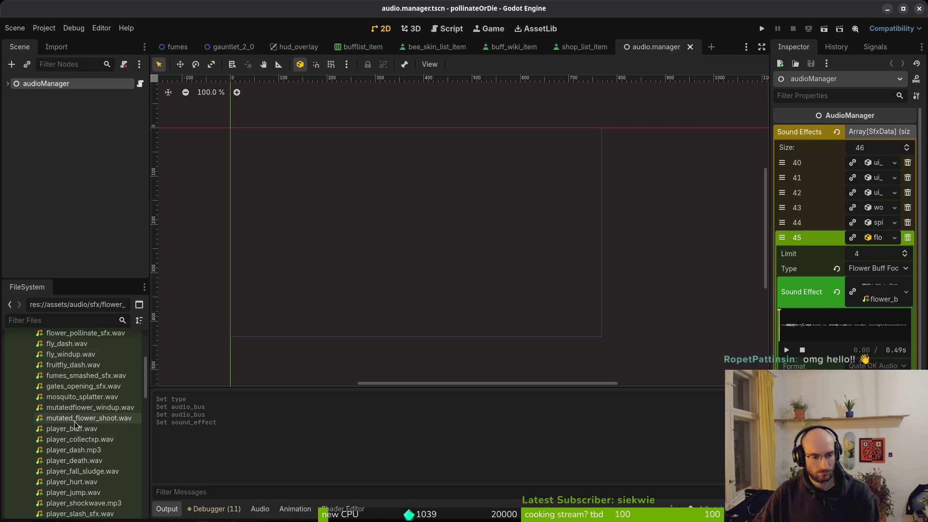
pyautogui.scroll(-5, 80, 435)
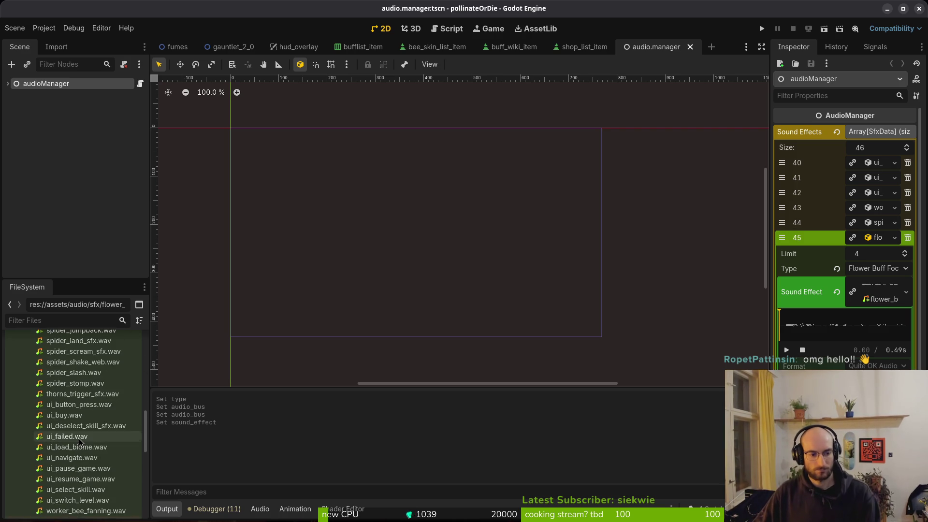
pyautogui.scroll(3, 67, 464)
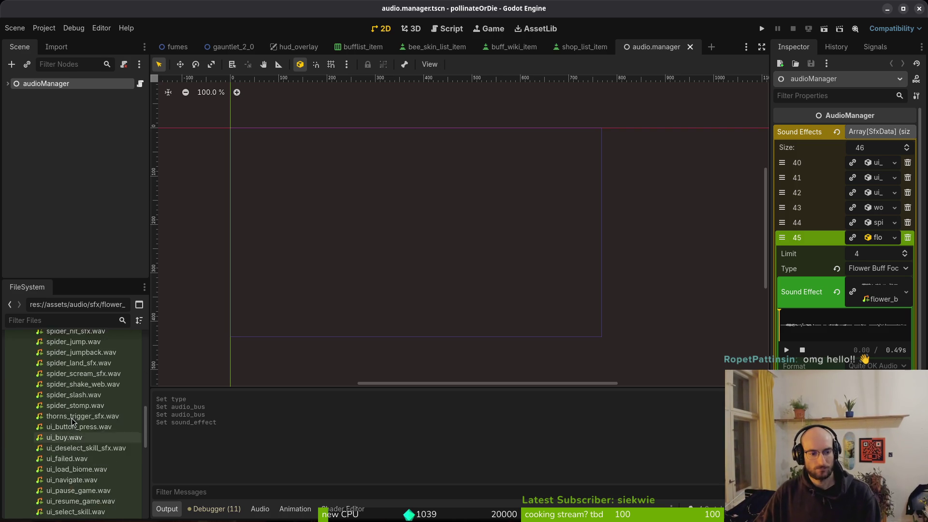
pyautogui.click(64, 459)
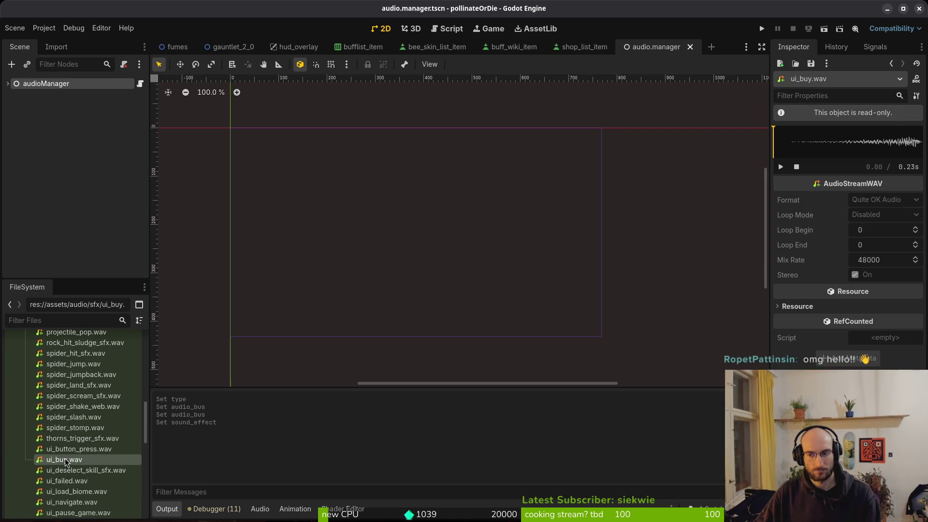
pyautogui.scroll(-5, 66, 445)
pyautogui.scroll(-3, 65, 443)
pyautogui.scroll(7, 65, 445)
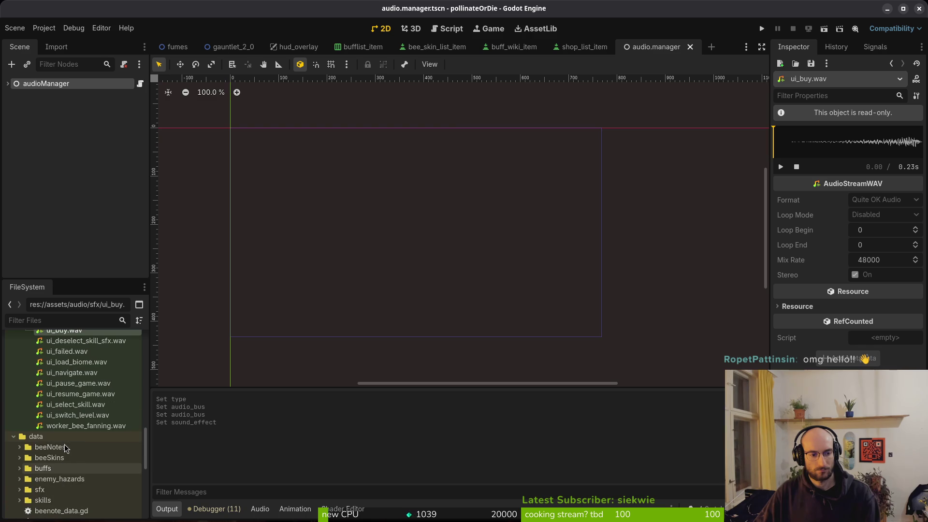
# Open ui_buy_sfx.tres from the data/sfx folder in the Inspector.
pyautogui.click(20, 490)
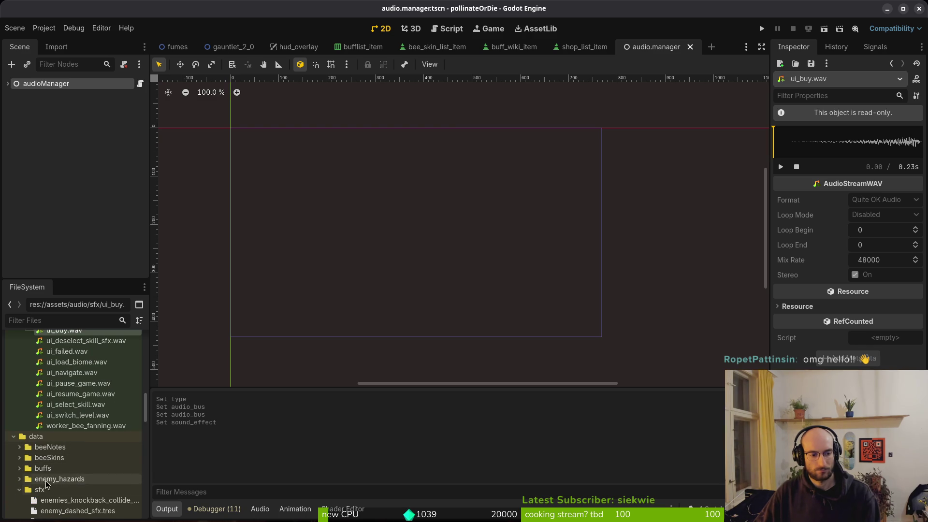
pyautogui.scroll(-10, 72, 426)
pyautogui.scroll(-3, 80, 402)
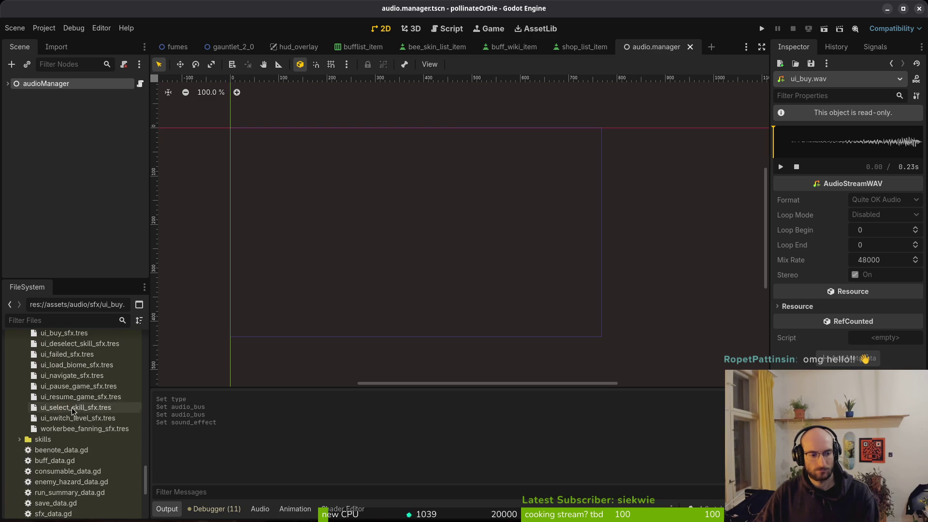
pyautogui.scroll(5, 72, 421)
pyautogui.click(61, 467)
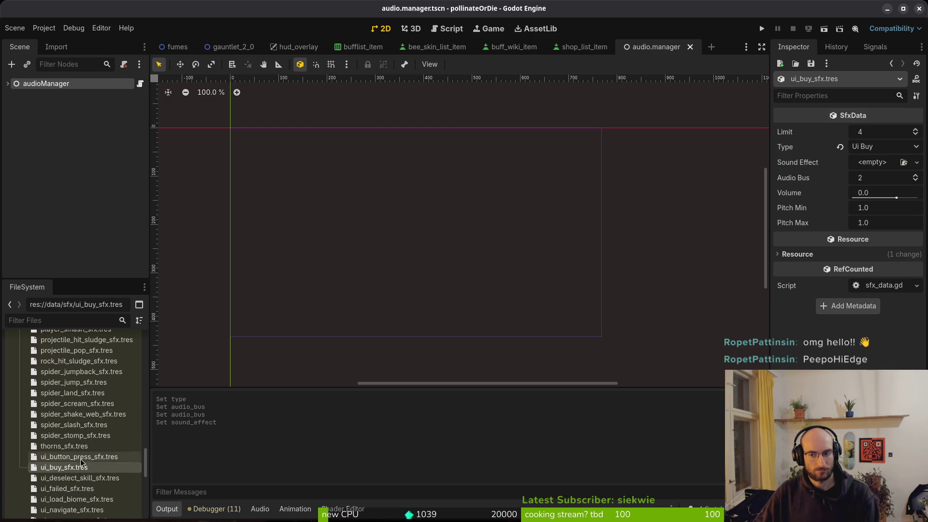
pyautogui.click(917, 163)
# Quick Load ui_buy.wav into the Sound Effect slot via a 'ui' search and expand it.
pyautogui.click(865, 317)
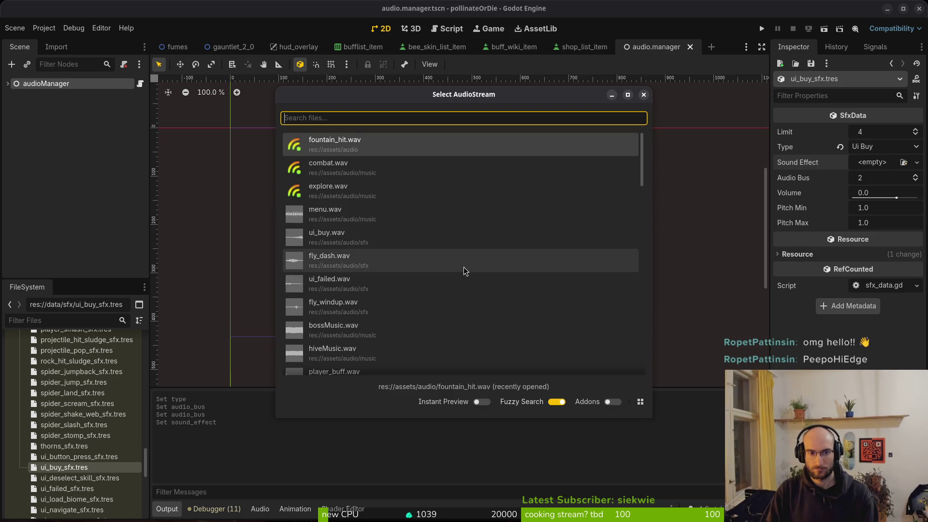
pyautogui.write('ui')
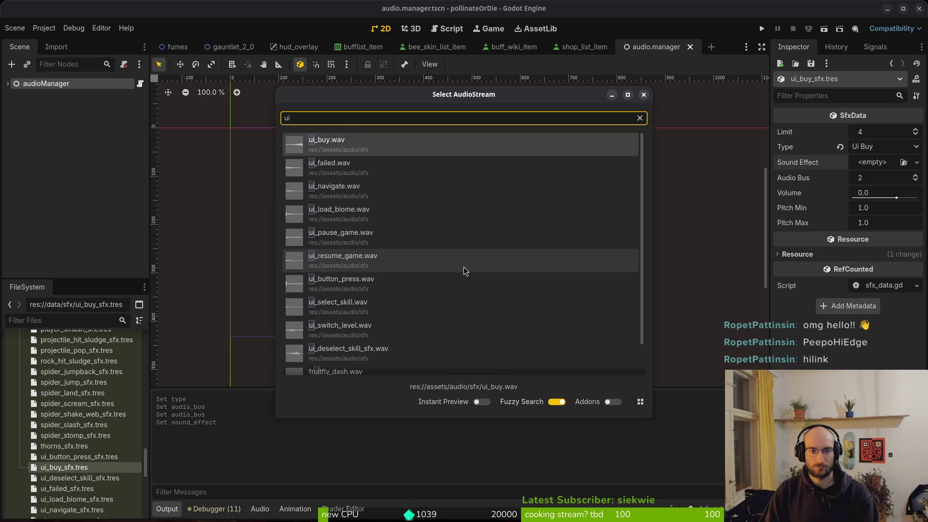
pyautogui.press('Return')
pyautogui.click(885, 192)
pyautogui.click(865, 174)
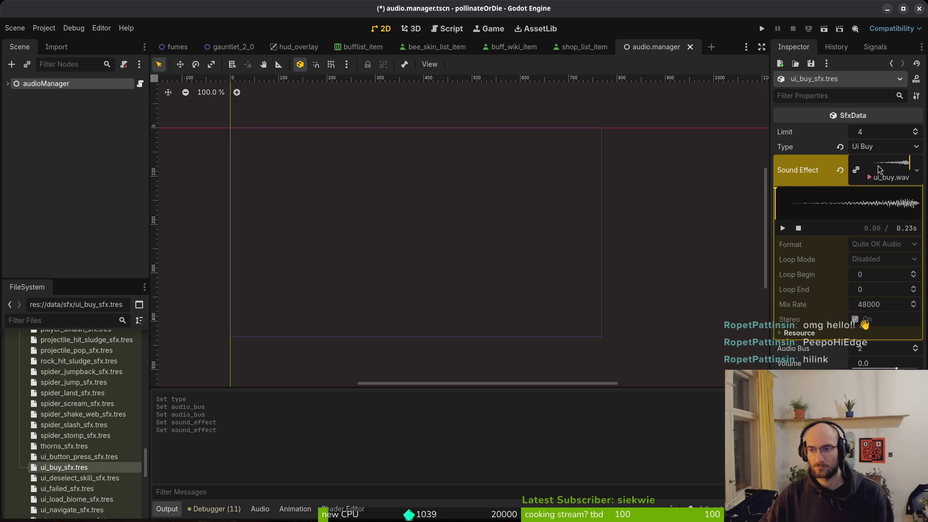
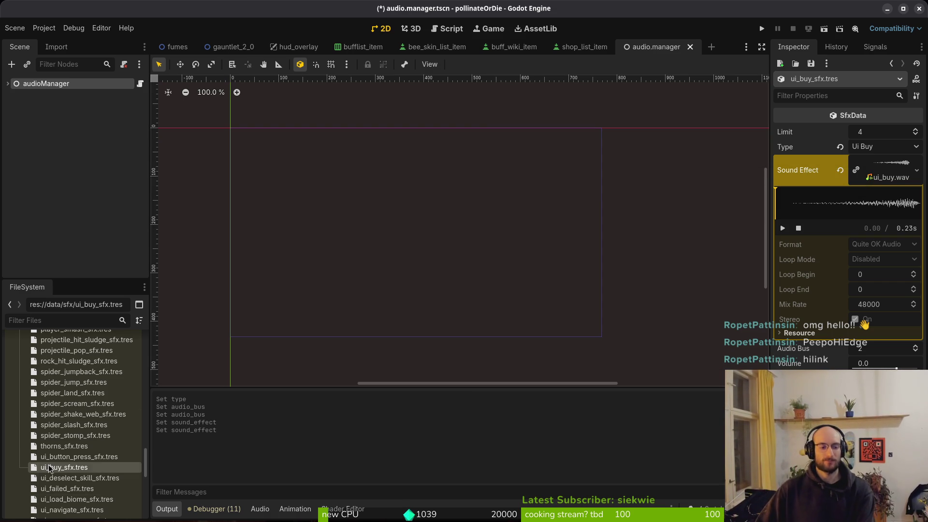
# Collapse the data sfx, audio sfx and assets audio folders in the FileSystem dock.
pyautogui.scroll(5, 61, 441)
pyautogui.scroll(5, 61, 441)
pyautogui.click(20, 422)
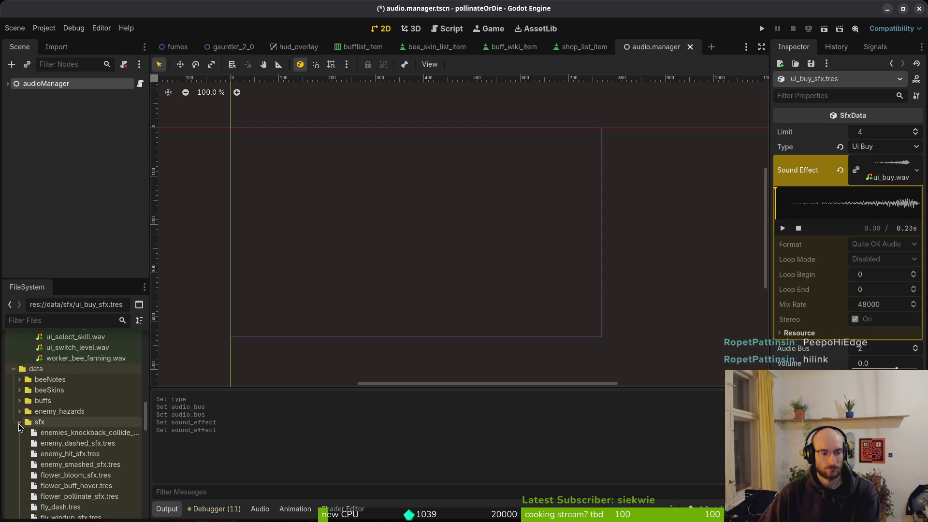
pyautogui.scroll(5, 27, 432)
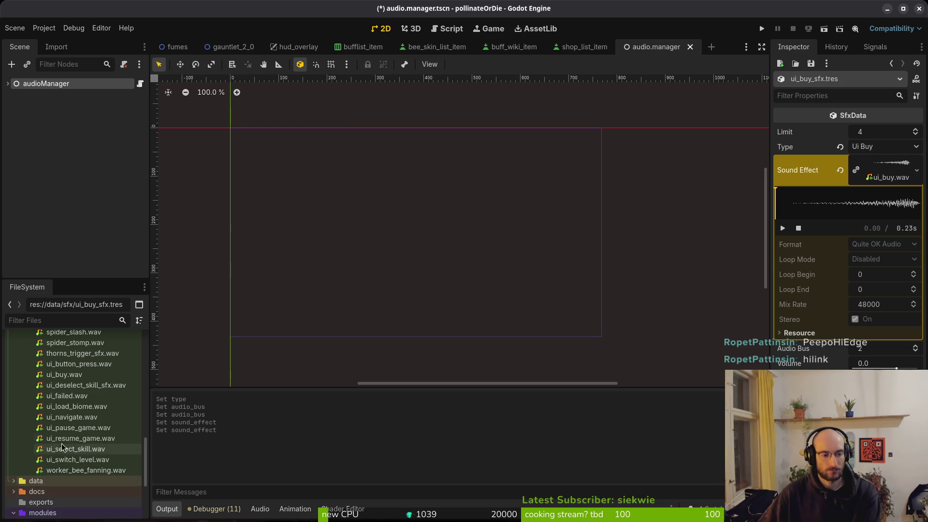
pyautogui.scroll(5, 50, 441)
pyautogui.scroll(10, 48, 441)
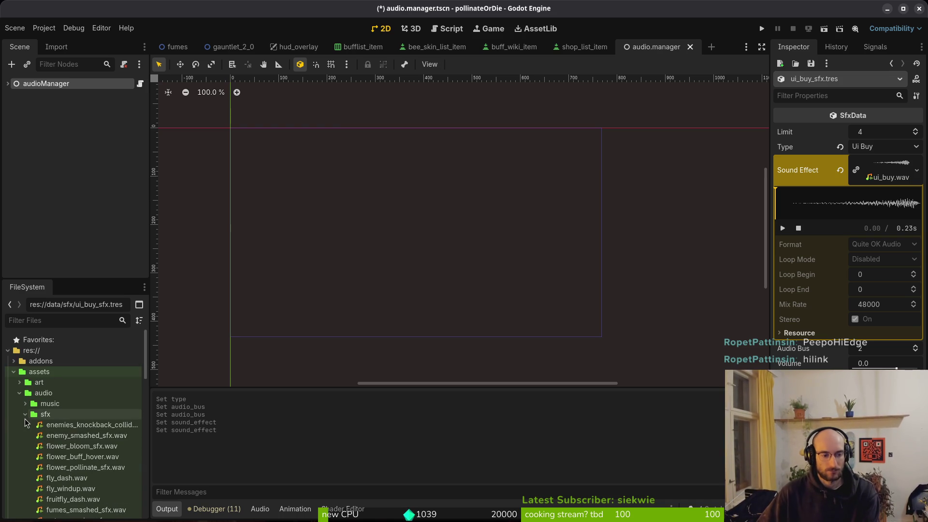
pyautogui.click(25, 415)
pyautogui.click(20, 393)
# Collapse the modules and assets folders, save the audio manager scene, and select the audioManager node.
pyautogui.click(13, 435)
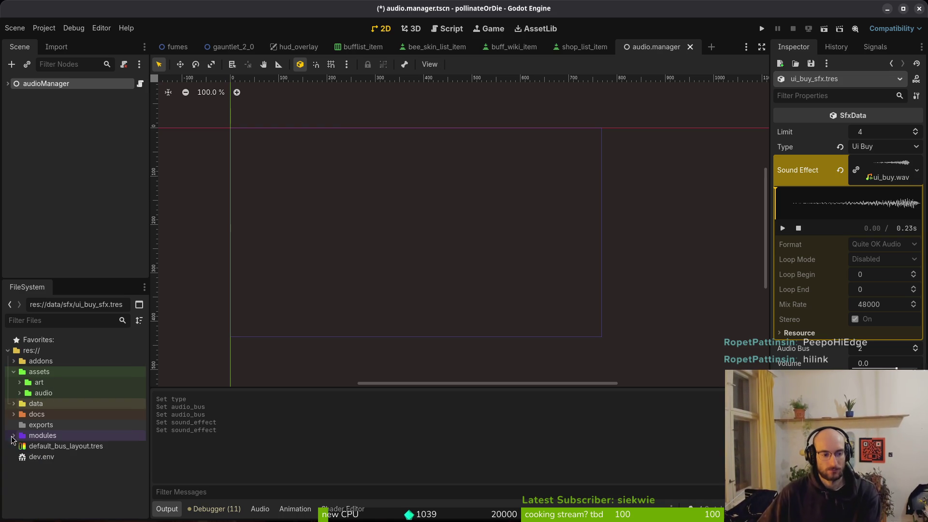
pyautogui.click(14, 371)
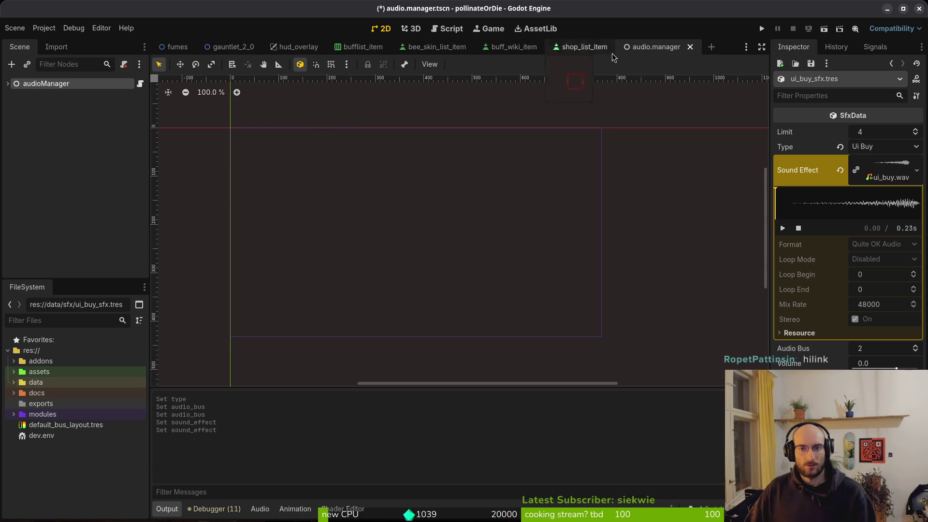
pyautogui.hotkey('ctrl', 's')
pyautogui.click(52, 87)
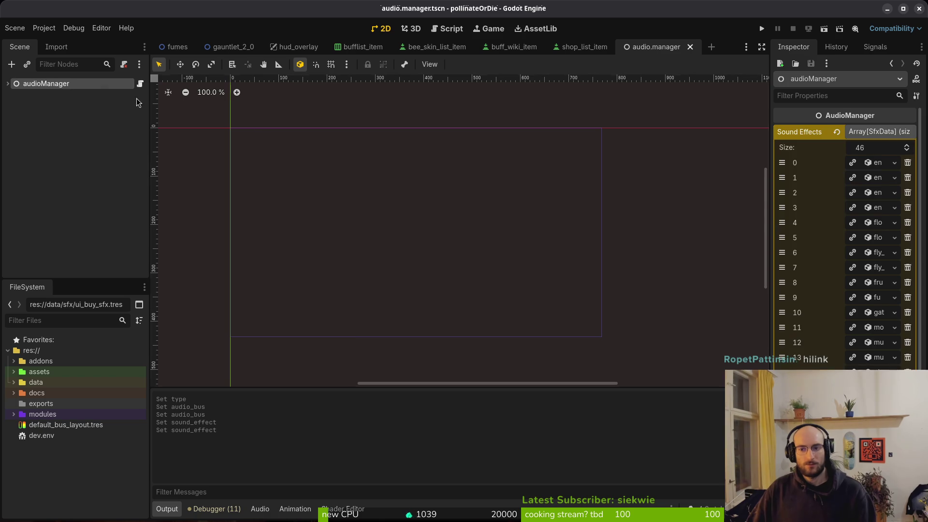
# Page to the last Sound Effects page and drag ui_buy_sfx.tres from data/sfx into the list.
pyautogui.scroll(-3, 884, 348)
pyautogui.click(875, 346)
pyautogui.click(875, 346)
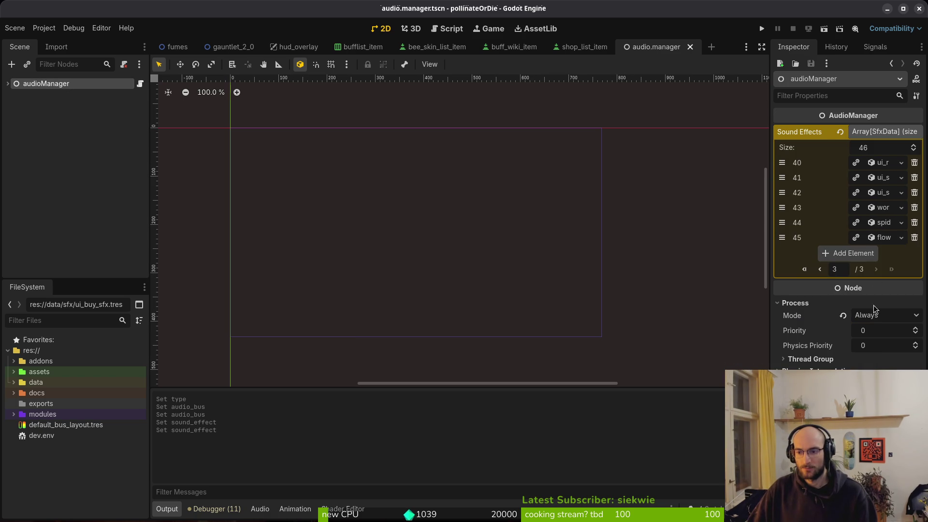
pyautogui.click(14, 383)
pyautogui.click(19, 436)
pyautogui.scroll(-5, 66, 454)
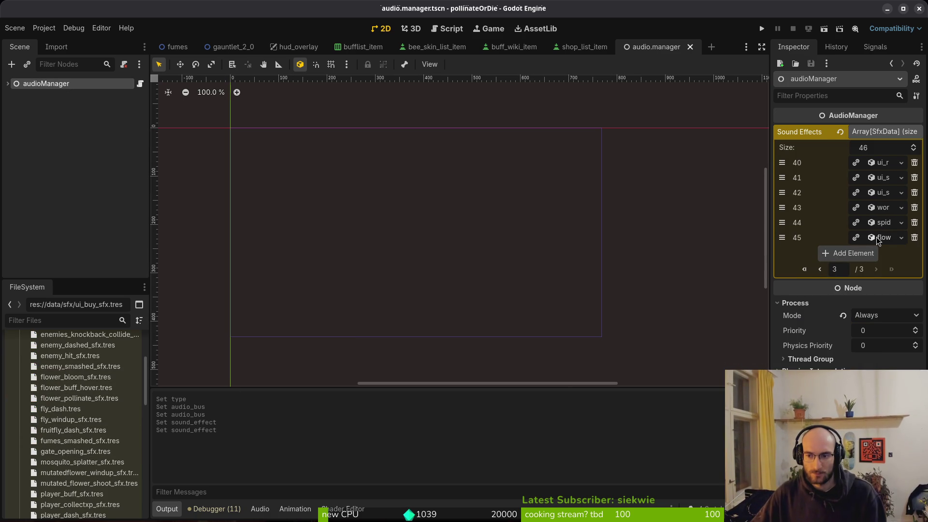
pyautogui.scroll(-5, 98, 457)
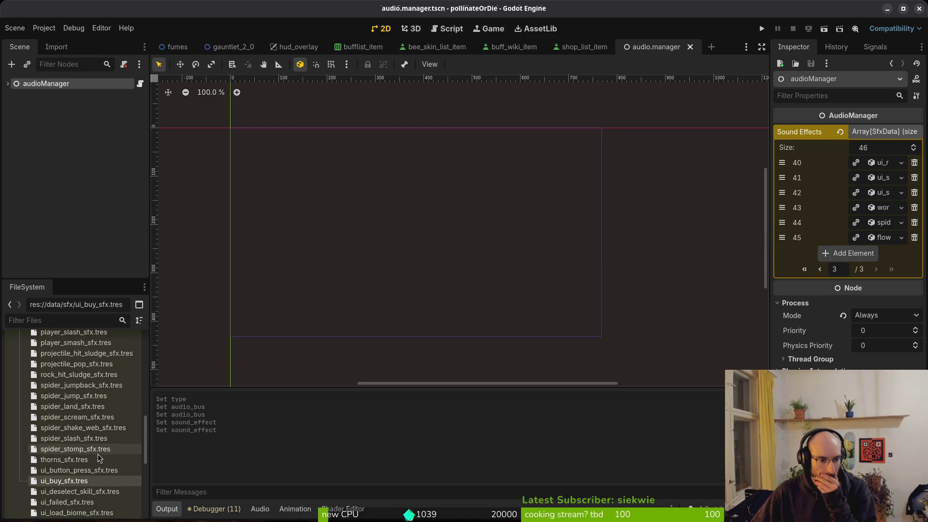
pyautogui.moveTo(67, 481)
pyautogui.mouseDown()
pyautogui.moveTo(484, 241)
pyautogui.moveTo(902, 240)
pyautogui.moveTo(872, 271)
pyautogui.mouseUp()
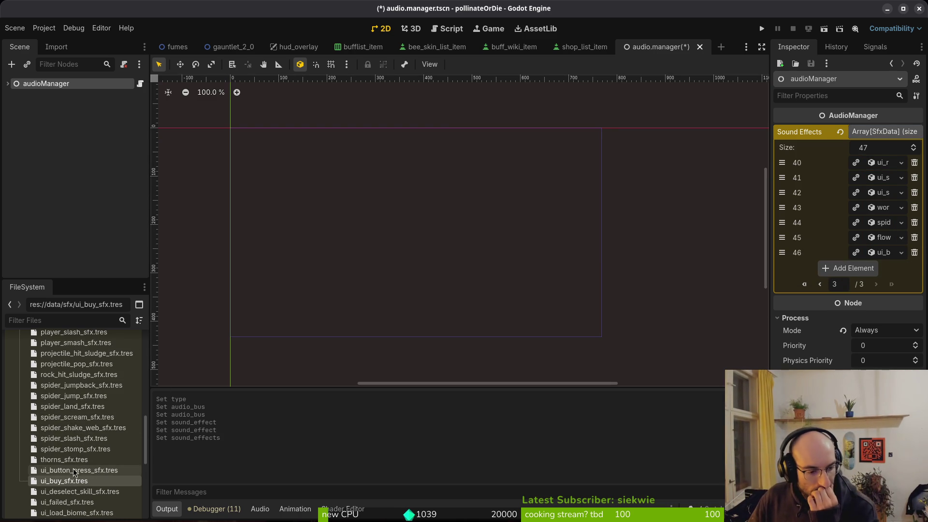
# Collapse the sfx folder, deselect the audioManager node, and save the scene.
pyautogui.scroll(-2, 75, 498)
pyautogui.scroll(2, 82, 488)
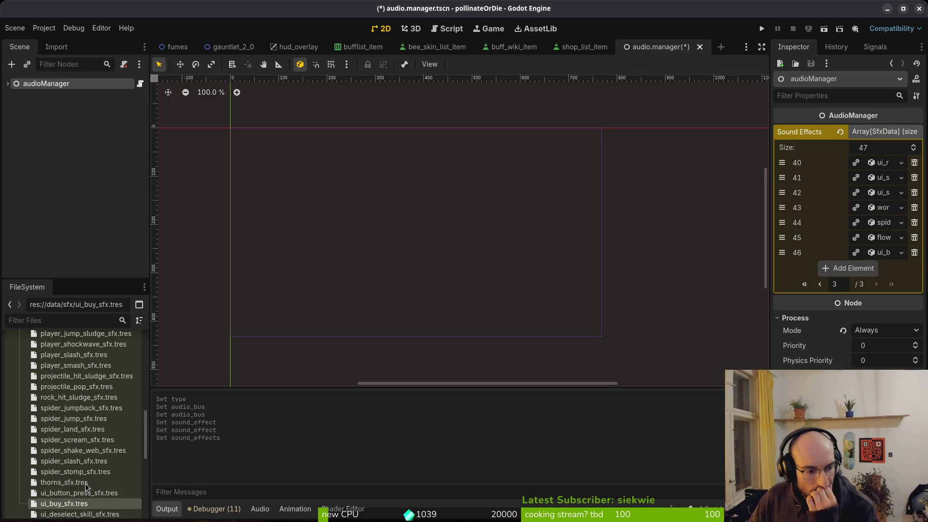
pyautogui.scroll(5, 91, 435)
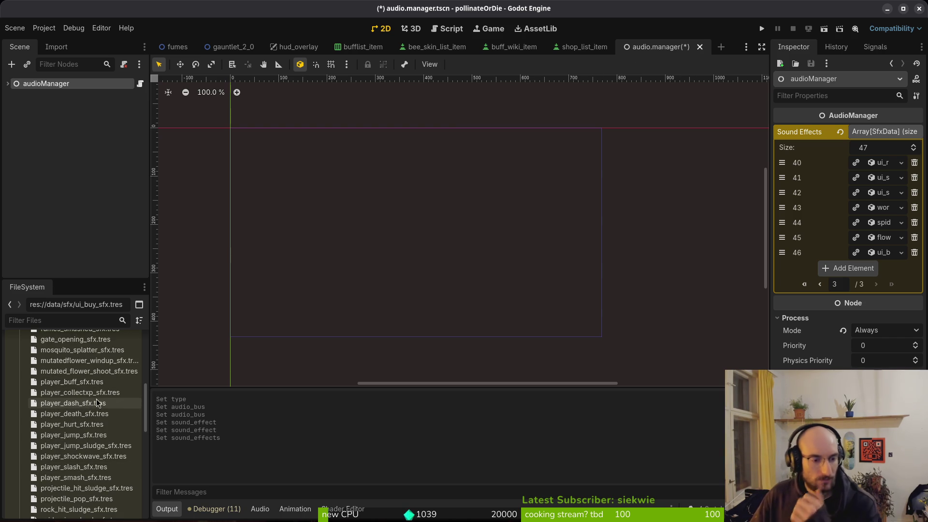
pyautogui.scroll(10, 59, 408)
pyautogui.click(19, 435)
pyautogui.click(453, 218)
pyautogui.hotkey('ctrl', 's')
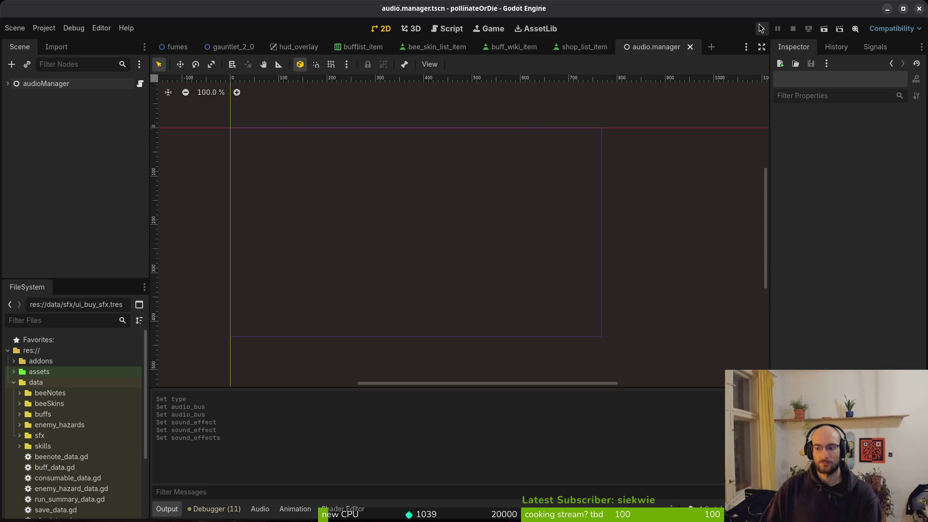
pyautogui.hotkey('alt', 'Tab')
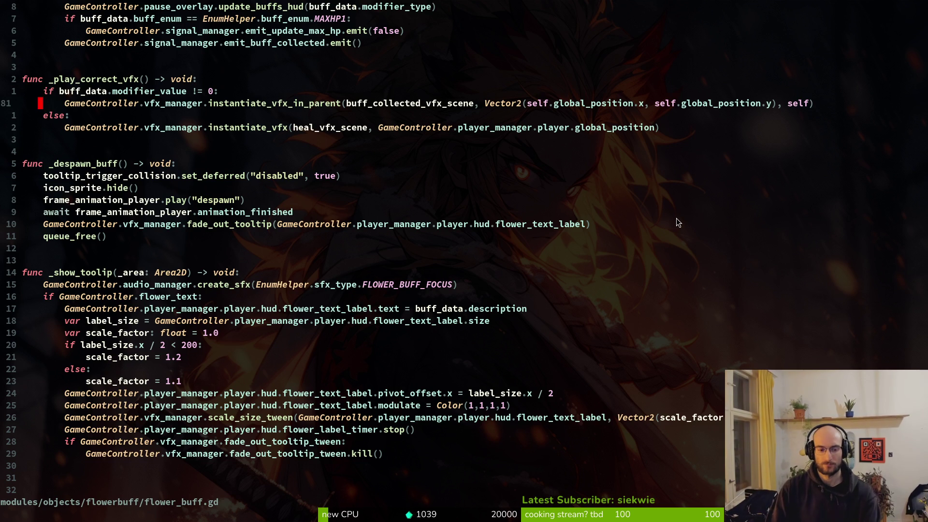
# Open shop_list_item.gd through the Telescope file finder.
pyautogui.hotkey('ctrl', '6')
pyautogui.hotkey('ctrl', '6')
pyautogui.press('space')
pyautogui.press('f')
pyautogui.press('f')
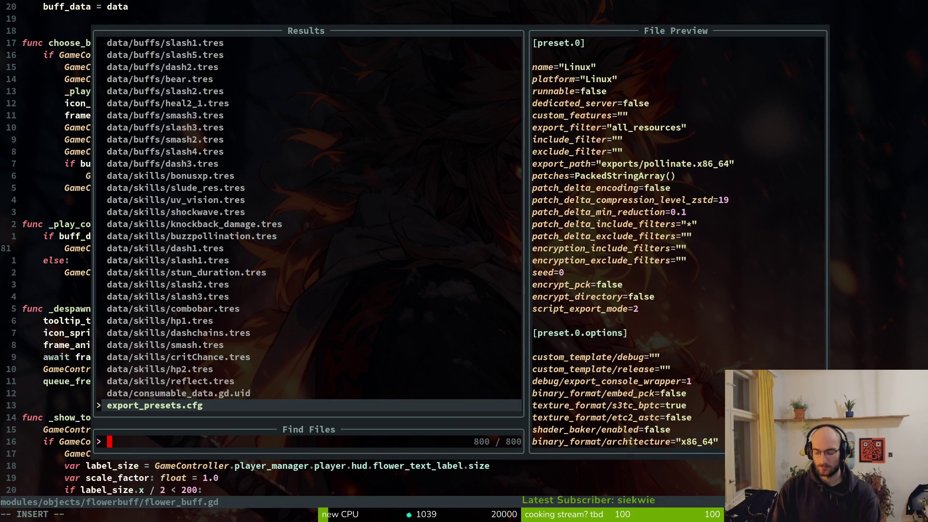
pyautogui.write('shlistite')
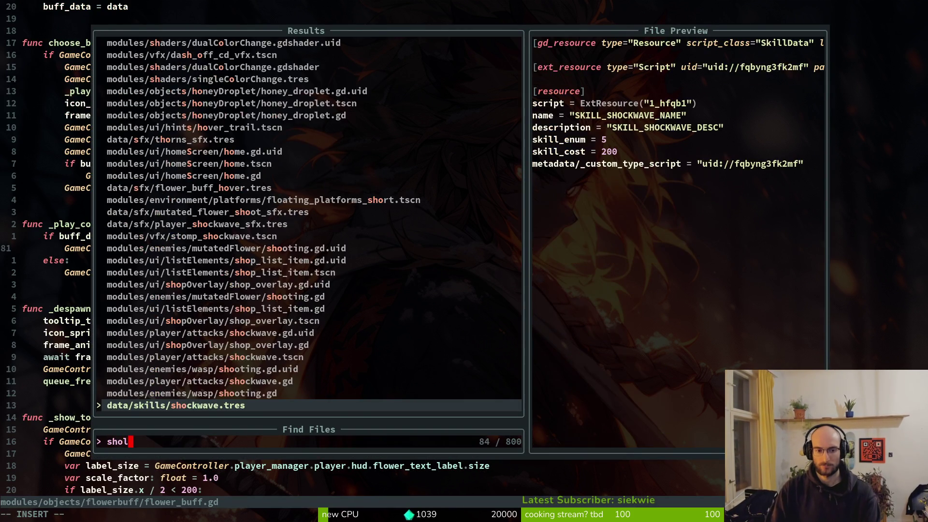
pyautogui.press('Return')
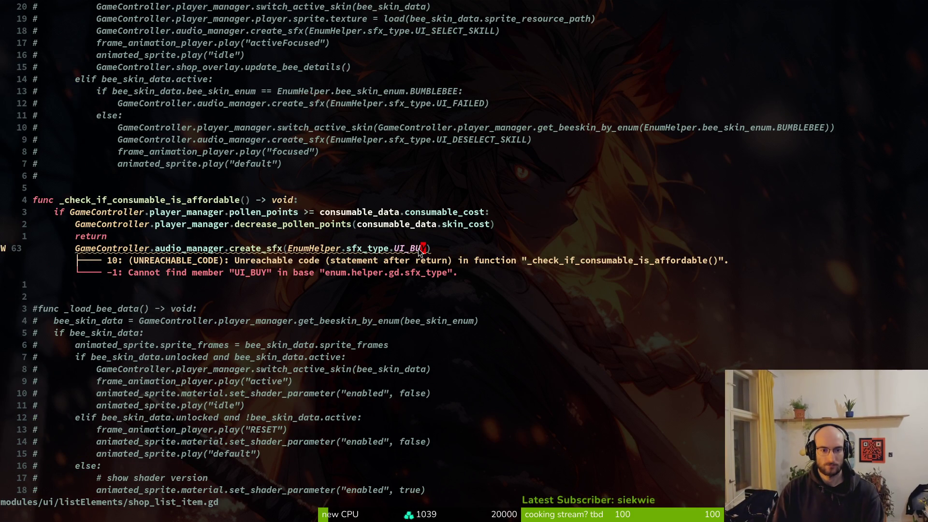
# Change the sound constant in the affordability check to UI_BUY and save.
pyautogui.write('ciw')
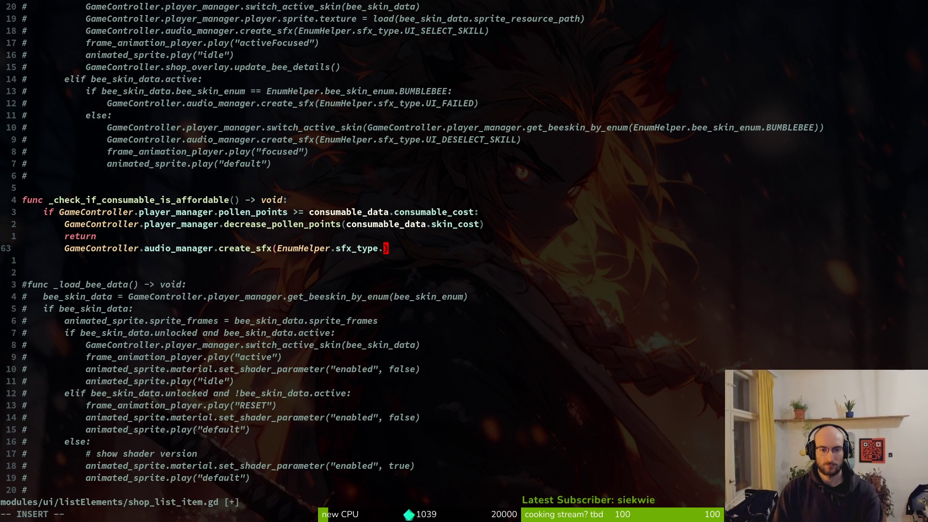
pyautogui.write('UI')
pyautogui.press('Tab')
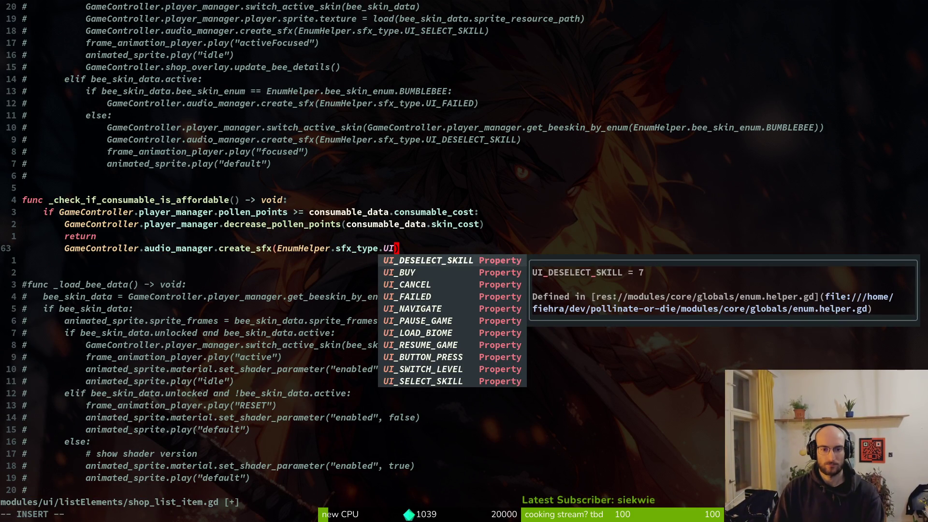
pyautogui.press('Tab')
pyautogui.press('Escape')
pyautogui.write(':w')
pyautogui.press('Return')
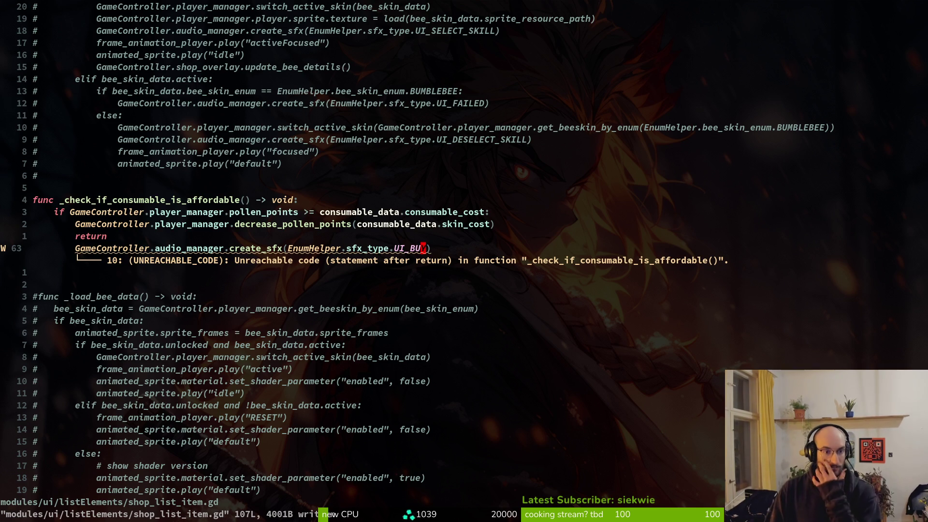
# Move the create_sfx call above the return, delete the redundant return, and save.
pyautogui.press('d')
pyautogui.press('d')
pyautogui.press('k')
pyautogui.hotkey('shift', 'p')
pyautogui.press('j')
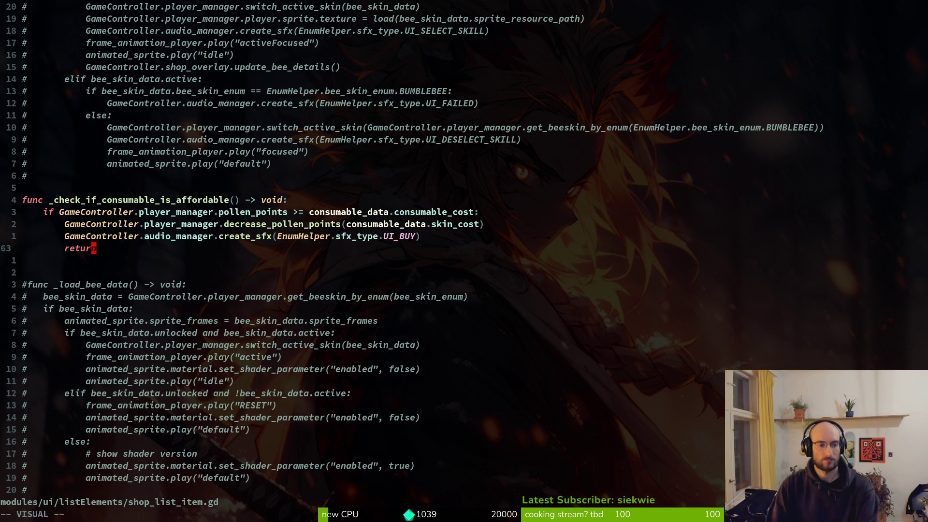
pyautogui.press('d')
pyautogui.press('d')
pyautogui.write(':w')
pyautogui.press('Return')
# Add an else branch with print_debug("cantafford") and save the script.
pyautogui.write('oelse:')
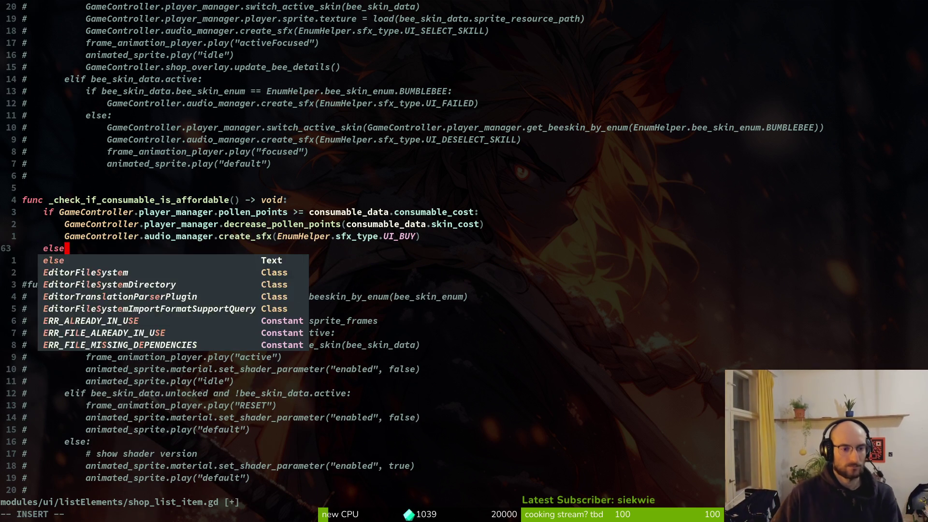
pyautogui.press('Return')
pyautogui.write('p')
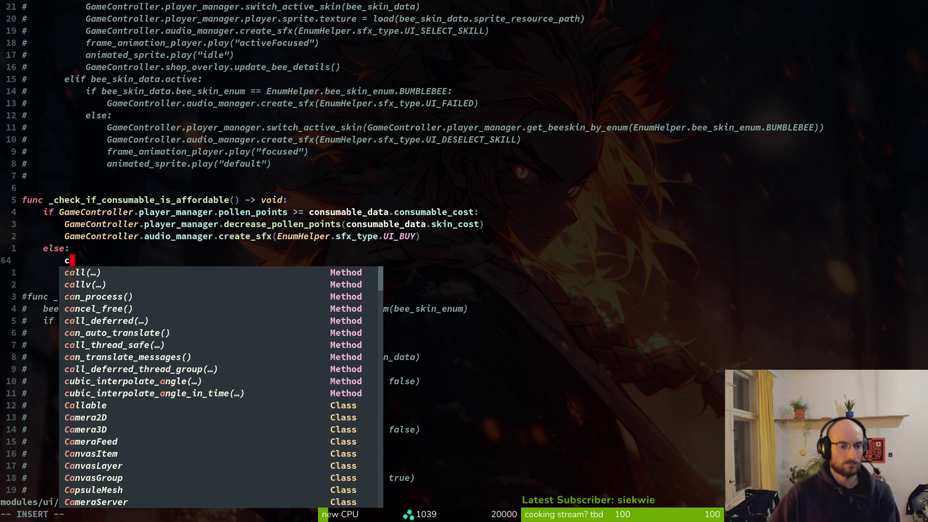
pyautogui.write('rint_de')
pyautogui.press('Return')
pyautogui.write('"cantafford")')
pyautogui.press('Escape')
pyautogui.write(':w')
pyautogui.press('Return')
pyautogui.hotkey('alt', 'Tab')
pyautogui.hotkey('alt', 'Tab')
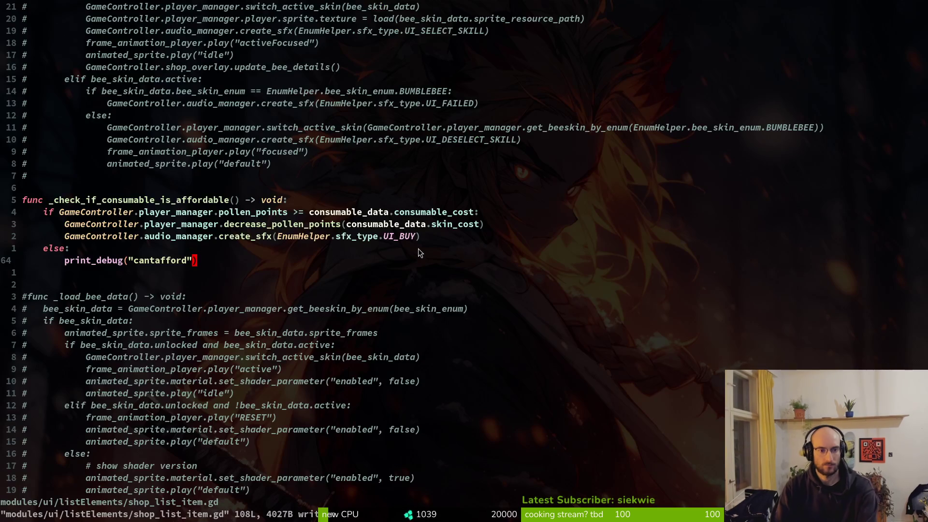
pyautogui.hotkey('ctrl', 'u')
pyautogui.hotkey('ctrl', 'u')
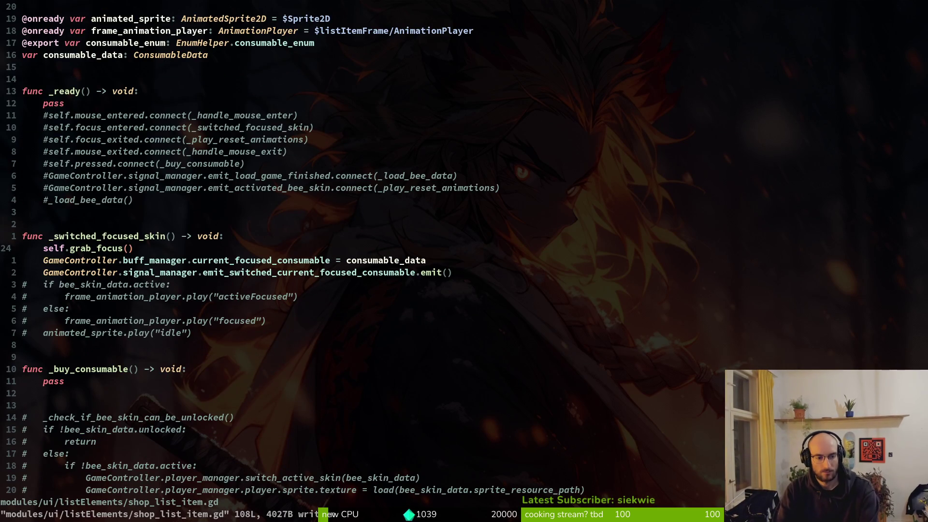
# Insert the affordability check call in _buy_consumable, remove the stray leftover line, and save.
pyautogui.hotkey('ctrl', 'd')
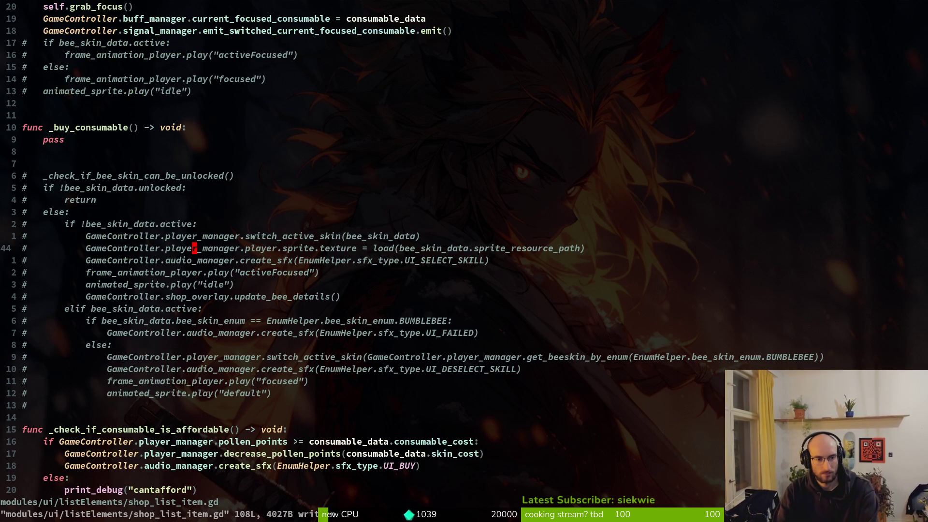
pyautogui.write('10ko_che')
pyautogui.press('Tab')
pyautogui.press('Return')
pyautogui.write('pas')
pyautogui.press('Escape')
pyautogui.write(':w')
pyautogui.press('Return')
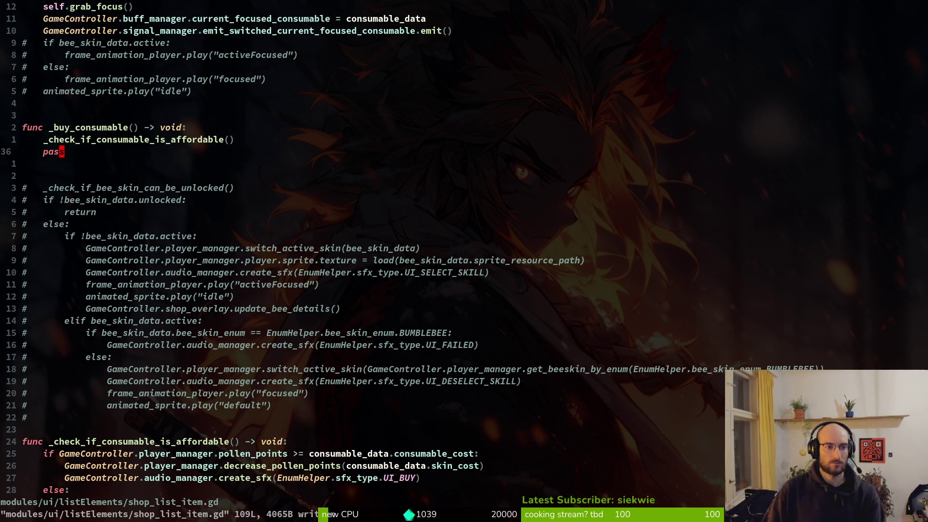
pyautogui.press('d')
pyautogui.press('d')
pyautogui.write(':w')
pyautogui.press('Return')
# Uncomment the pressed signal connection in _ready and save.
pyautogui.hotkey('ctrl', 'u')
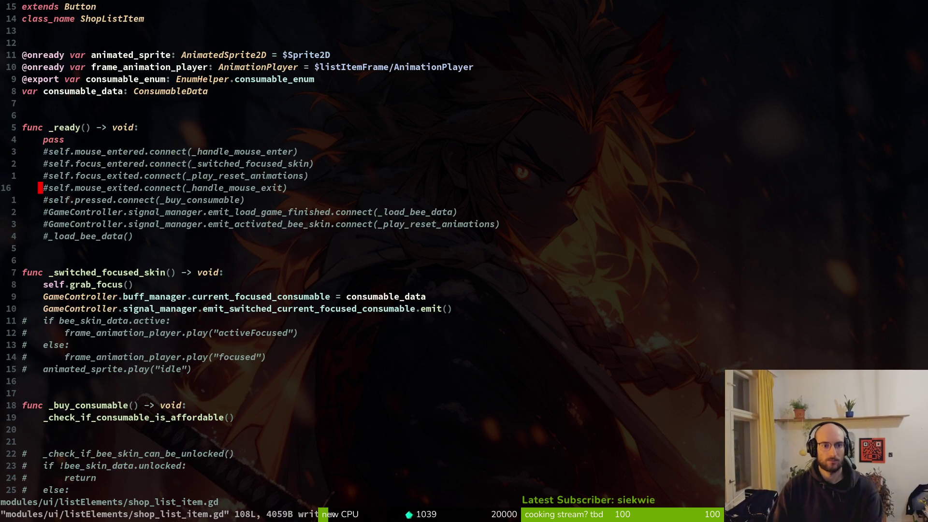
pyautogui.press('k')
pyautogui.press('k')
pyautogui.press('k')
pyautogui.press('j')
pyautogui.press('j')
pyautogui.press('j')
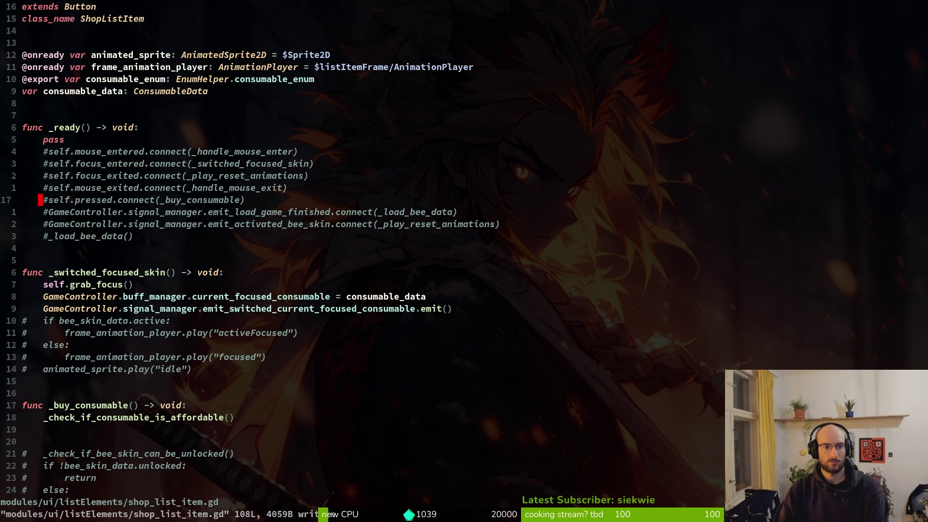
pyautogui.press('x')
pyautogui.press('i')
pyautogui.press('Escape')
pyautogui.write(':w')
pyautogui.press('Return')
# Uncomment the mouse_entered connection, save, and search for the _handle functions.
pyautogui.press('k')
pyautogui.press('k')
pyautogui.press('k')
pyautogui.press('l')
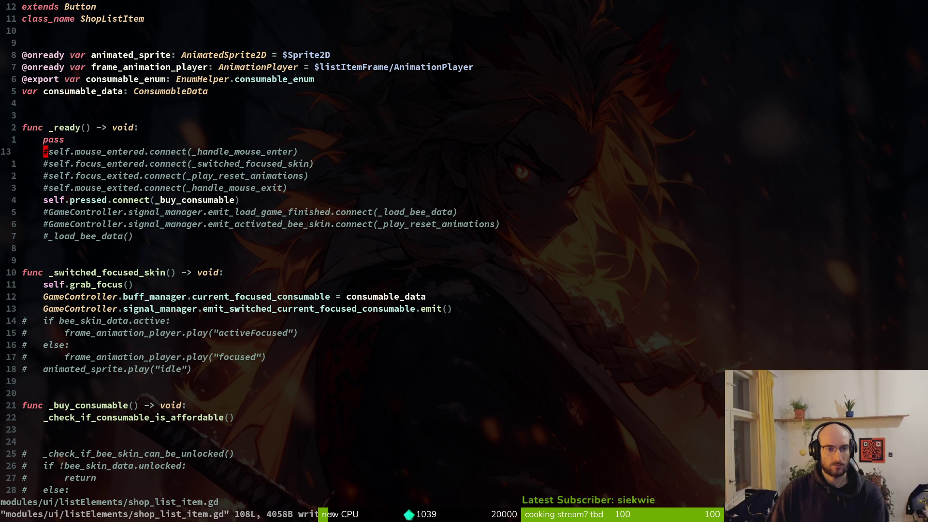
pyautogui.write('x:w')
pyautogui.press('Return')
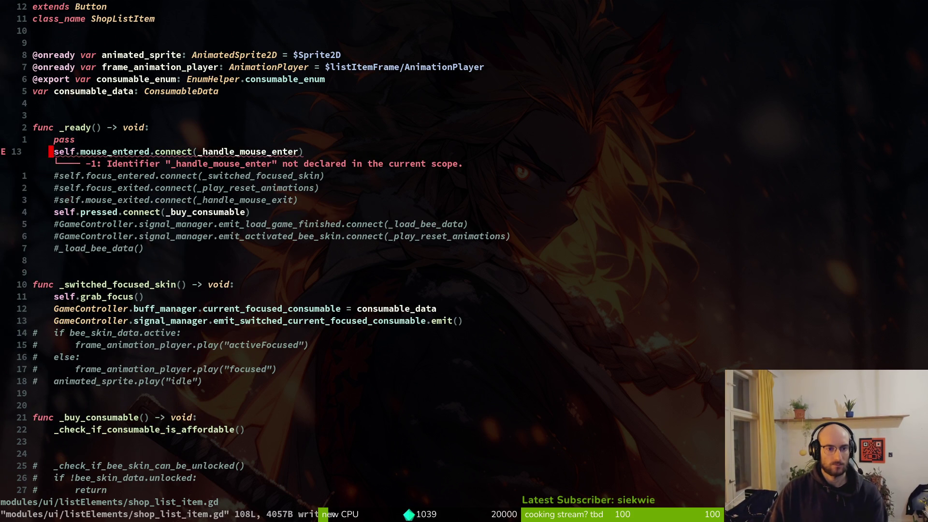
pyautogui.write('/')
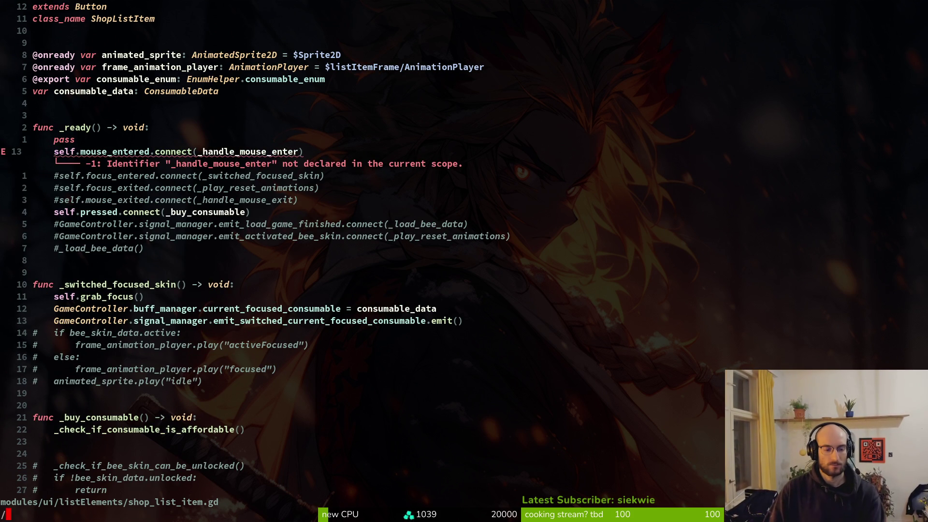
pyautogui.write('_handle')
pyautogui.hotkey('ctrl', 'g')
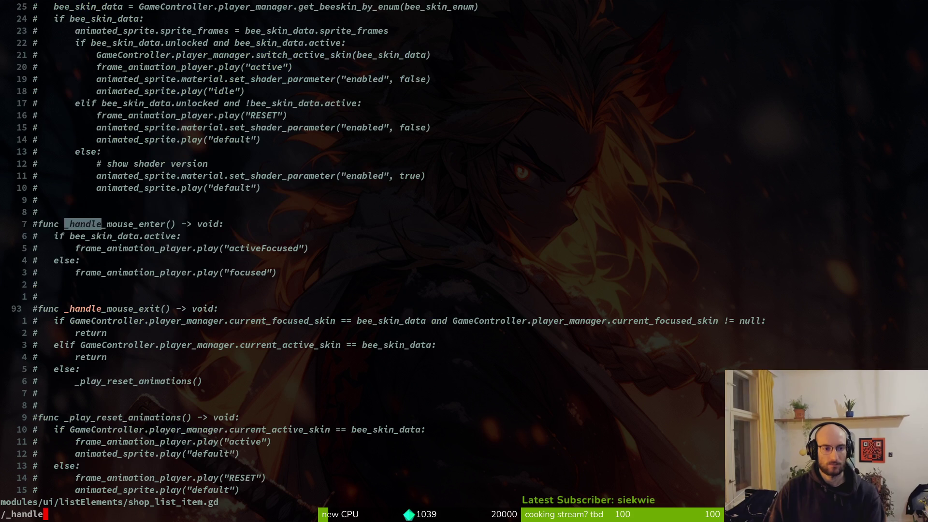
# Delete the '#' column over _handle_mouse_enter and _handle_mouse_exit with a block selection, and save.
pyautogui.press('Return')
pyautogui.press('k')
pyautogui.press('k')
pyautogui.press('k')
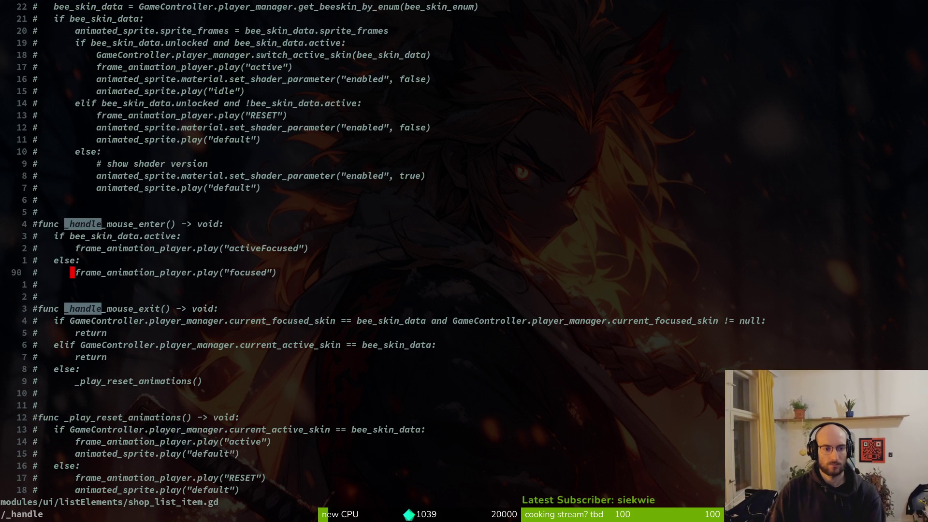
pyautogui.press('0')
pyautogui.hotkey('ctrl', 'v')
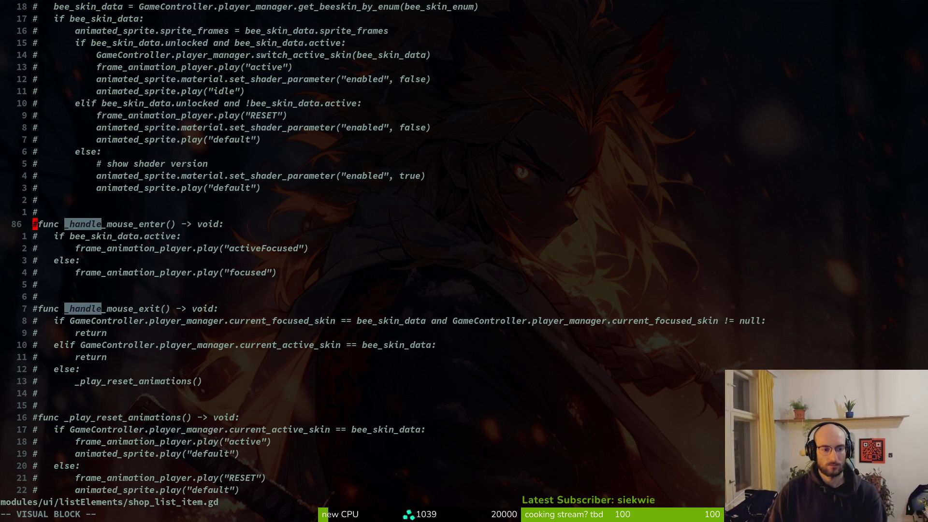
pyautogui.write('14j')
pyautogui.write('x')
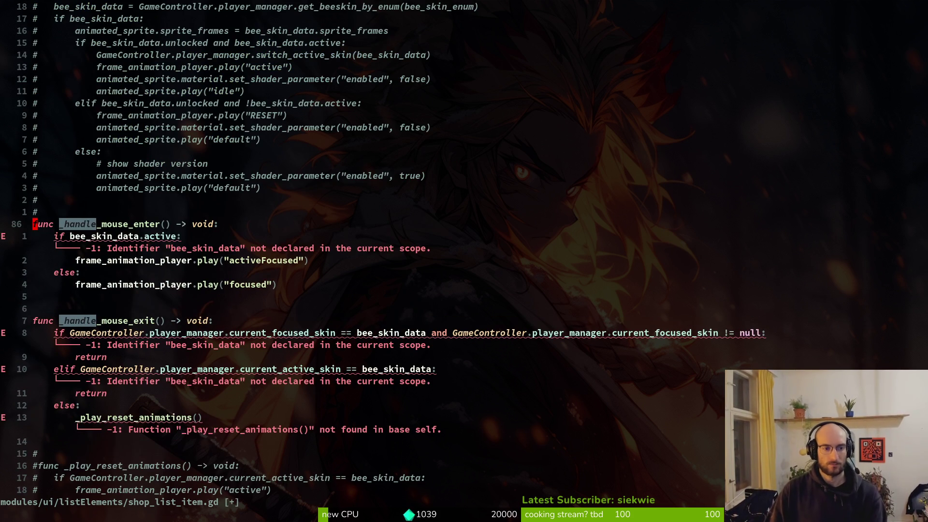
pyautogui.write(':w')
pyautogui.press('Return')
pyautogui.press('j')
pyautogui.press('j')
# Remove bee_skin_data from the mouse-enter if condition.
pyautogui.press('k')
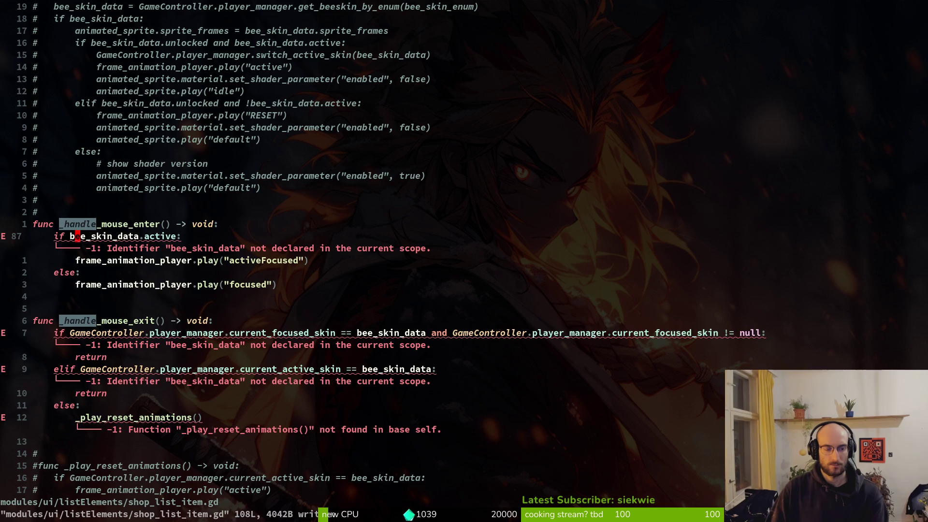
pyautogui.press('b')
pyautogui.press('c')
pyautogui.press('f')
pyautogui.press('.')
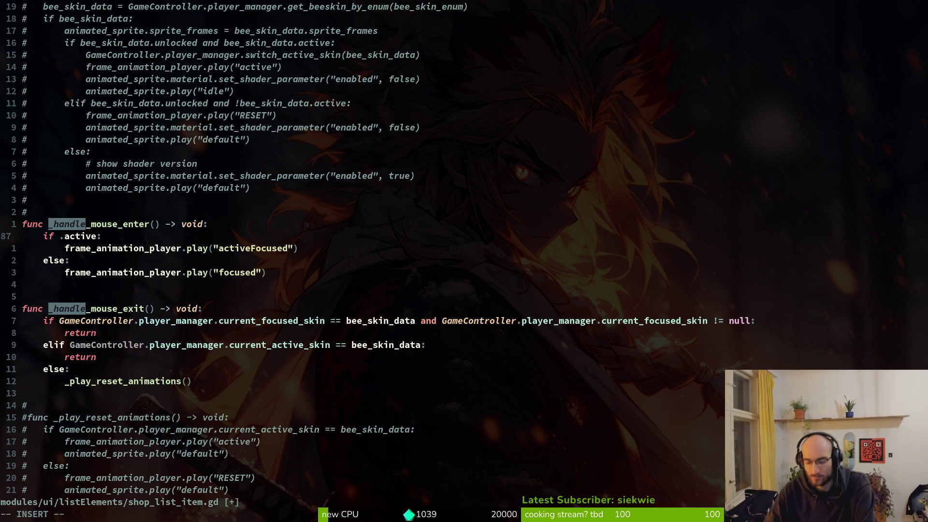
pyautogui.write('.')
pyautogui.press('Escape')
# Move the activeFocused play line above the if and delete the leftover if/else block.
pyautogui.press('j')
pyautogui.press('j')
pyautogui.press('k')
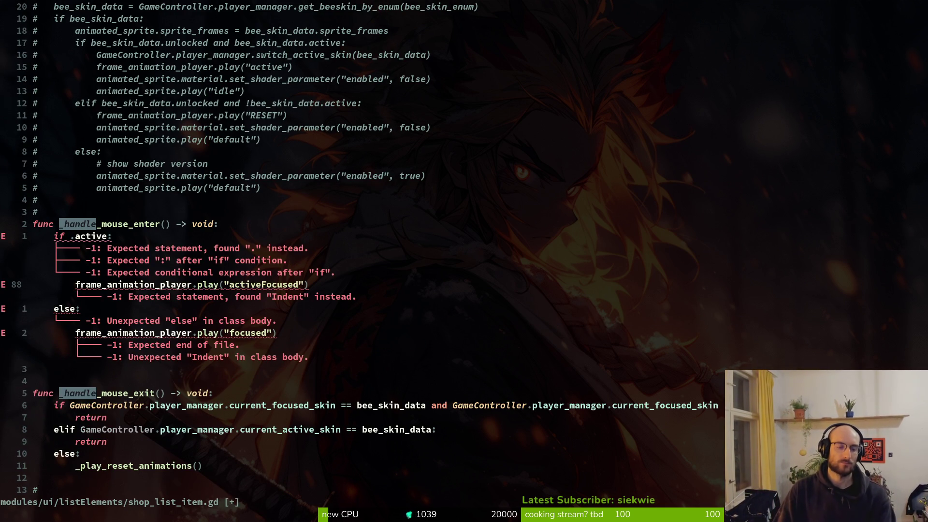
pyautogui.press('V')
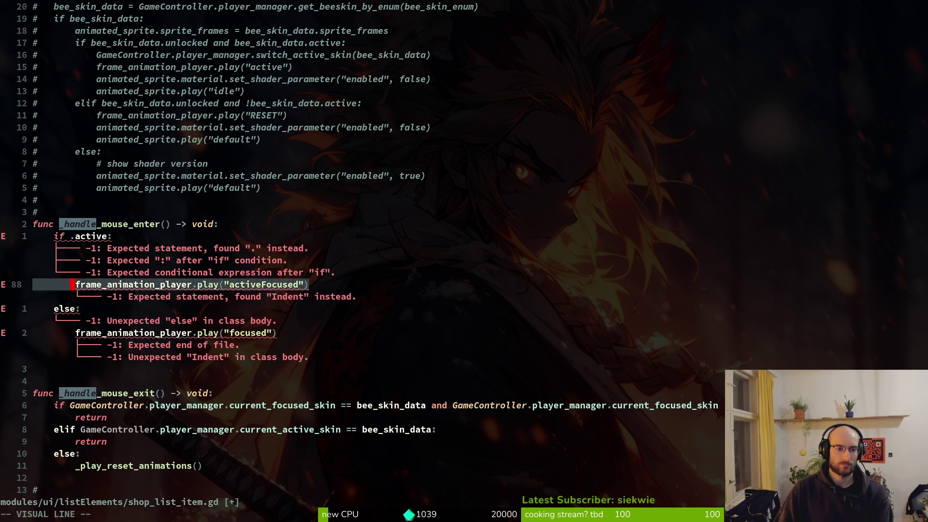
pyautogui.press('K')
pyautogui.press('Escape')
pyautogui.write('jVjjd:w')
pyautogui.press('Return')
pyautogui.press('j')
pyautogui.press('j')
pyautogui.press('j')
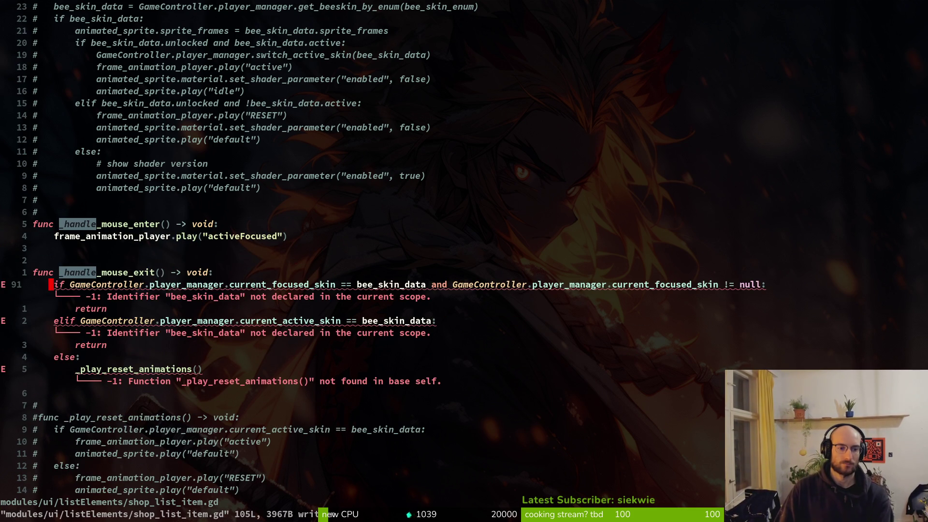
# Try moving the reset animations call to the top of _handle_mouse_exit, then undo it and save.
pyautogui.press('j')
pyautogui.press('j')
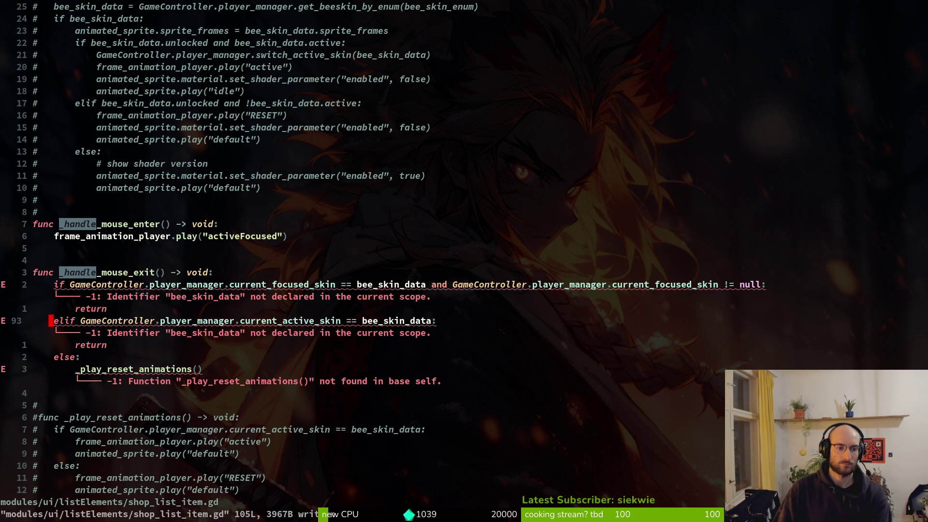
pyautogui.press('j')
pyautogui.press('j')
pyautogui.press('j')
pyautogui.press('V')
pyautogui.press('K')
pyautogui.press('K')
pyautogui.press('K')
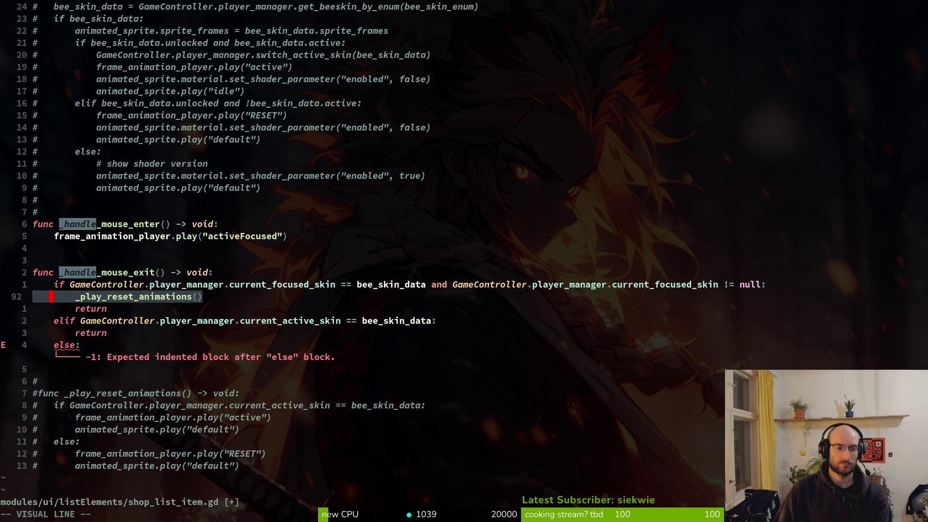
pyautogui.press('Escape')
pyautogui.press('j')
pyautogui.press('V')
pyautogui.press('j')
pyautogui.press('j')
pyautogui.press('j')
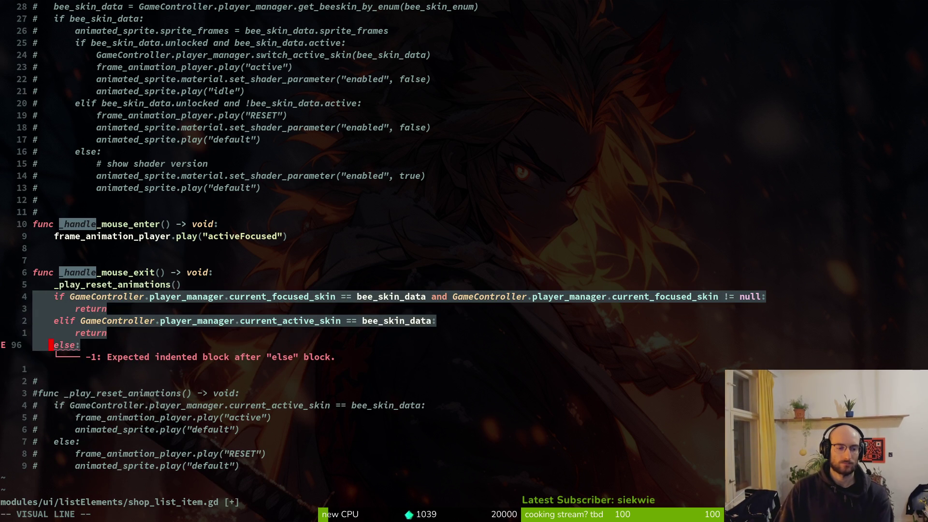
pyautogui.press('Escape')
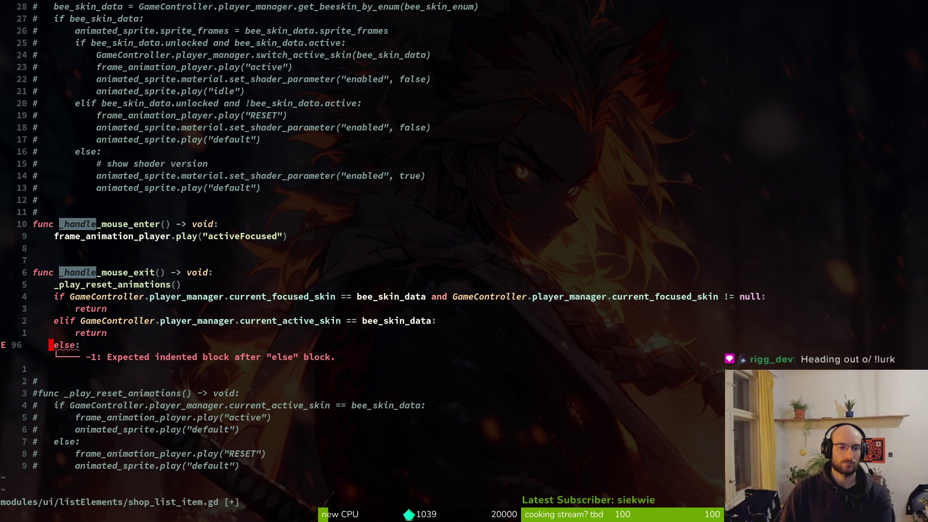
pyautogui.press('u')
pyautogui.press('u')
pyautogui.press('u')
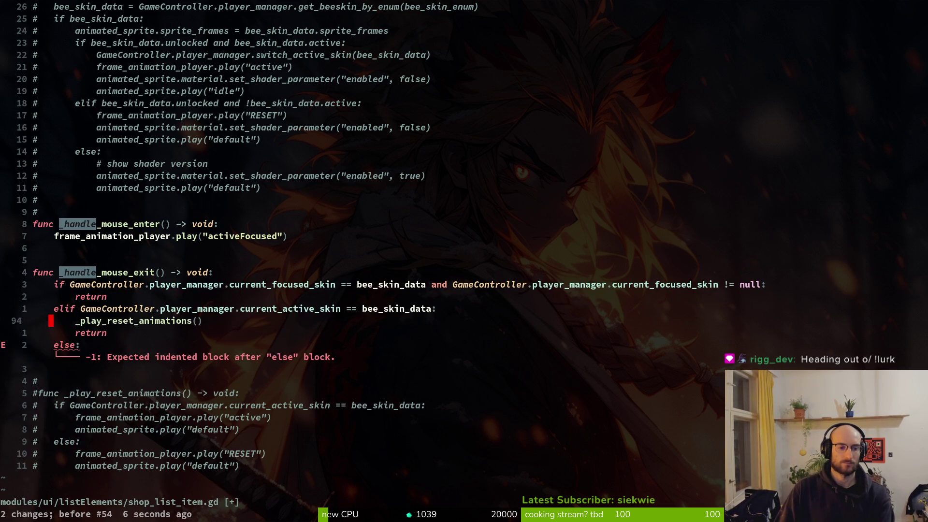
pyautogui.write(':w')
pyautogui.press('Return')
# Undo the mouse-enter edits back to the commented version, then redo to the simplified handler.
pyautogui.press('k')
pyautogui.press('k')
pyautogui.press('k')
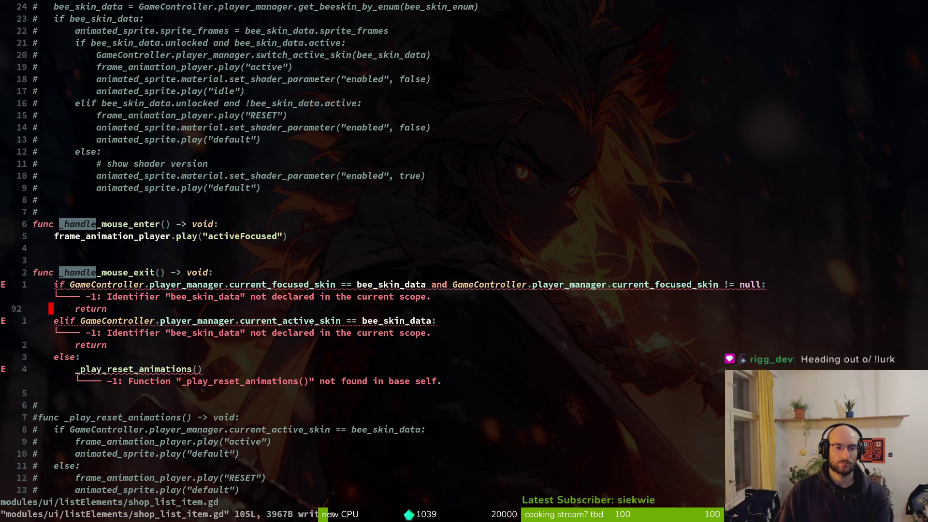
pyautogui.press('u')
pyautogui.press('u')
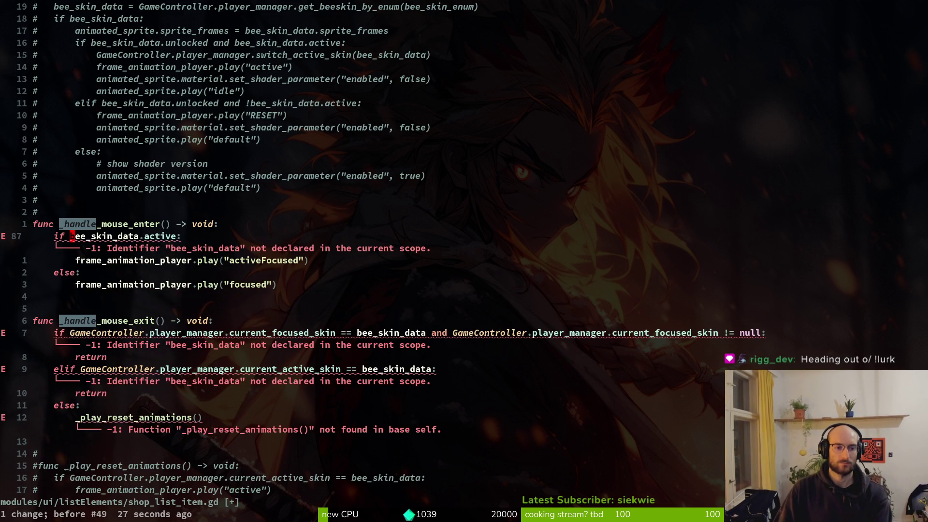
pyautogui.press('u')
pyautogui.press('u')
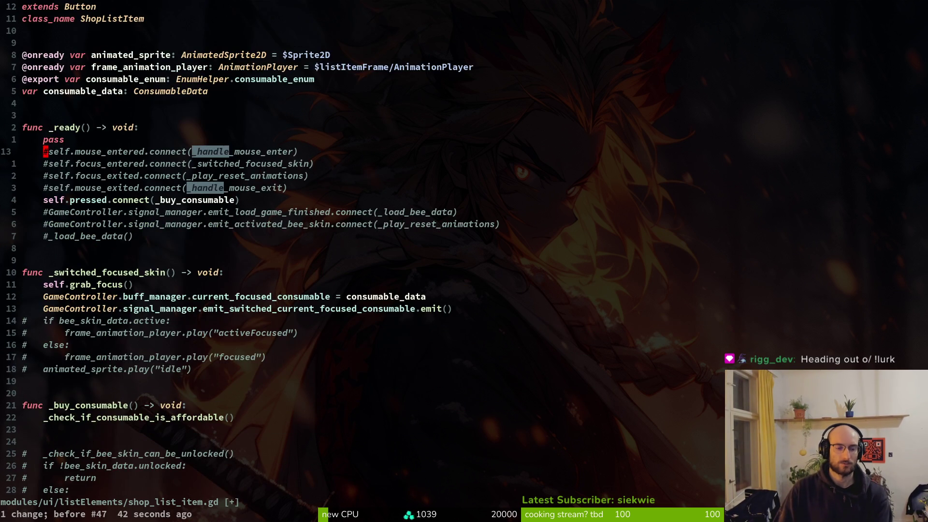
pyautogui.hotkey('ctrl', 'r')
pyautogui.hotkey('ctrl', 'r')
pyautogui.hotkey('ctrl', 'r')
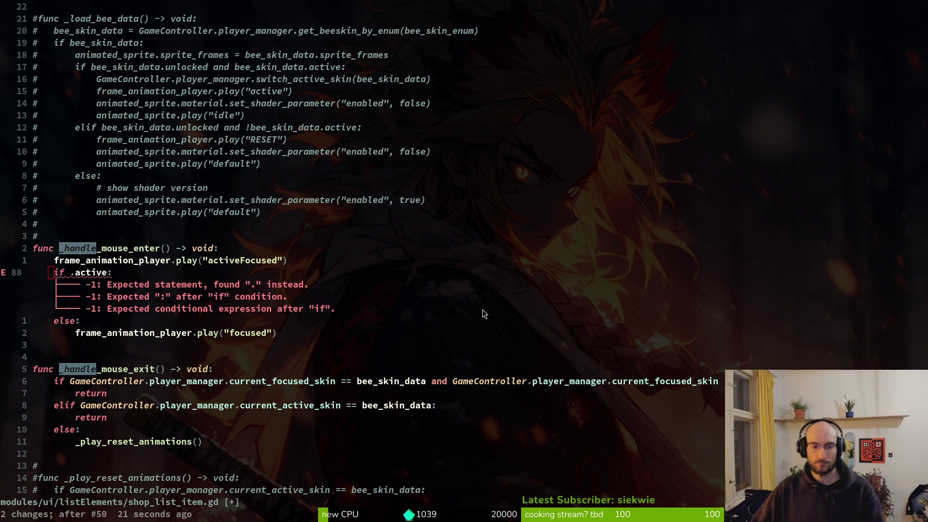
# Delete the leftover if .active/else lines from the mouse-enter handler and save.
pyautogui.click(121, 275)
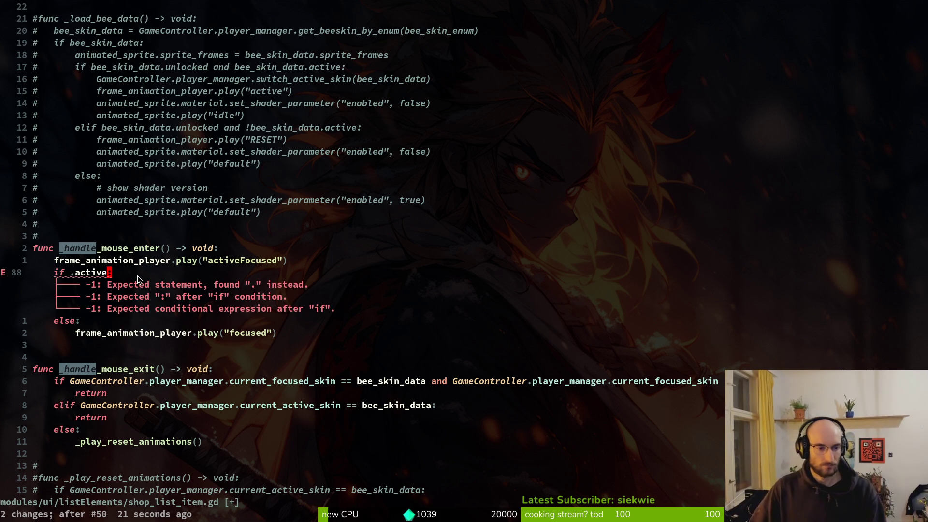
pyautogui.hotkey('shift', 'v')
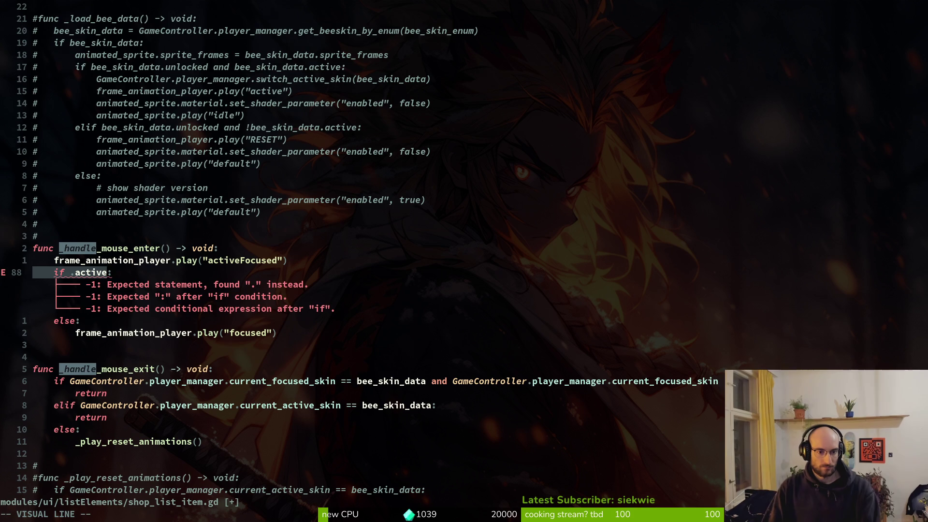
pyautogui.press('j')
pyautogui.press('j')
pyautogui.write('d:w')
pyautogui.press('Return')
# Uncomment the whole _play_reset_animations function with a column deletion and save.
pyautogui.press('j')
pyautogui.press('j')
pyautogui.press('j')
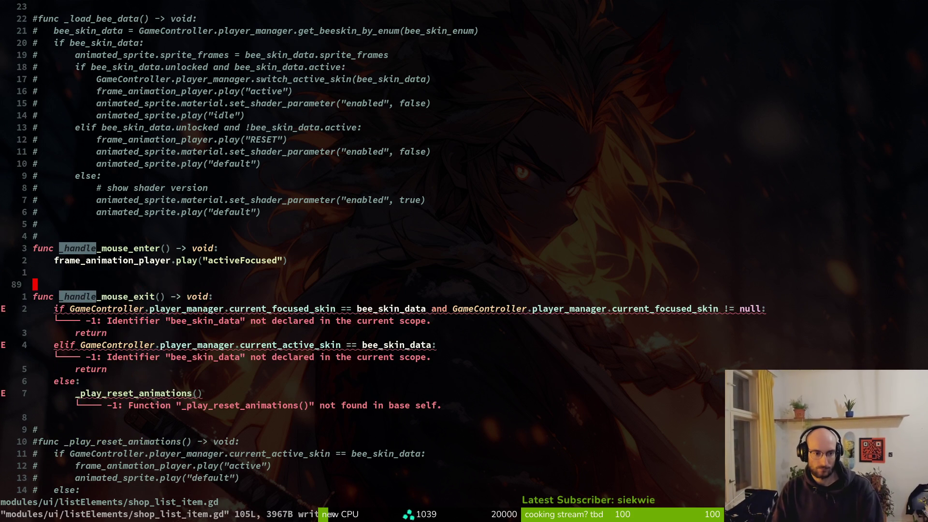
pyautogui.press('j')
pyautogui.press('j')
pyautogui.press('j')
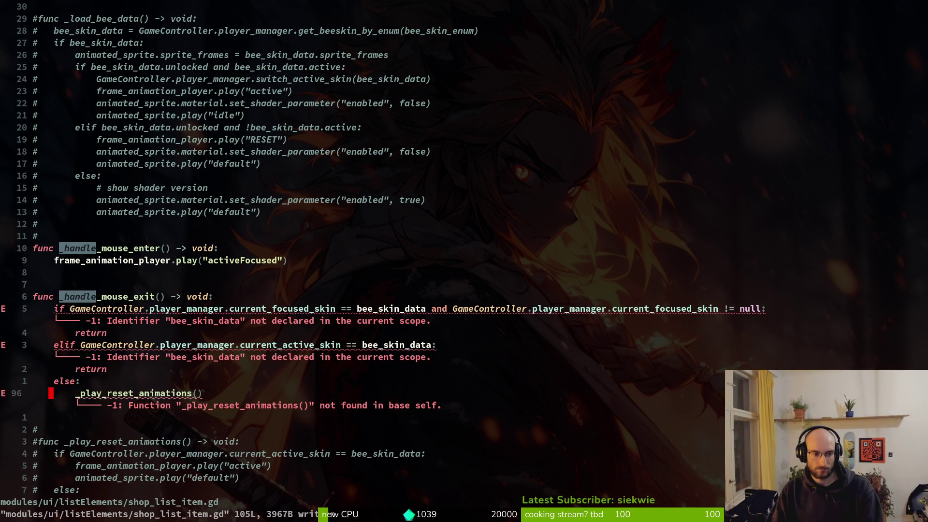
pyautogui.press('k')
pyautogui.press('k')
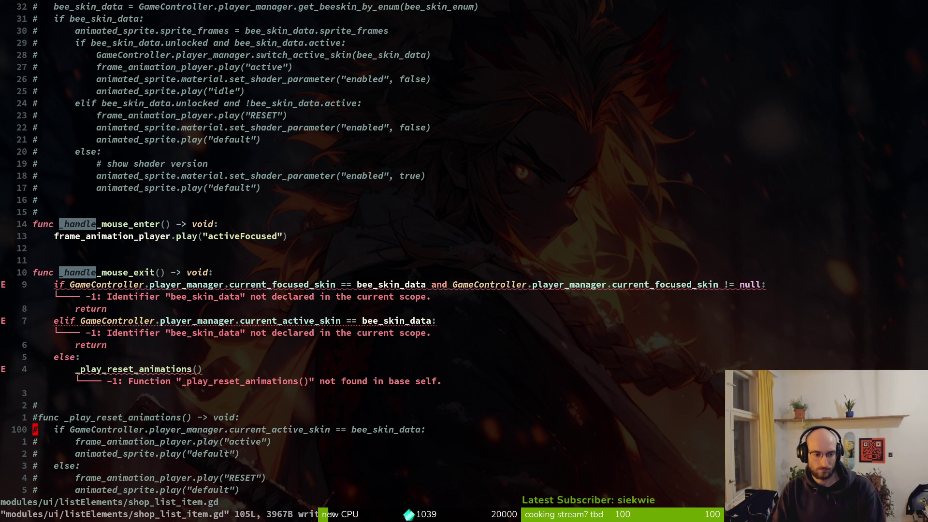
pyautogui.hotkey('ctrl', 'v')
pyautogui.press('j')
pyautogui.press('j')
pyautogui.press('j')
pyautogui.write('x')
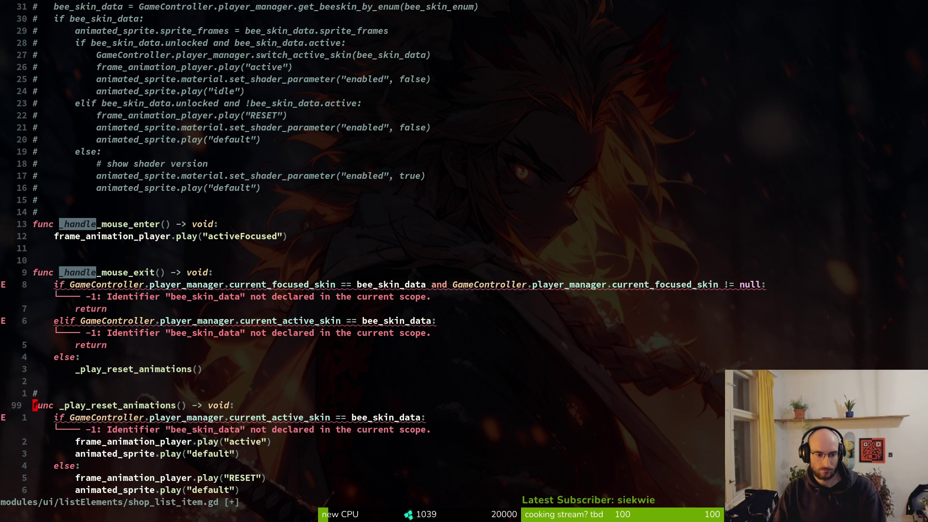
pyautogui.write(':w')
pyautogui.press('Return')
# In the line 100 condition, replace current_active_skin with current_focused_skin.
pyautogui.press('j')
pyautogui.press('w')
pyautogui.press('w')
pyautogui.press('w')
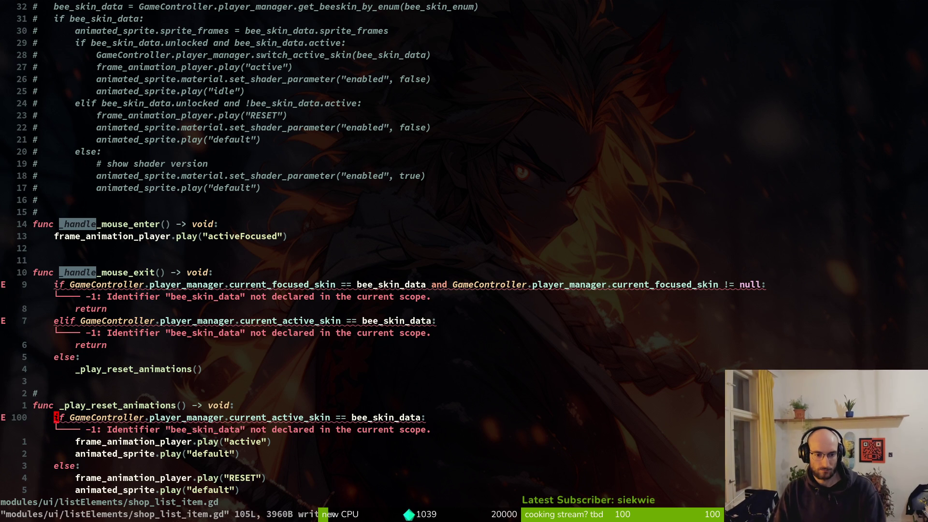
pyautogui.press('w')
pyautogui.press('w')
pyautogui.write('cwcurr')
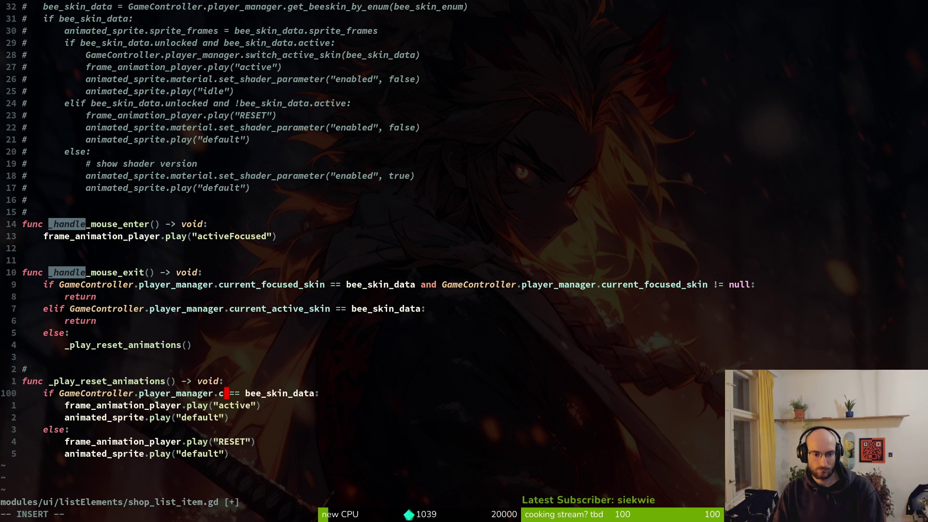
pyautogui.hotkey('ctrl', 'n')
pyautogui.hotkey('ctrl', 'n')
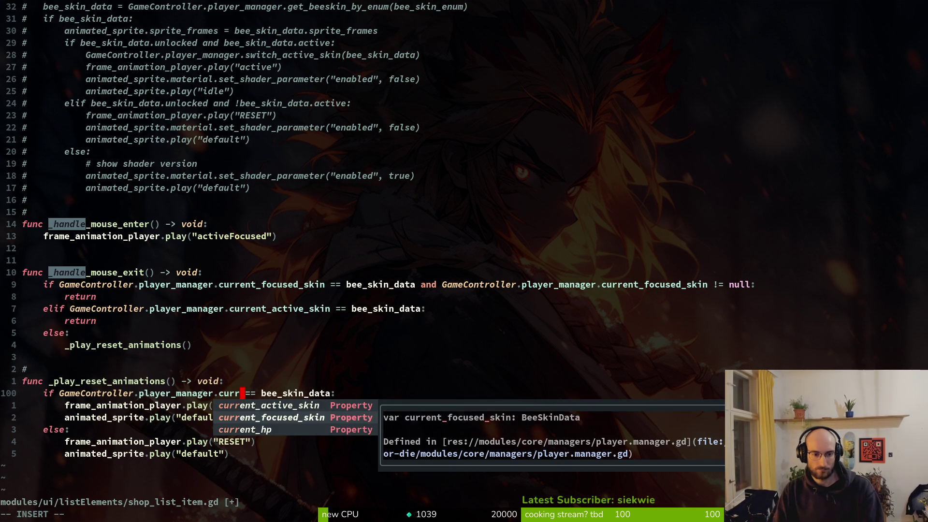
pyautogui.press('Escape')
# Change the reference to buff_manager.current_focused_consumable on line 100 and save.
pyautogui.press('b')
pyautogui.press('b')
pyautogui.press('b')
pyautogui.write('ciwvu')
pyautogui.press('BackSpace')
pyautogui.press('BackSpace')
pyautogui.write('buf')
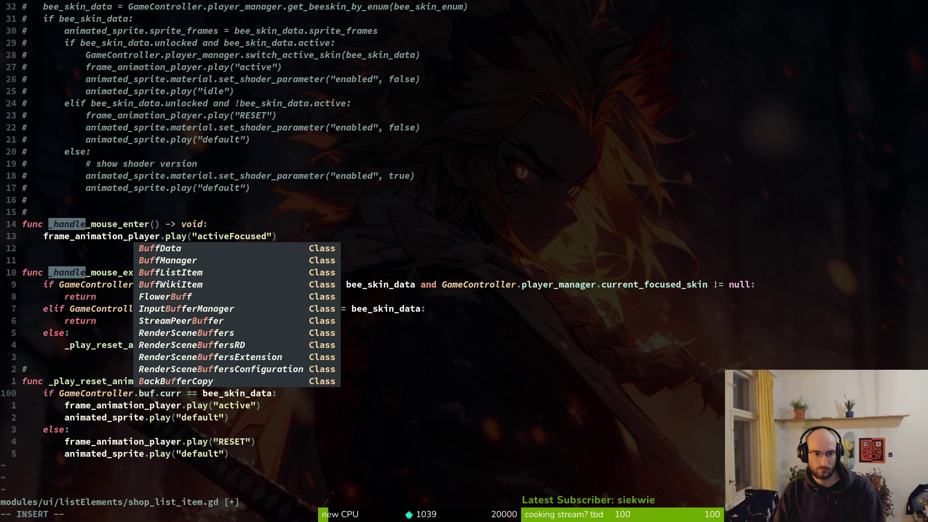
pyautogui.write('f_manager')
pyautogui.press('Escape')
pyautogui.press('e')
pyautogui.press('e')
pyautogui.write('ame')
pyautogui.press('Tab')
pyautogui.press('Escape')
pyautogui.write(':w')
pyautogui.press('Return')
# Replace bee_skin_data with consumable_data in the comparison and save.
pyautogui.press('w')
pyautogui.press('w')
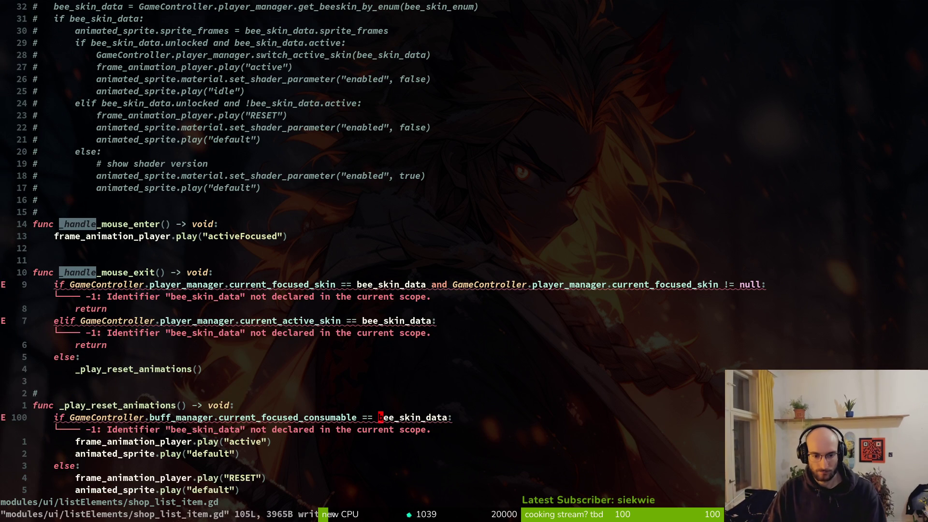
pyautogui.write('cwconsum')
pyautogui.press('Tab')
pyautogui.press('Escape')
pyautogui.write(':w')
pyautogui.press('Return')
pyautogui.press('j')
pyautogui.press('j')
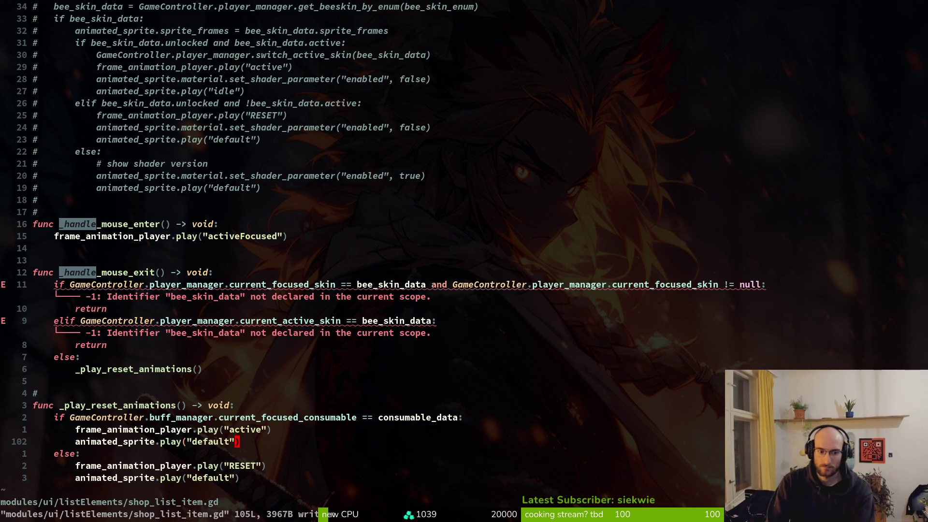
# Step through undo/redo history to confirm the newest version, then open the project file finder.
pyautogui.press('k')
pyautogui.press('k')
pyautogui.press('k')
pyautogui.press('k')
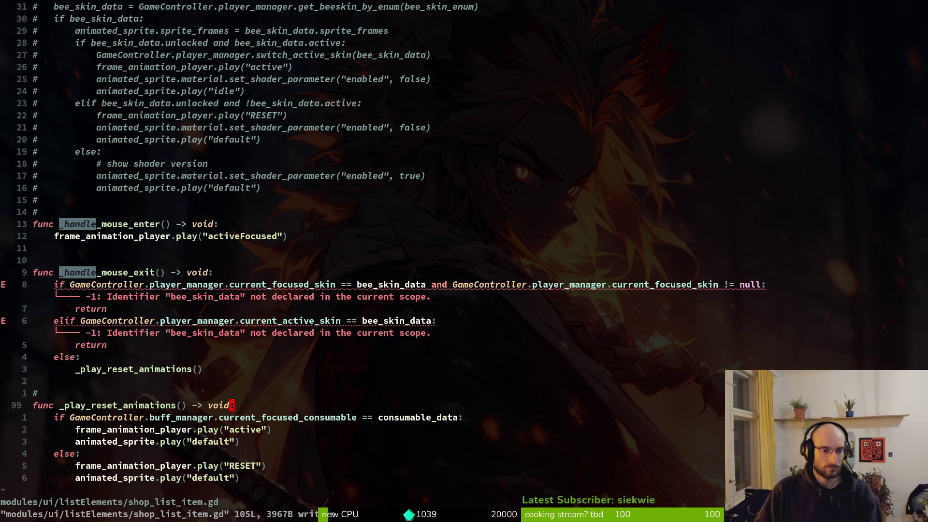
pyautogui.press('k')
pyautogui.press('k')
pyautogui.press('k')
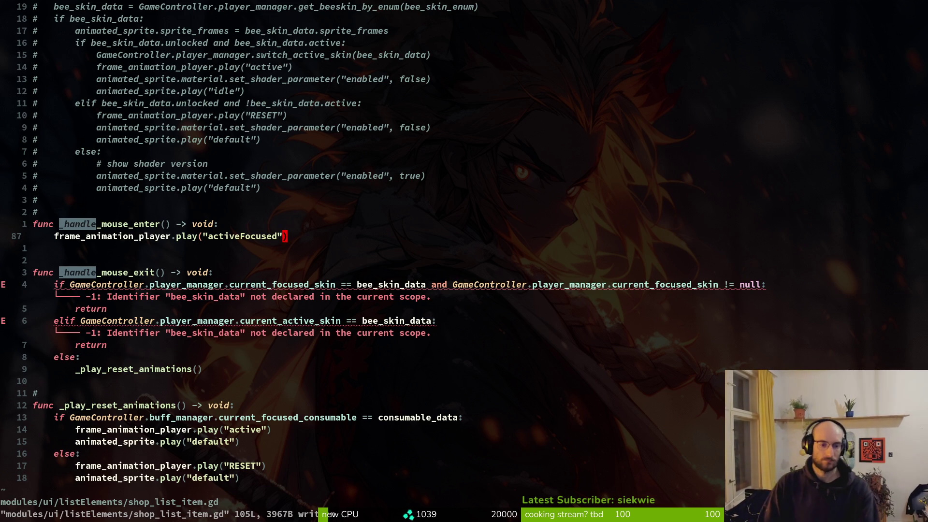
pyautogui.press('u')
pyautogui.press('u')
pyautogui.press('u')
pyautogui.press('u')
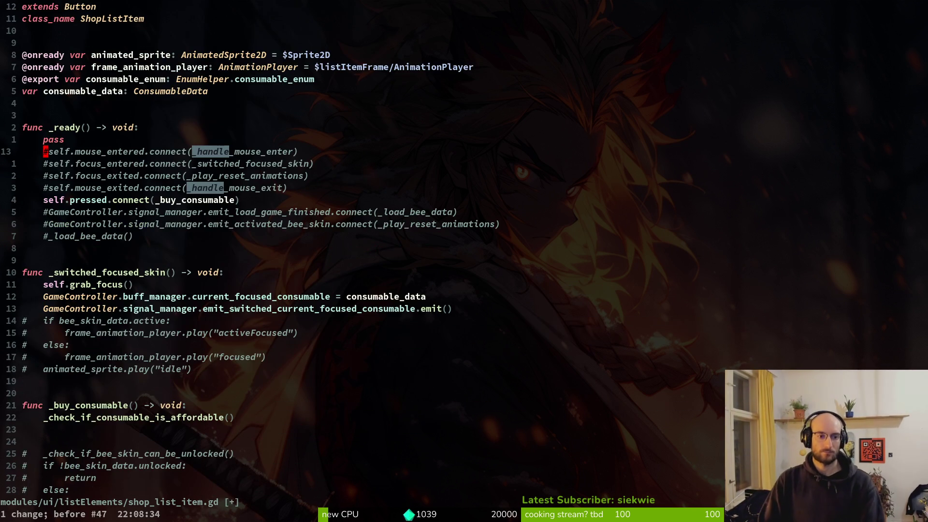
pyautogui.hotkey('ctrl', 'r')
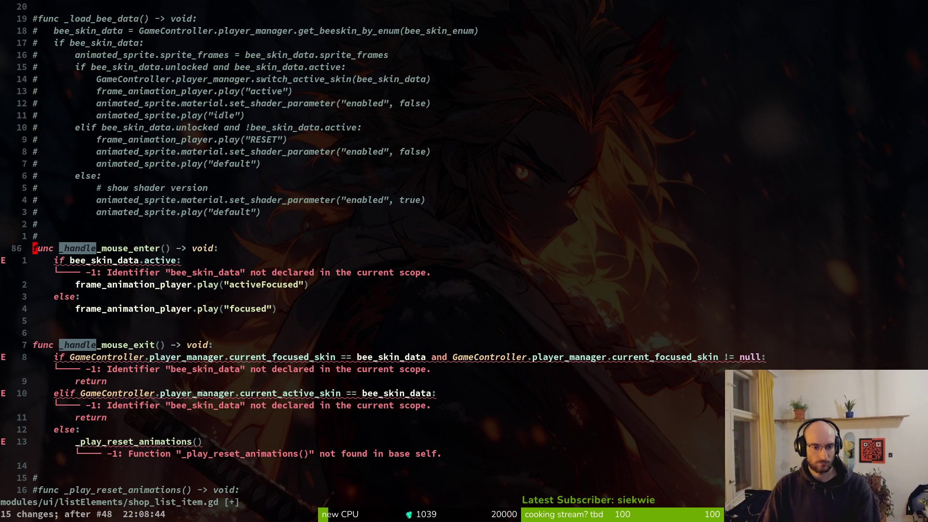
pyautogui.hotkey('ctrl', 'r')
pyautogui.hotkey('ctrl', 'r')
pyautogui.hotkey('ctrl', 'r')
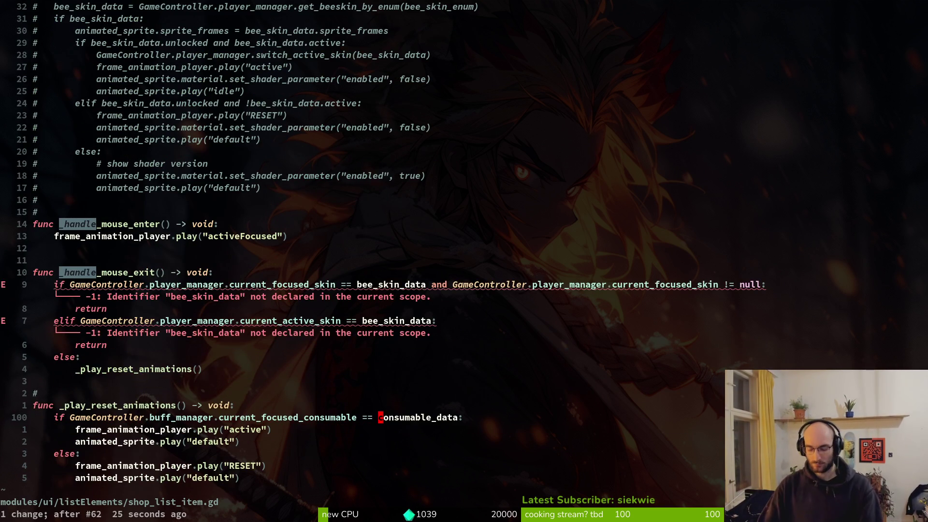
pyautogui.hotkey('ctrl', 'r')
pyautogui.press('space')
pyautogui.press('f')
pyautogui.press('f')
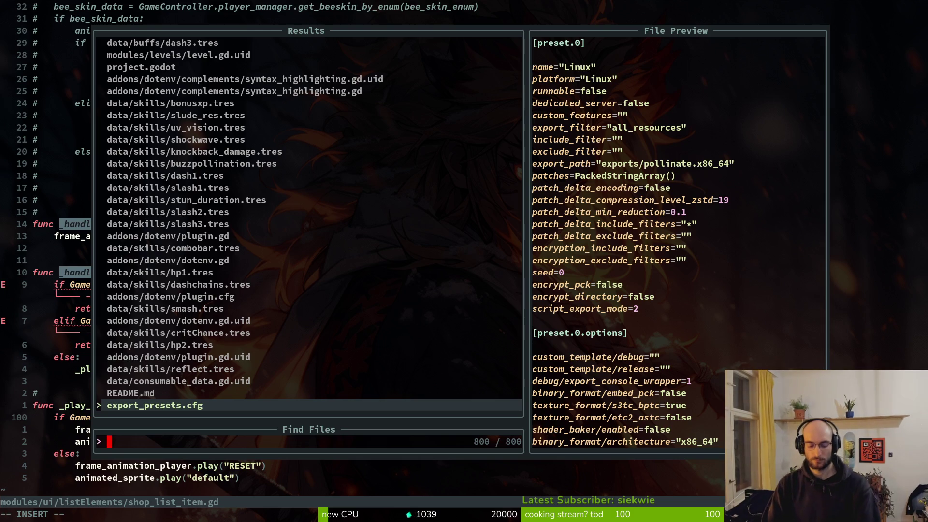
pyautogui.write('buf')
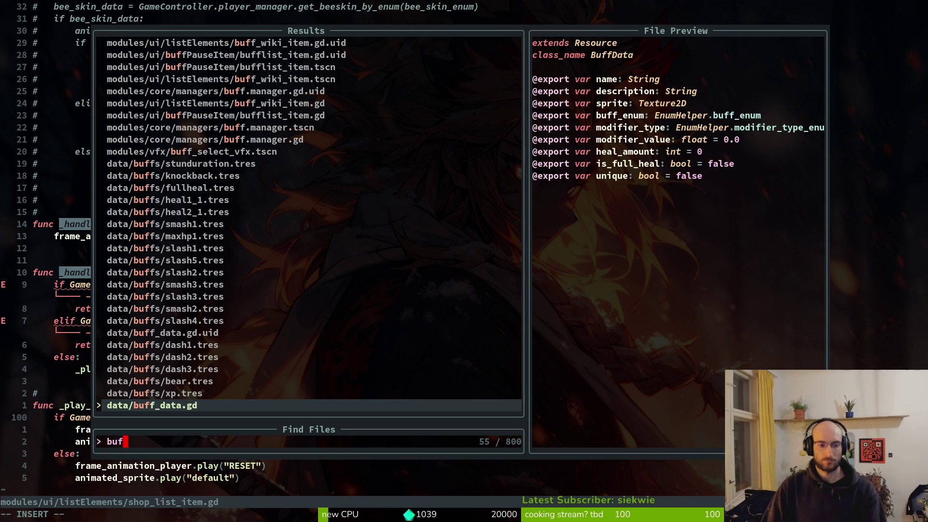
pyautogui.write('f_wiki')
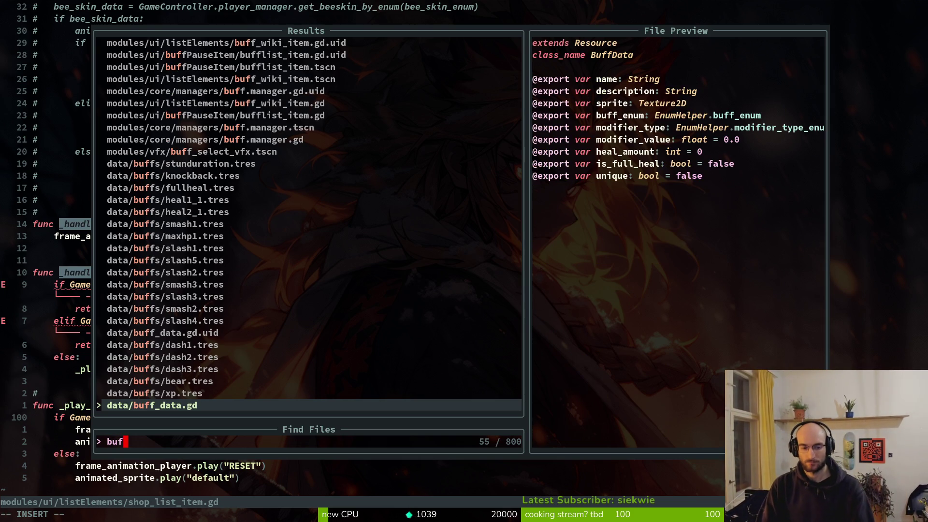
pyautogui.press('Return')
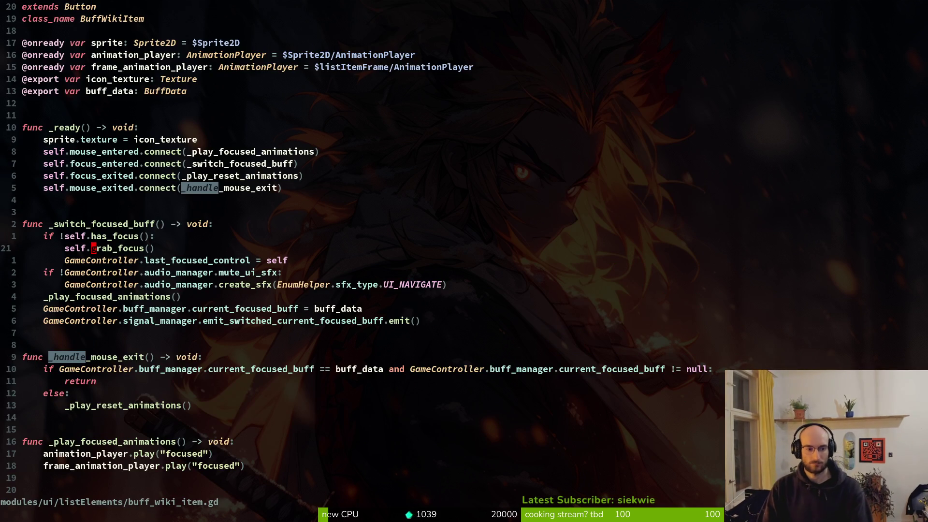
pyautogui.hotkey('ctrl', 'd')
pyautogui.hotkey('ctrl', 'd')
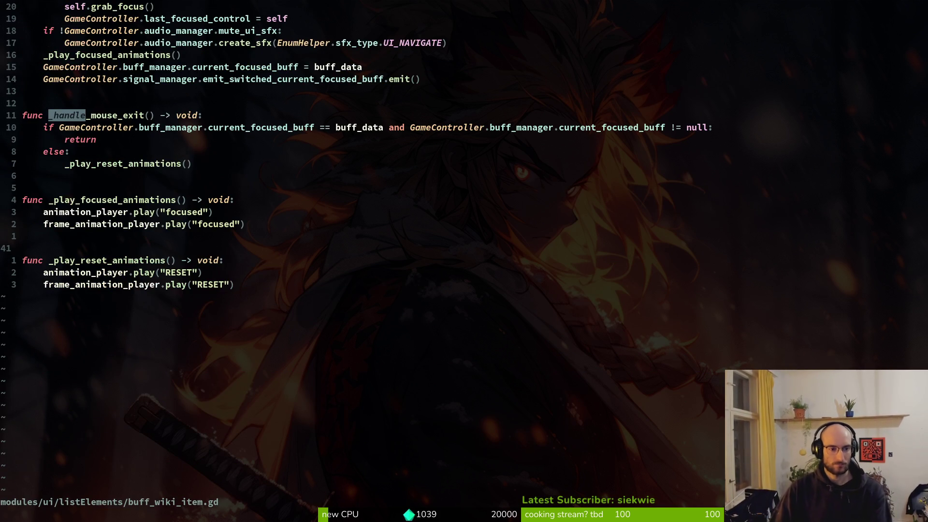
pyautogui.hotkey('ctrl', 'u')
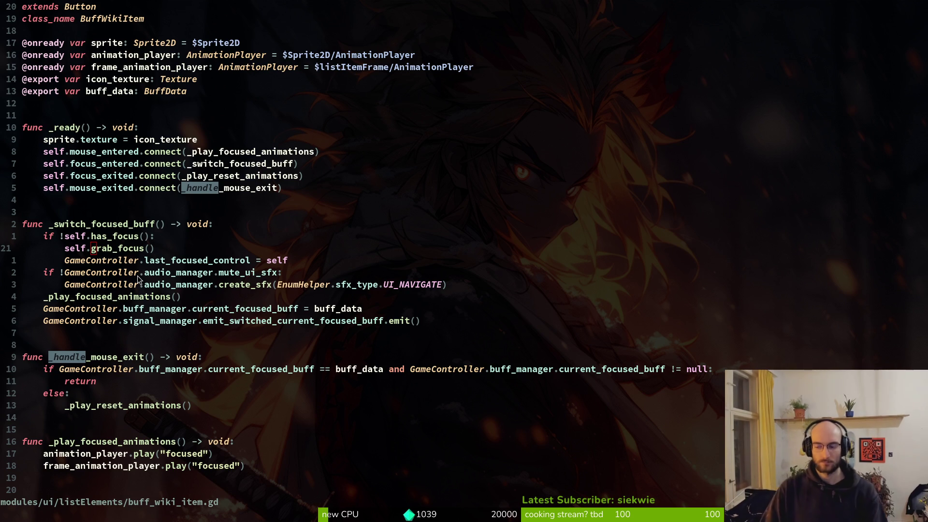
pyautogui.hotkey('ctrl', '6')
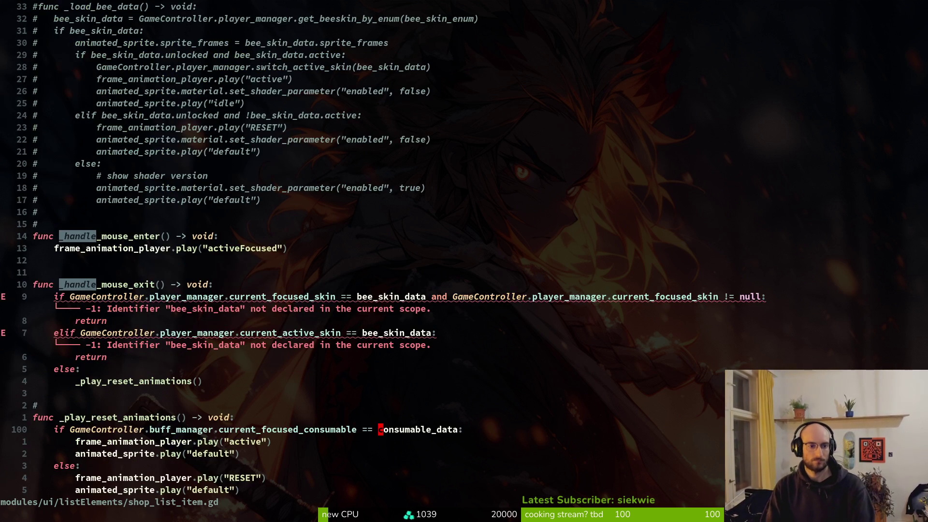
# On line 91 of the mouse-exit handler, replace player_manager with buff_manager.
pyautogui.press('2')
pyautogui.press('1')
pyautogui.press('k')
pyautogui.hotkey('ctrl', 'o')
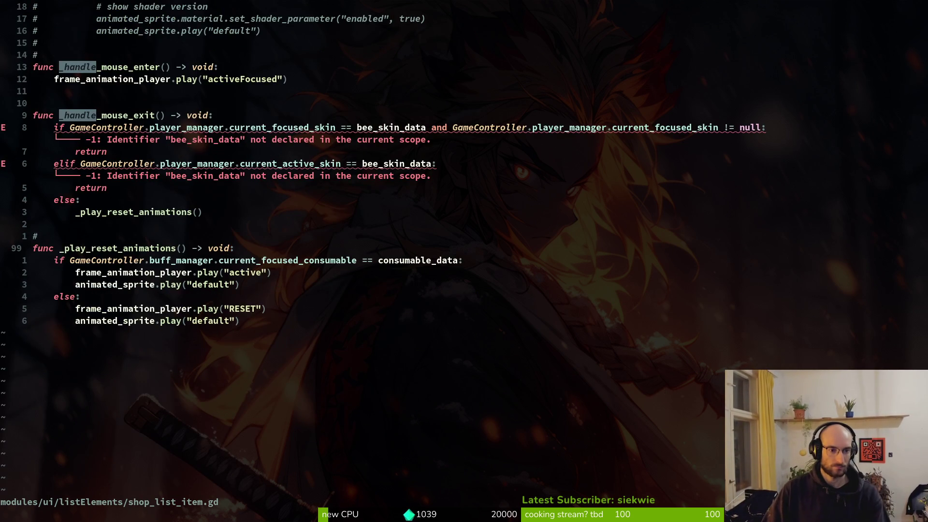
pyautogui.hotkey('ctrl', 'i')
pyautogui.press('j')
pyautogui.press('j')
pyautogui.press('j')
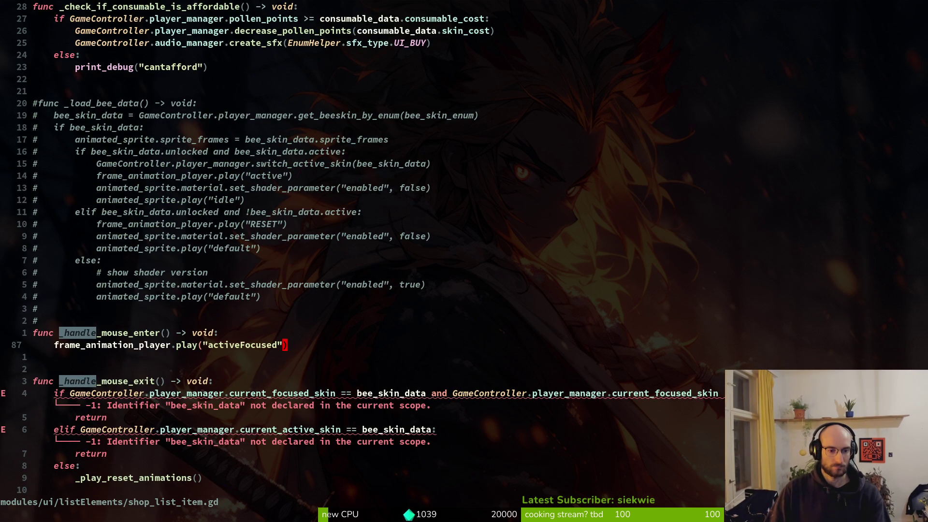
pyautogui.press('b')
pyautogui.press('b')
pyautogui.press('b')
pyautogui.press('b')
pyautogui.press('b')
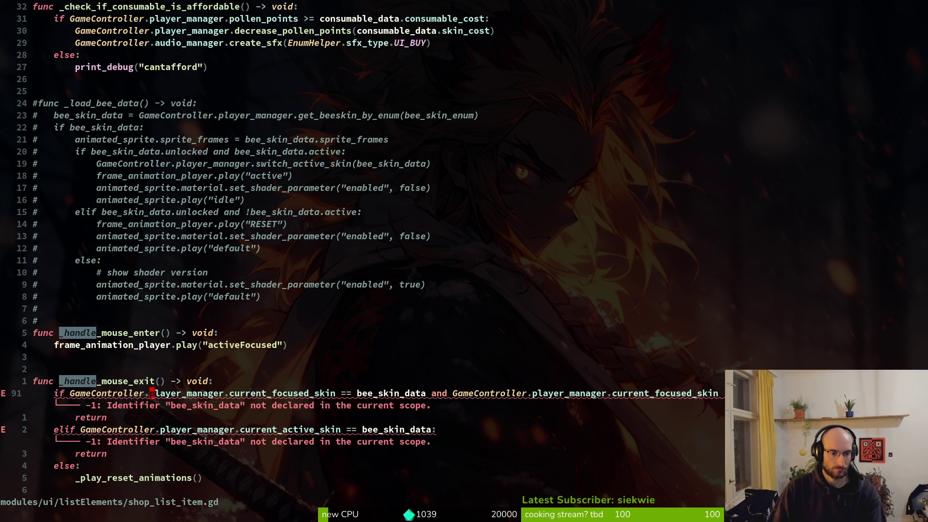
pyautogui.press('w')
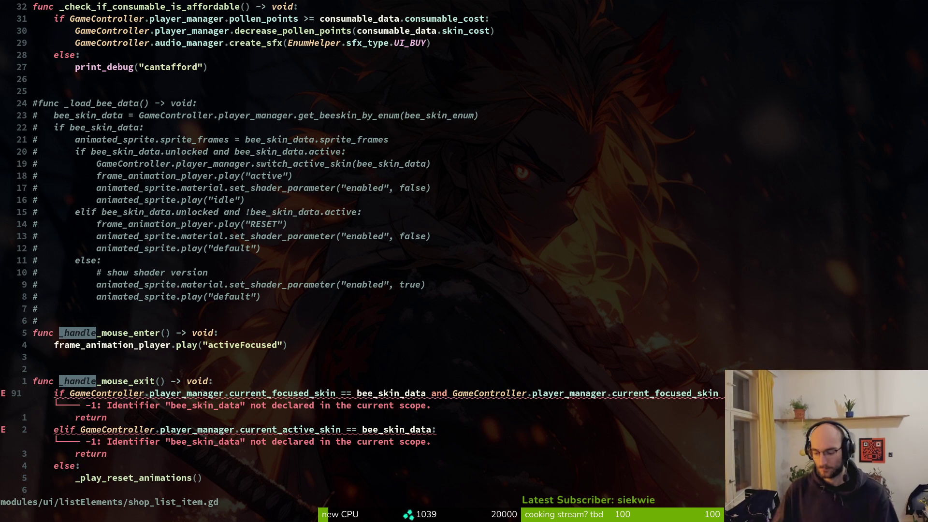
pyautogui.write('cb')
pyautogui.write('b')
pyautogui.write('ufman')
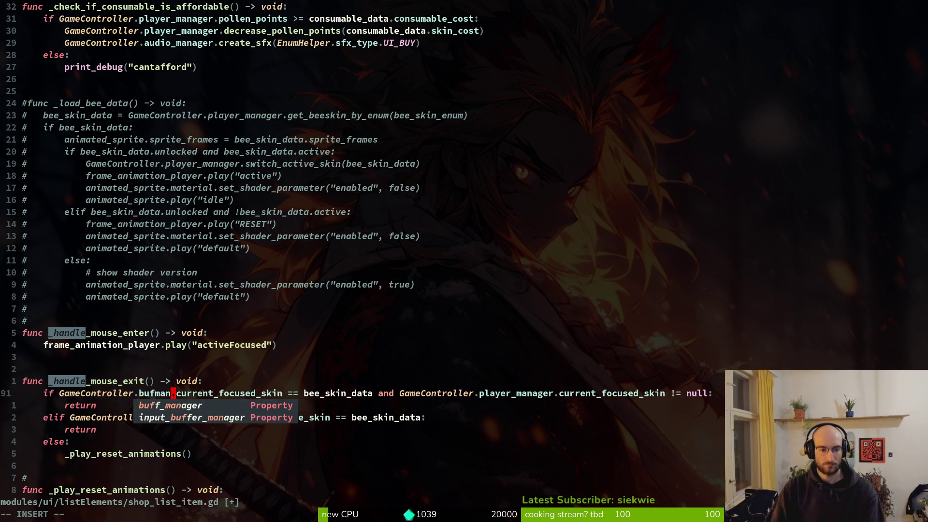
pyautogui.press('Tab')
# Make the line 91 property current_focused_consumable and save.
pyautogui.press('Escape')
pyautogui.write('wcecur')
pyautogui.press('Tab')
pyautogui.press('Tab')
pyautogui.hotkey('shift', 'Tab')
pyautogui.press('Escape')
pyautogui.write(':w')
pyautogui.press('Return')
# Replace bee_skin_data with 'consumable == consumable_data' on line 91 and save.
pyautogui.press('w')
pyautogui.press('w')
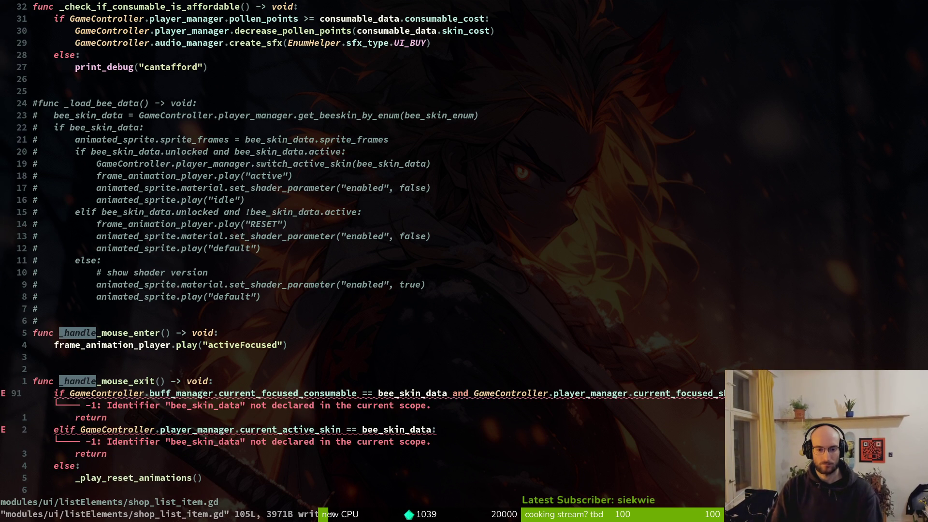
pyautogui.press('v')
pyautogui.press('e')
pyautogui.write('consumable == consumable_data')
pyautogui.press('Escape')
pyautogui.write(':w')
pyautogui.press('Return')
# Point the null check to buff_manager.current_focused_consumable on line 91.
pyautogui.press('w')
pyautogui.press('w')
pyautogui.press('w')
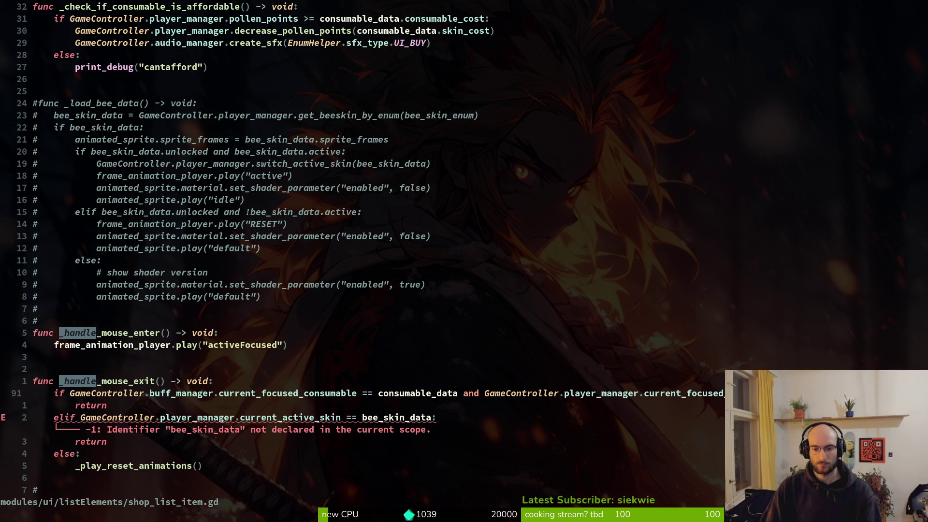
pyautogui.write('cw')
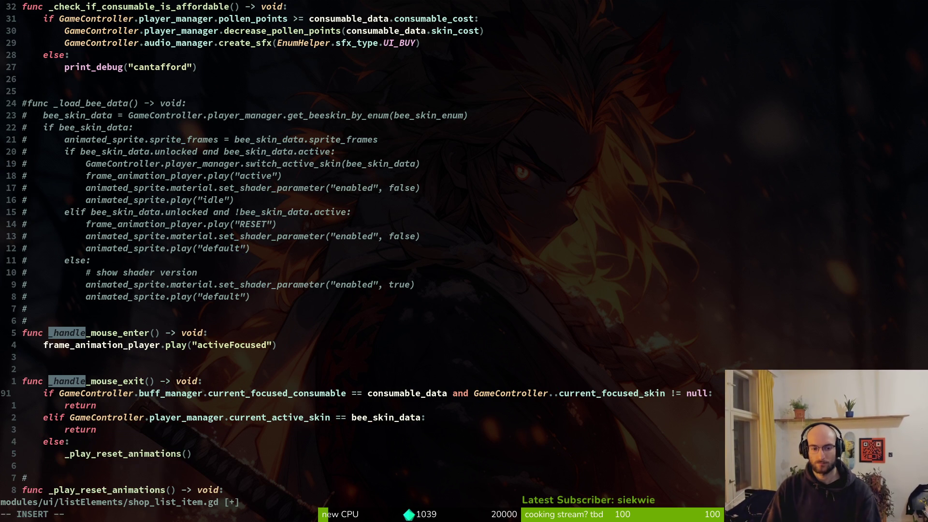
pyautogui.write('buf')
pyautogui.press('Tab')
pyautogui.press('Escape')
pyautogui.press('w')
pyautogui.press('w')
pyautogui.write('cw')
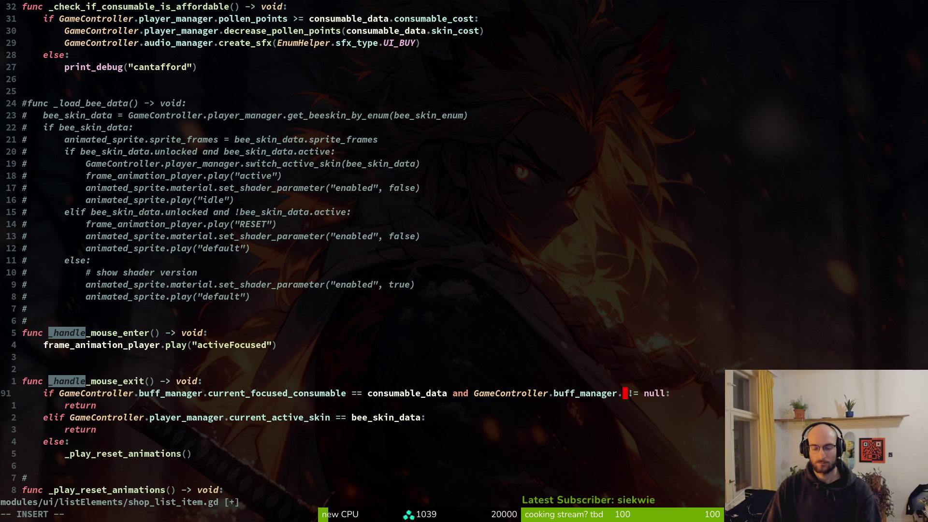
pyautogui.write('cu')
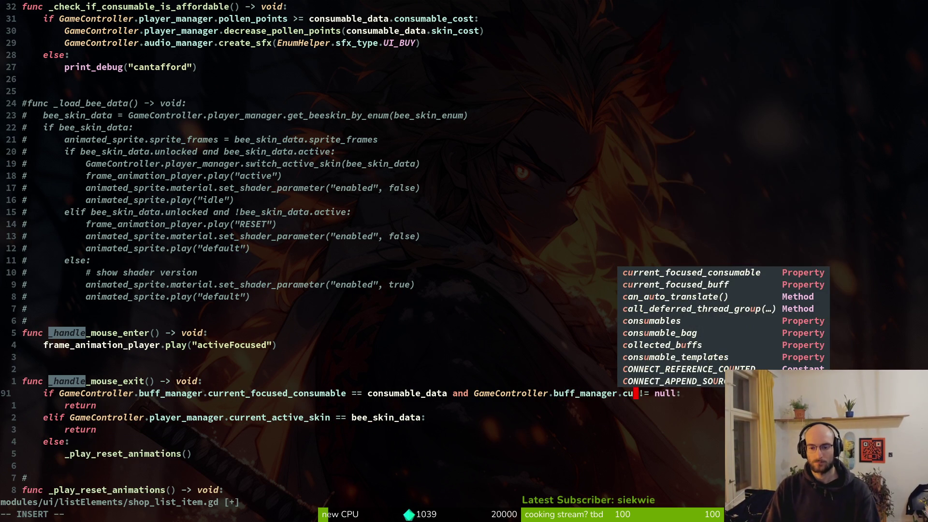
pyautogui.press('Tab')
pyautogui.press('Escape')
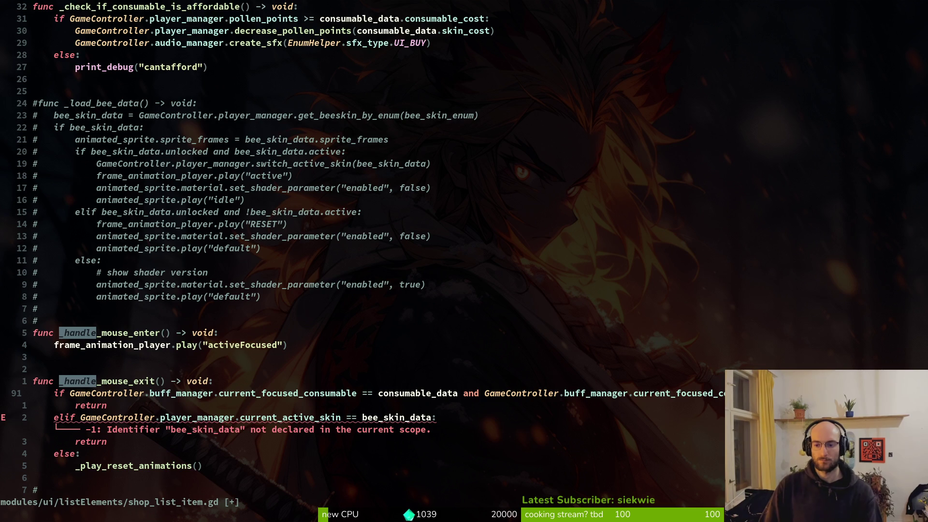
# Delete the leftover elif and return lines from _handle_mouse_exit and save.
pyautogui.press('j')
pyautogui.press('j')
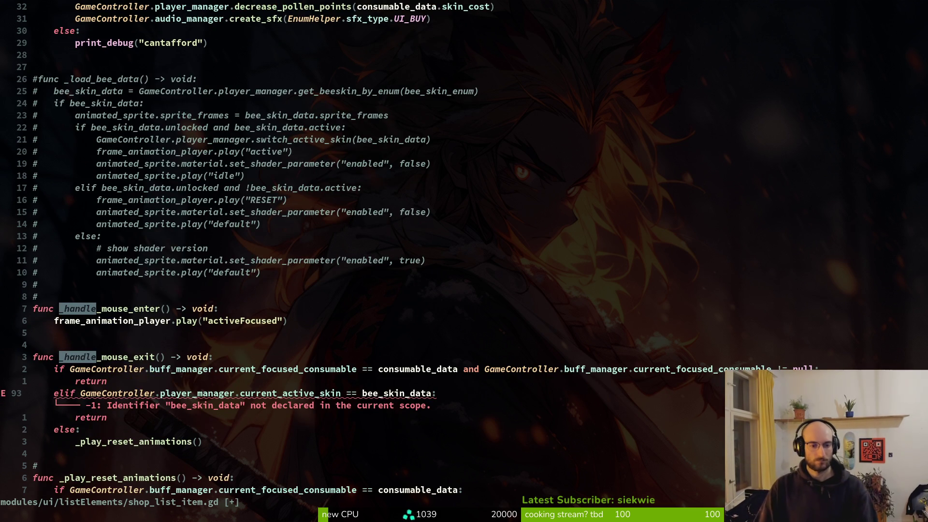
pyautogui.hotkey('shift', 'v')
pyautogui.press('j')
pyautogui.press('j')
pyautogui.press('d')
pyautogui.press('u')
pyautogui.write('vjd:w')
pyautogui.press('Return')
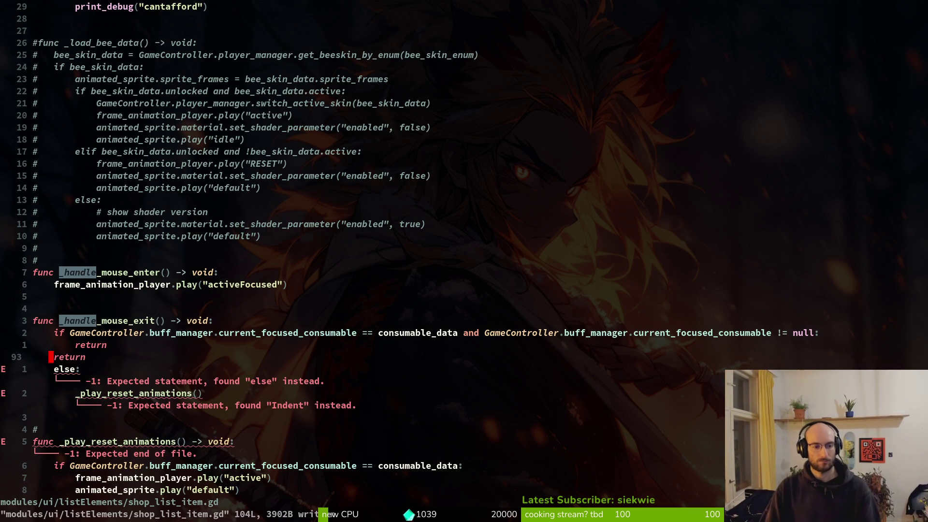
pyautogui.press('d')
pyautogui.press('d')
pyautogui.write(':w')
pyautogui.press('Return')
# Review the mouse-exit code and reset animation lines down to the end of the file.
pyautogui.press('j')
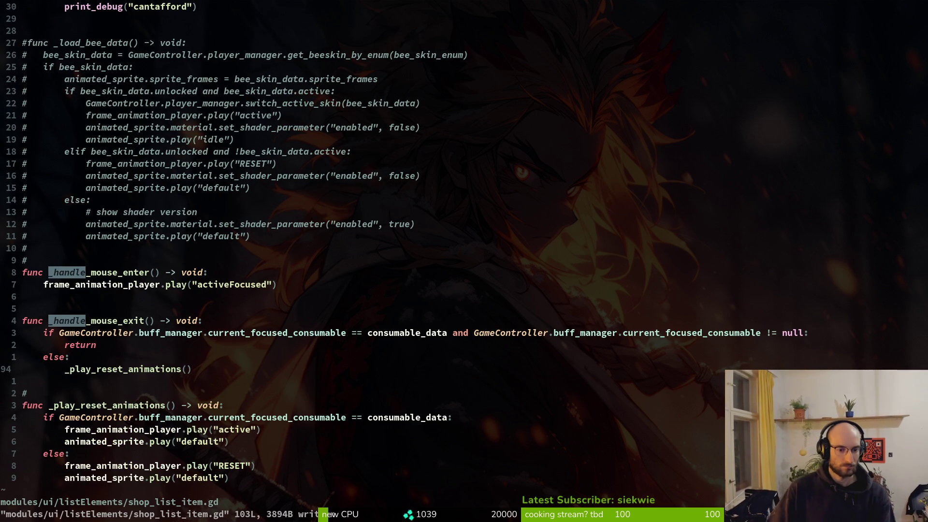
pyautogui.press('j')
pyautogui.press('j')
pyautogui.press('k')
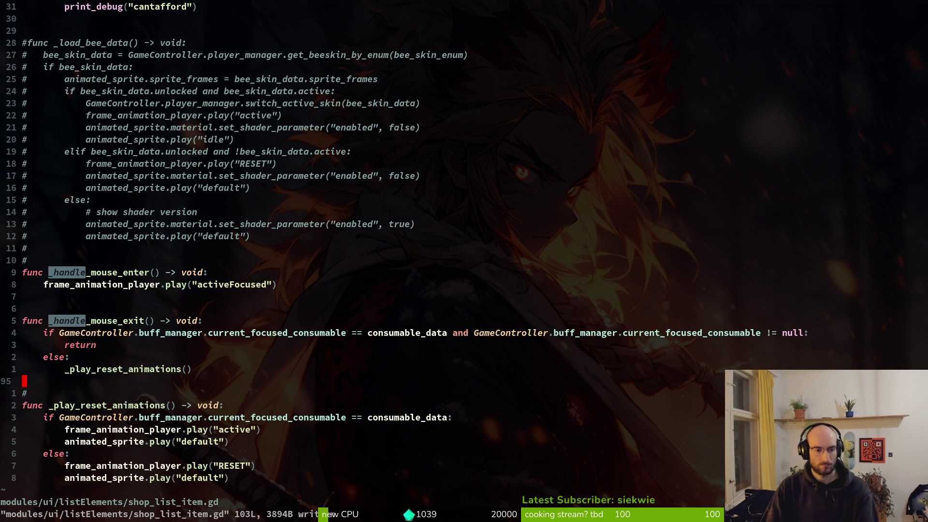
pyautogui.press('k')
pyautogui.press('j')
pyautogui.press('j')
pyautogui.press('k')
pyautogui.press('k')
pyautogui.press('k')
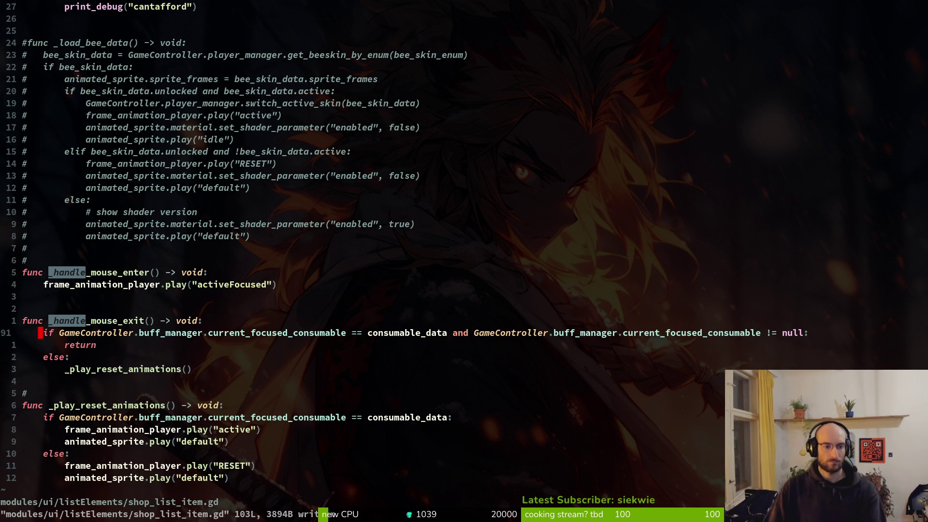
pyautogui.press('j')
pyautogui.press('j')
pyautogui.press('j')
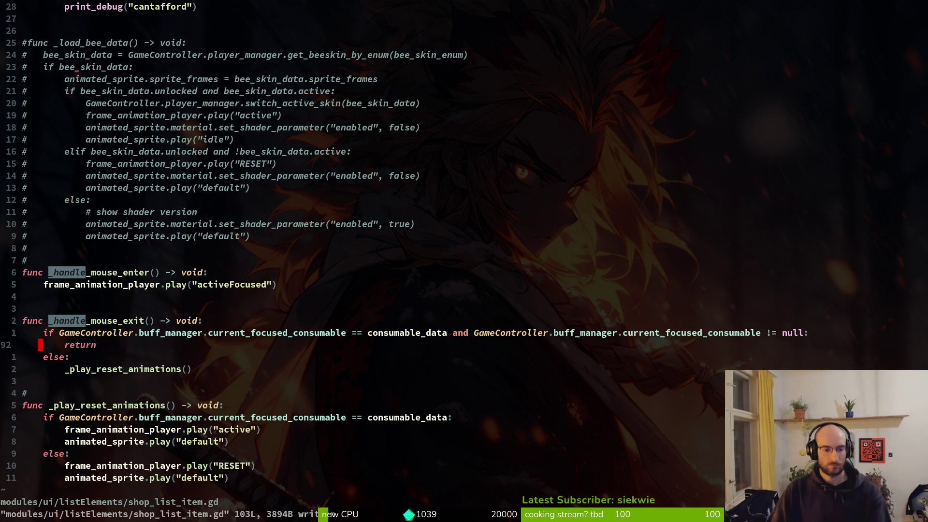
pyautogui.press('k')
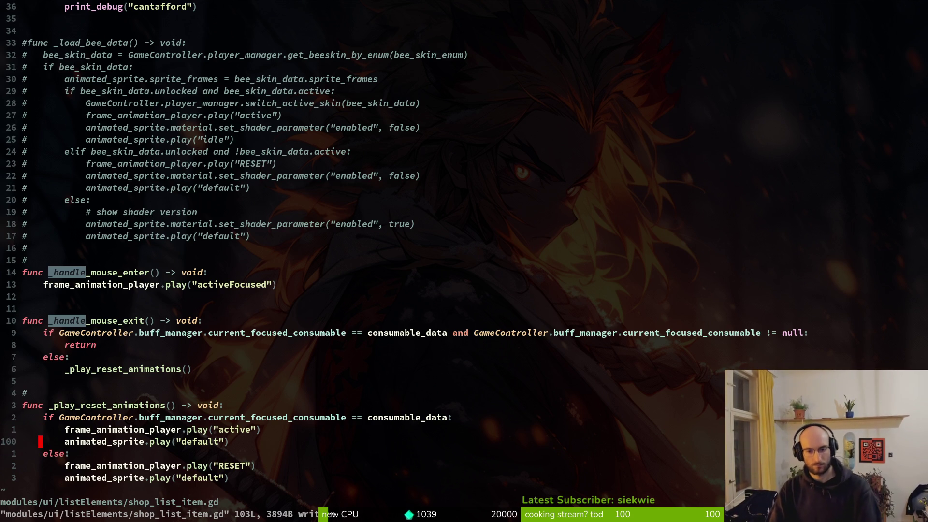
pyautogui.press('j')
pyautogui.press('j')
pyautogui.press('j')
pyautogui.press('k')
pyautogui.press('k')
pyautogui.press('k')
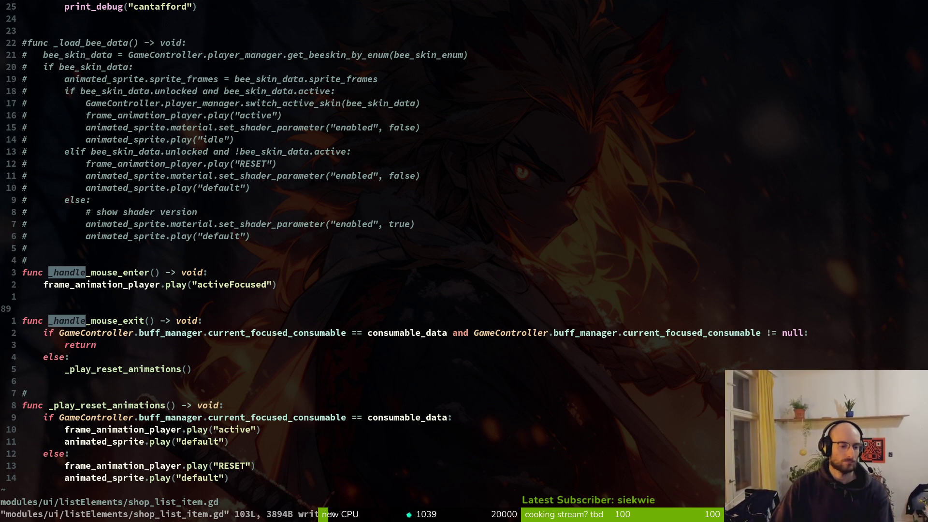
pyautogui.press('k')
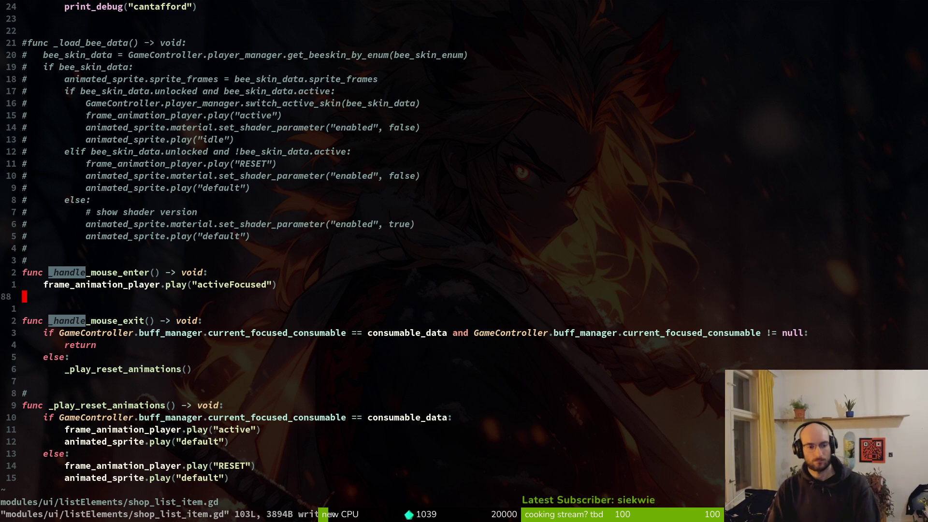
pyautogui.press('k')
pyautogui.press('k')
pyautogui.press('k')
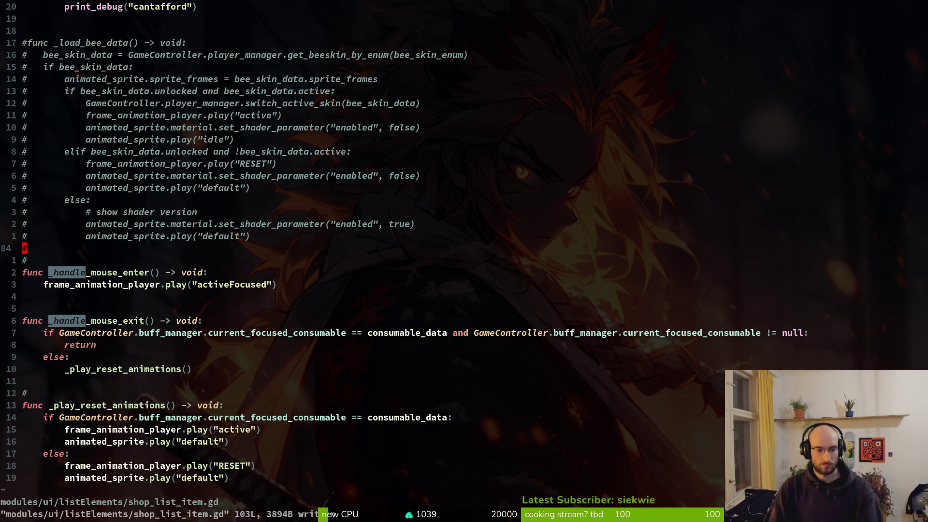
# Blank out the stray '#' line above _play_reset_animations and save.
pyautogui.press('j')
pyautogui.press('j')
pyautogui.press('j')
pyautogui.press('j')
pyautogui.press('c')
pyautogui.press('c')
pyautogui.press('Escape')
pyautogui.write(':w')
pyautogui.press('Return')
pyautogui.hotkey('ctrl', 'u')
# Uncomment the old _load_bee_data function and rename it _load_consumable_data.
pyautogui.press('k')
pyautogui.press('j')
pyautogui.press('j')
pyautogui.press('j')
pyautogui.press('j')
pyautogui.press('j')
pyautogui.press('j')
pyautogui.hotkey('shift', 'v')
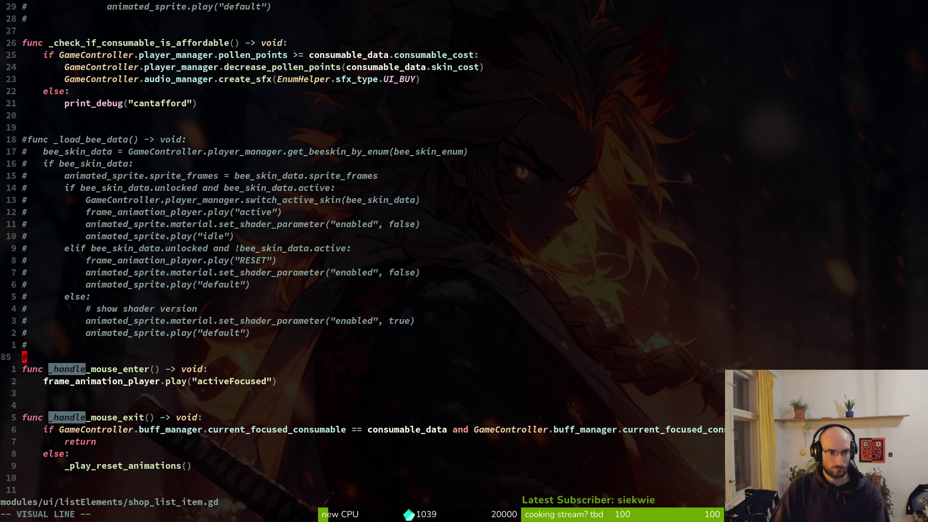
pyautogui.press('Escape')
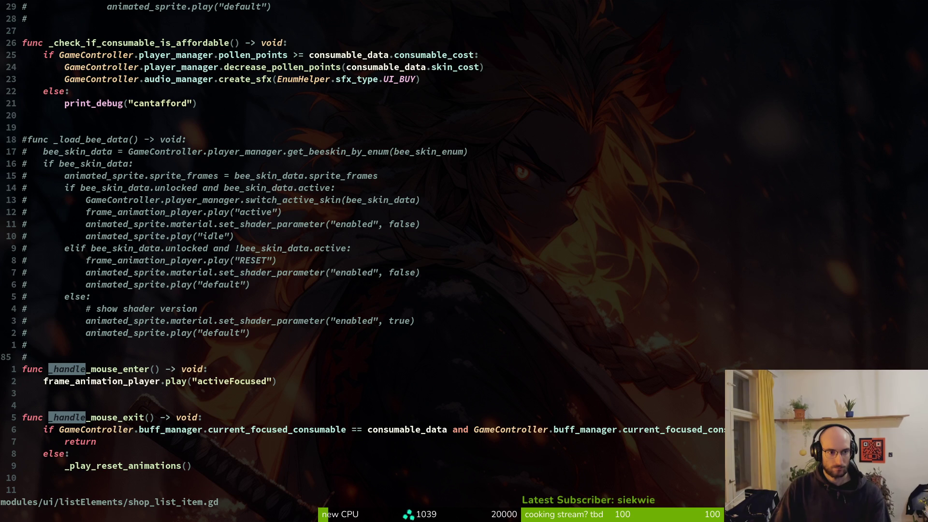
pyautogui.press('1')
pyautogui.press('8')
pyautogui.press('k')
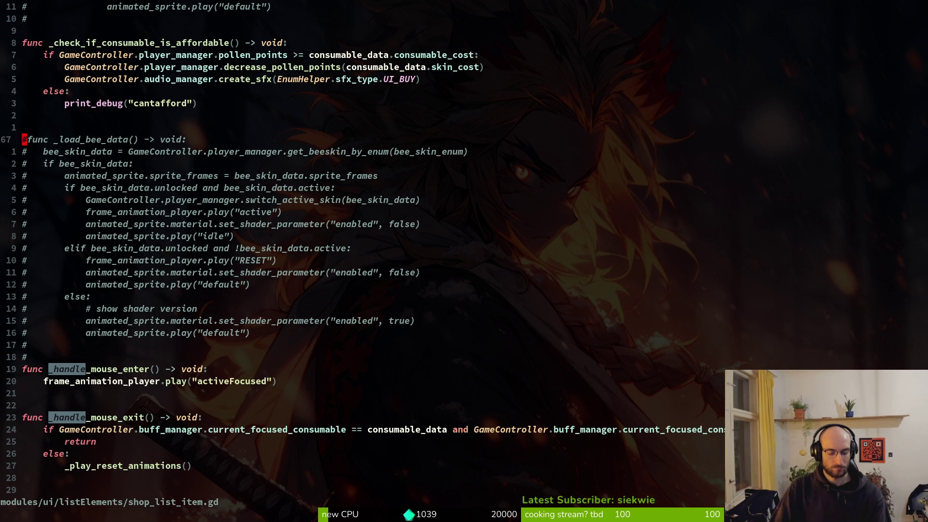
pyautogui.hotkey('ctrl', 'v')
pyautogui.press('1')
pyautogui.press('8')
pyautogui.press('j')
pyautogui.write('dwcw_load_consu')
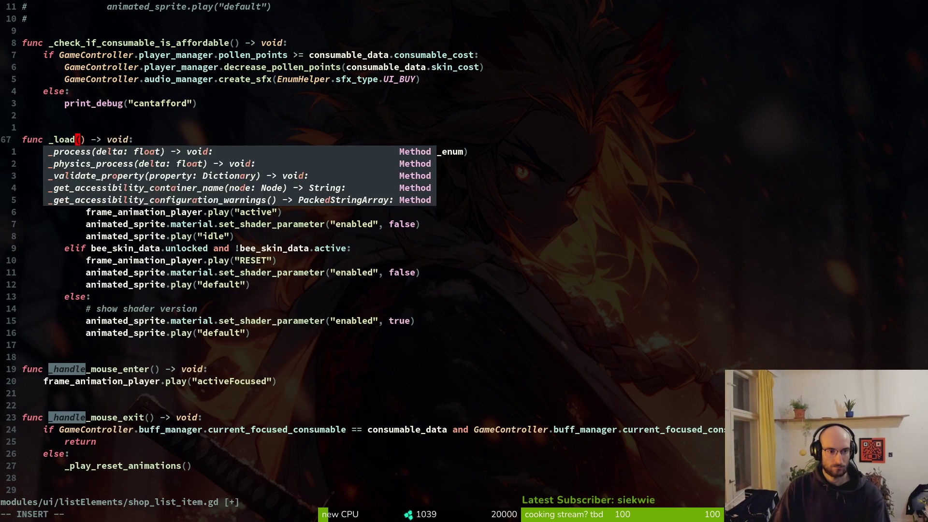
pyautogui.write('mable_data')
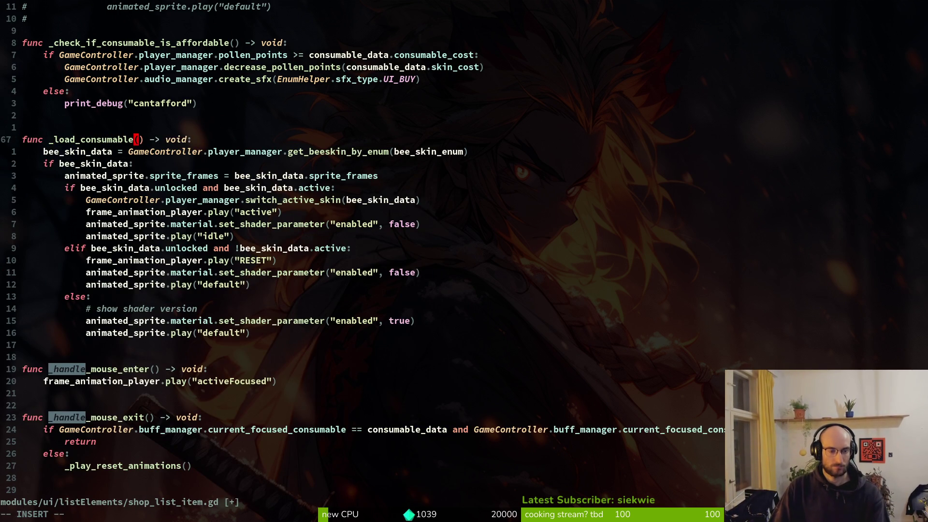
pyautogui.press('Return')
# Rename the assigned bee_skin_data variable to consumable_data and save.
pyautogui.press('j')
pyautogui.press('b')
pyautogui.press('^')
pyautogui.write('cwconsumable_data')
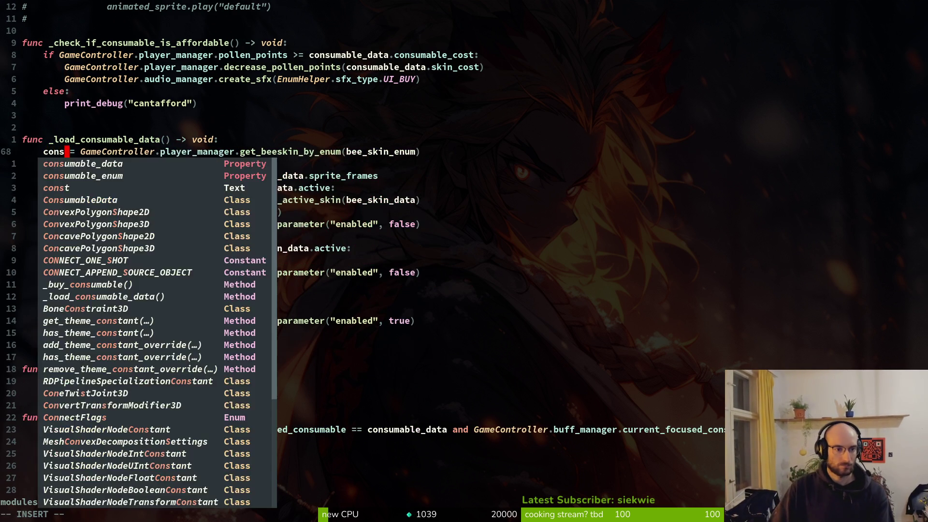
pyautogui.press('Escape')
pyautogui.write(':w')
pyautogui.press('Return')
# Replace player_manager with buff_manager on line 68, undoing a mistaken edit first.
pyautogui.press('w')
pyautogui.press('w')
pyautogui.press('w')
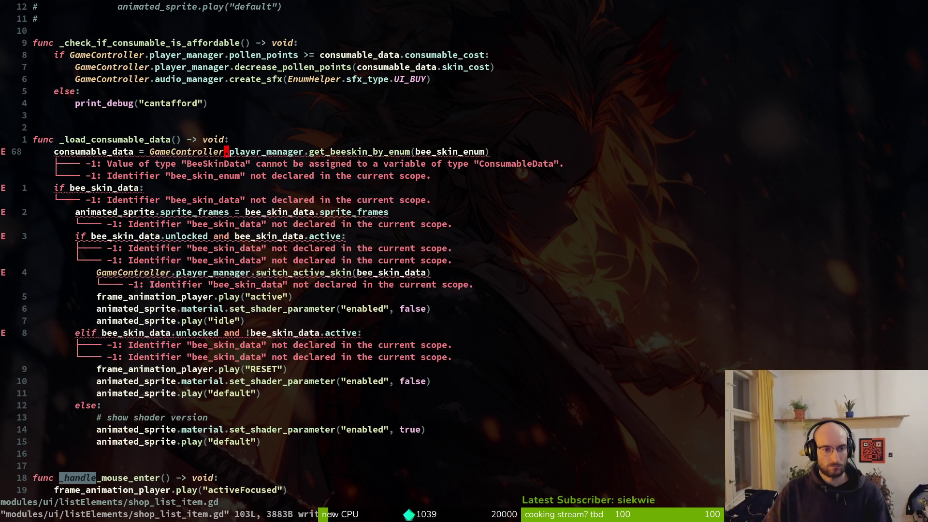
pyautogui.press('c')
pyautogui.press('f')
pyautogui.press('.')
pyautogui.write('uf')
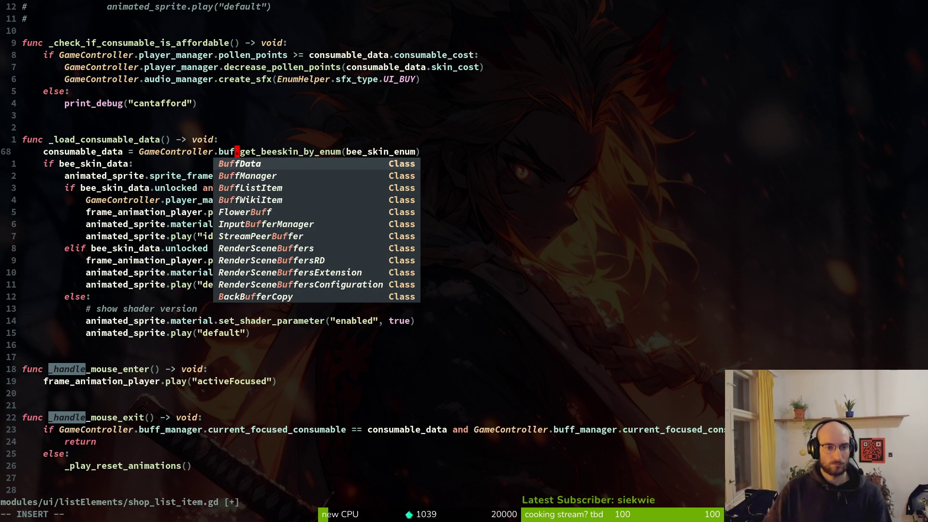
pyautogui.press('Escape')
pyautogui.press('u')
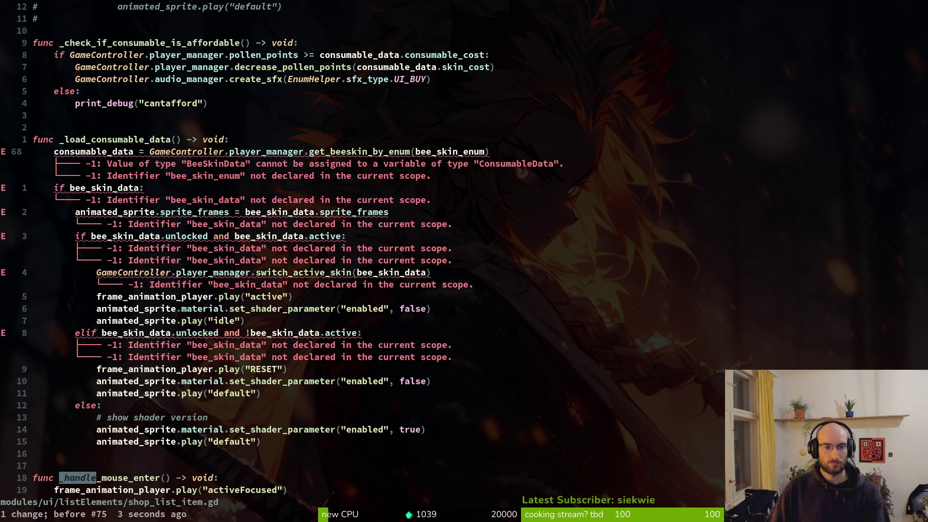
pyautogui.write('cwbuff')
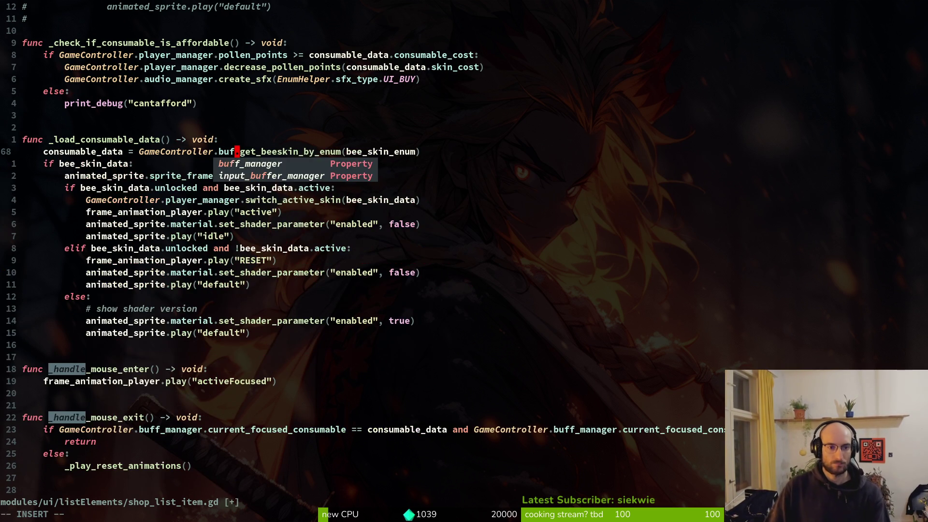
pyautogui.press('Return')
pyautogui.press('Escape')
pyautogui.press('w')
pyautogui.press('w')
# Change the getter call to get_consumable_by_enum(consumable_enum) and save.
pyautogui.write('cwget_con')
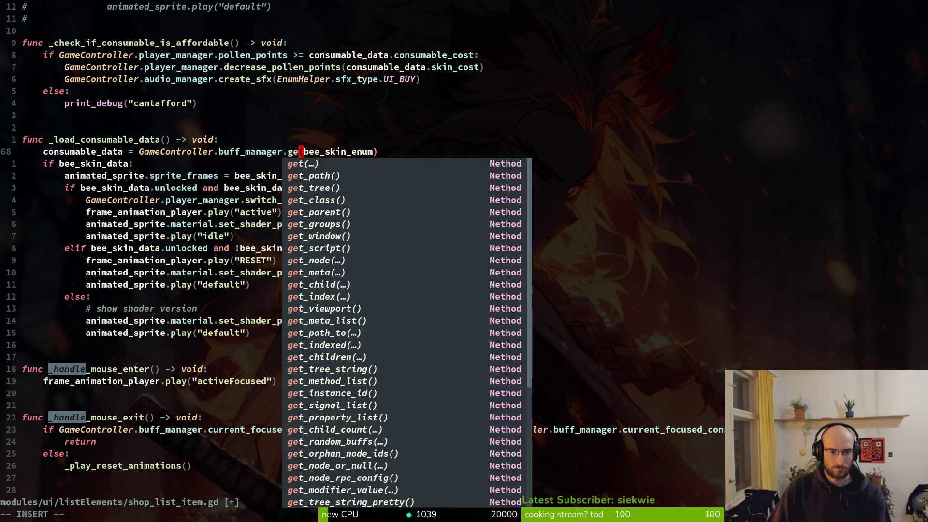
pyautogui.press('Return')
pyautogui.press('BackSpace')
pyautogui.press('Escape')
pyautogui.write('cwcons')
pyautogui.press('Down')
pyautogui.press('Return')
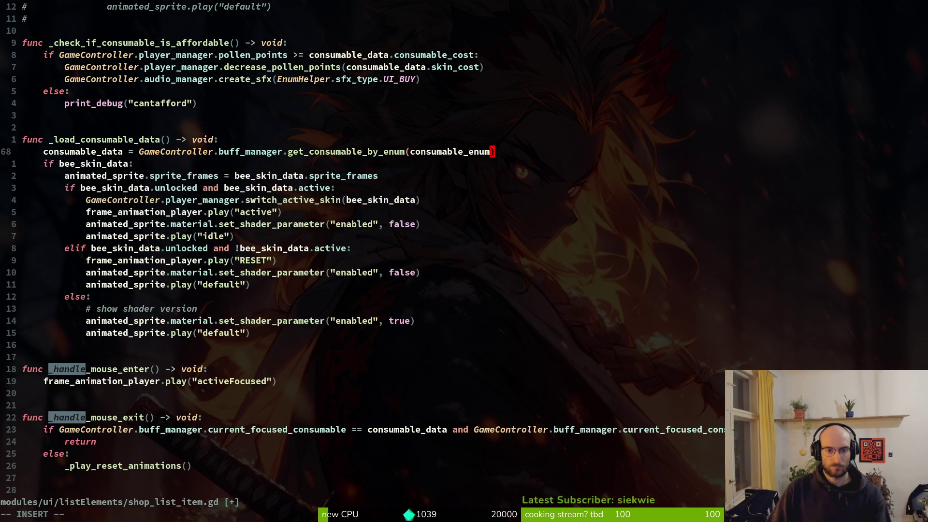
pyautogui.press('Escape')
pyautogui.write(':w')
pyautogui.press('Return')
pyautogui.write('jhciwcon')
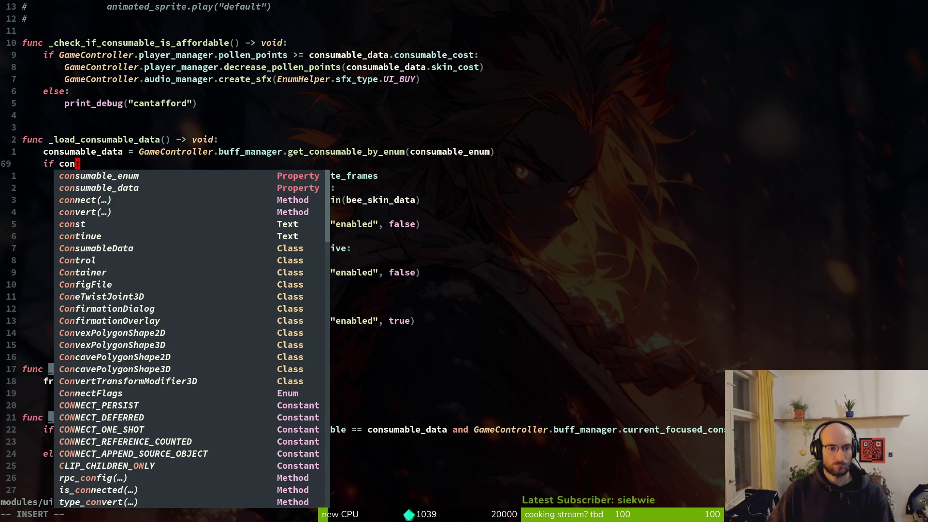
# Make the if condition check consumable_data and save.
pyautogui.press('Down')
pyautogui.press('Return')
pyautogui.press('Escape')
pyautogui.write(':w')
pyautogui.press('Return')
# Point line 70's sprite_frames at consumable_data and save.
pyautogui.press('j')
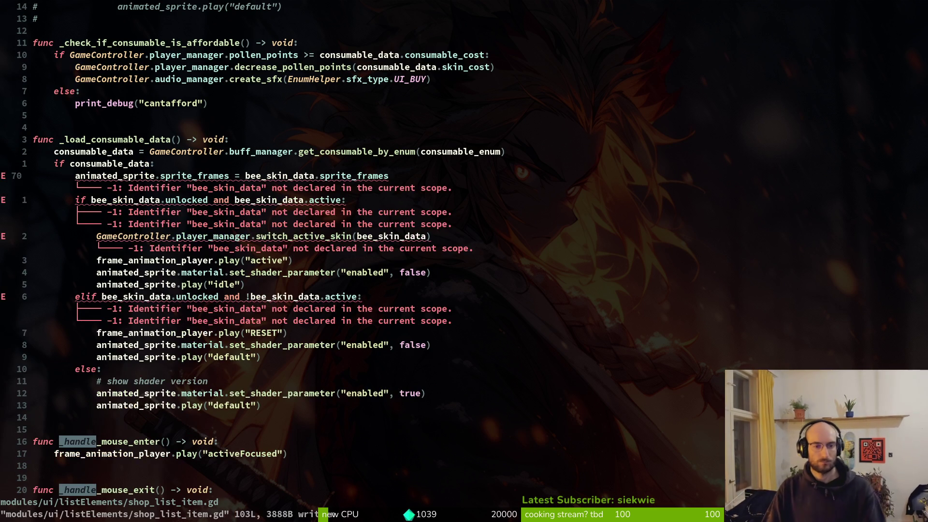
pyautogui.press('w')
pyautogui.press('w')
pyautogui.press('w')
pyautogui.press('w')
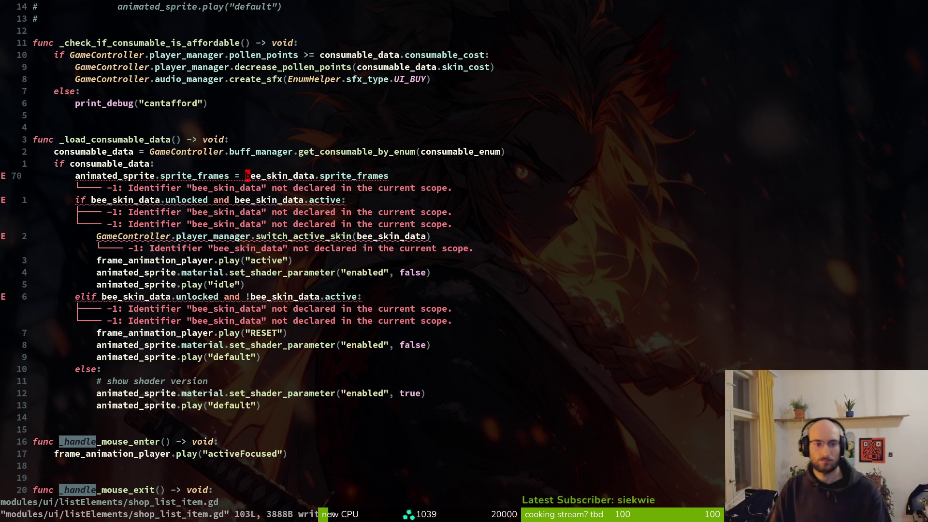
pyautogui.write('ciwcon')
pyautogui.press('Down')
pyautogui.press('Return')
pyautogui.press('Escape')
pyautogui.write(':w')
pyautogui.press('Return')
pyautogui.press('j')
pyautogui.press('b')
pyautogui.press('b')
pyautogui.press('b')
pyautogui.press('b')
pyautogui.press('b')
pyautogui.press('b')
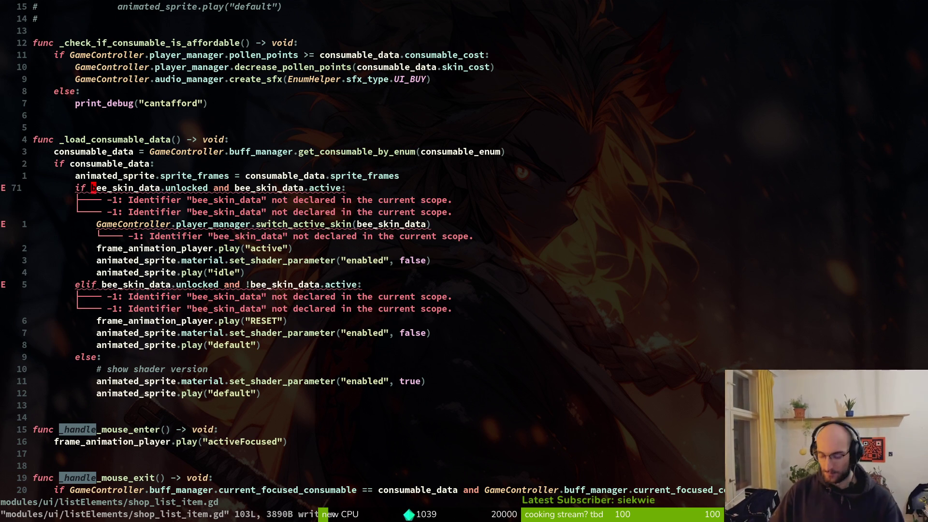
# Rewrite the if condition to drop the active check, then save.
pyautogui.press('space')
pyautogui.press('f')
pyautogui.press('f')
pyautogui.write('consda')
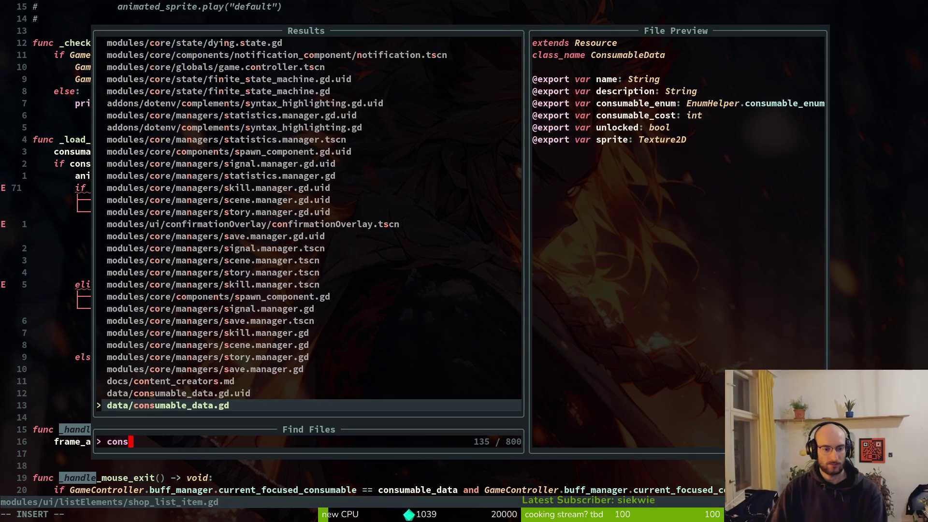
pyautogui.press('Escape')
pyautogui.press('Escape')
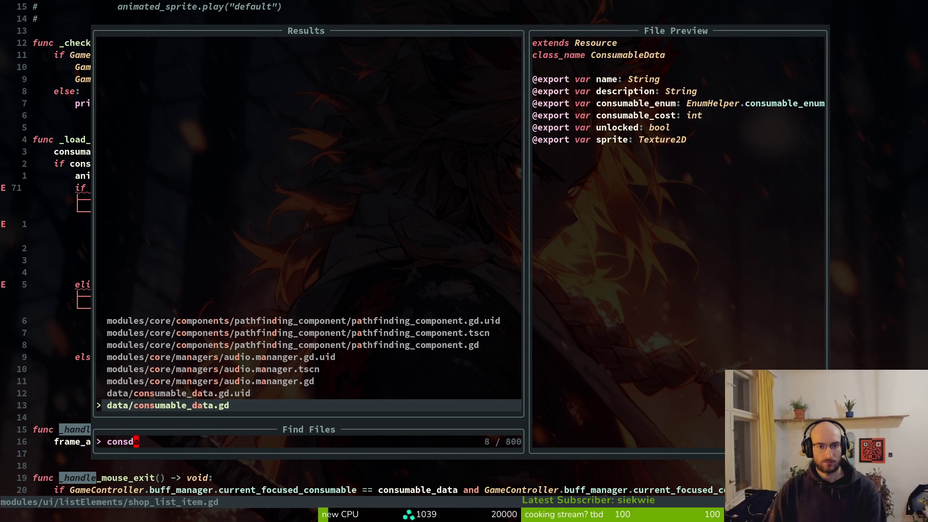
pyautogui.press('w')
pyautogui.press('w')
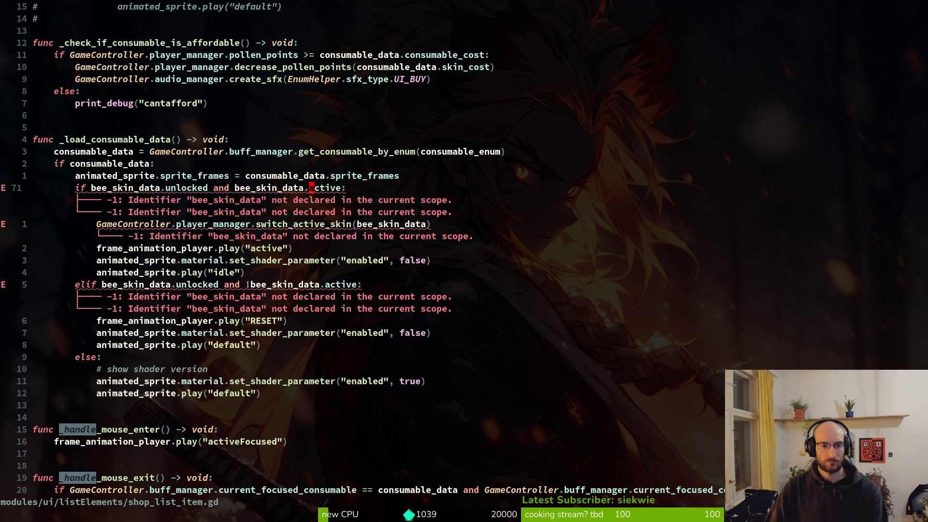
pyautogui.write('ct:bee_s')
pyautogui.press('BackSpace')
pyautogui.press('BackSpace')
pyautogui.press('BackSpace')
pyautogui.press('Escape')
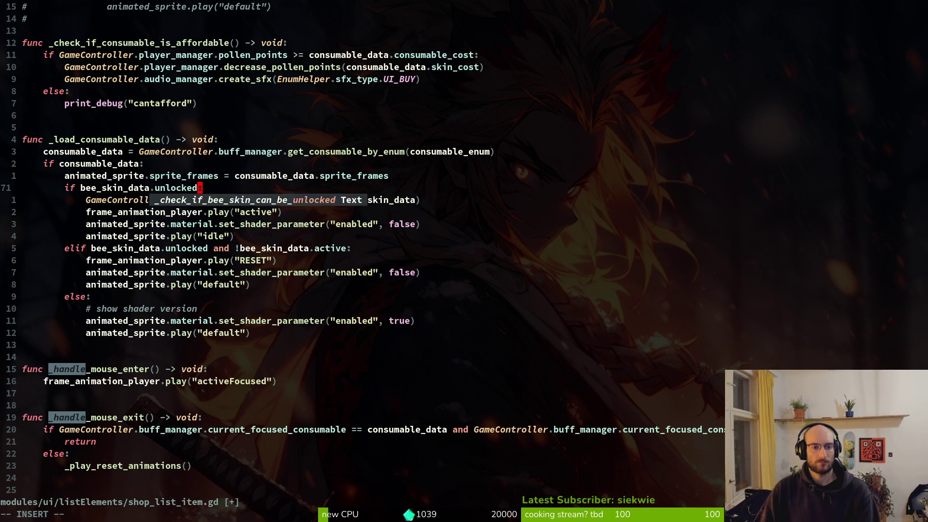
pyautogui.write(':w')
pyautogui.press('Return')
# Grep the project for 'unlocked', previewing matches from bee_skin_list_item.gd through consumable_data.gd.
pyautogui.press('b')
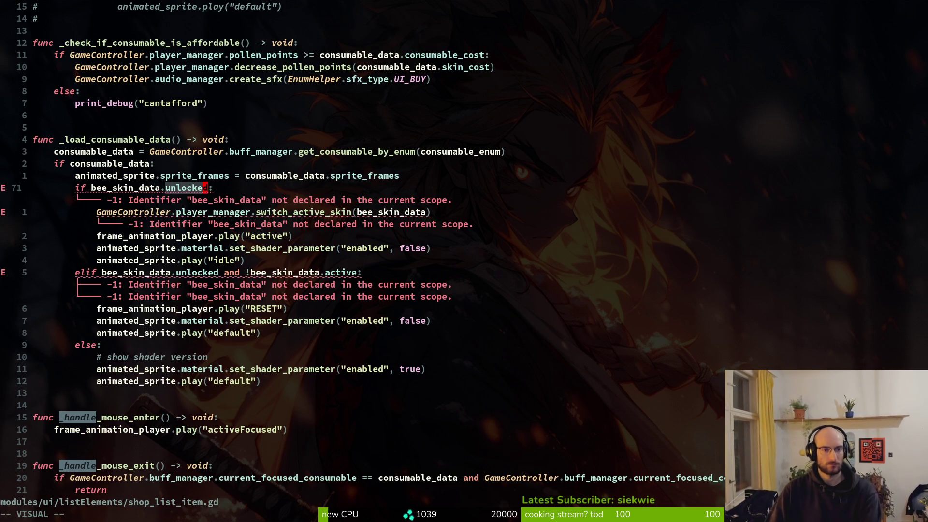
pyautogui.press('space')
pyautogui.press('f')
pyautogui.press('w')
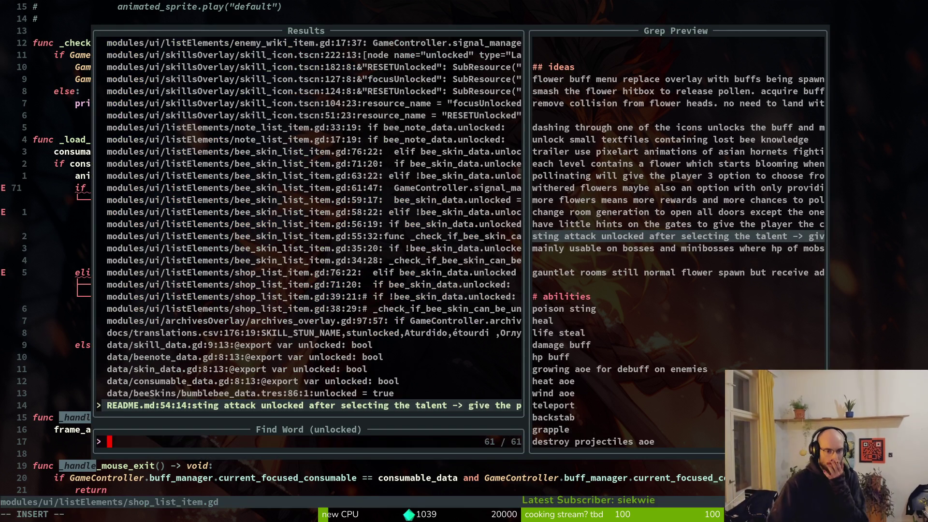
pyautogui.press('Up')
pyautogui.press('Up')
pyautogui.press('Up')
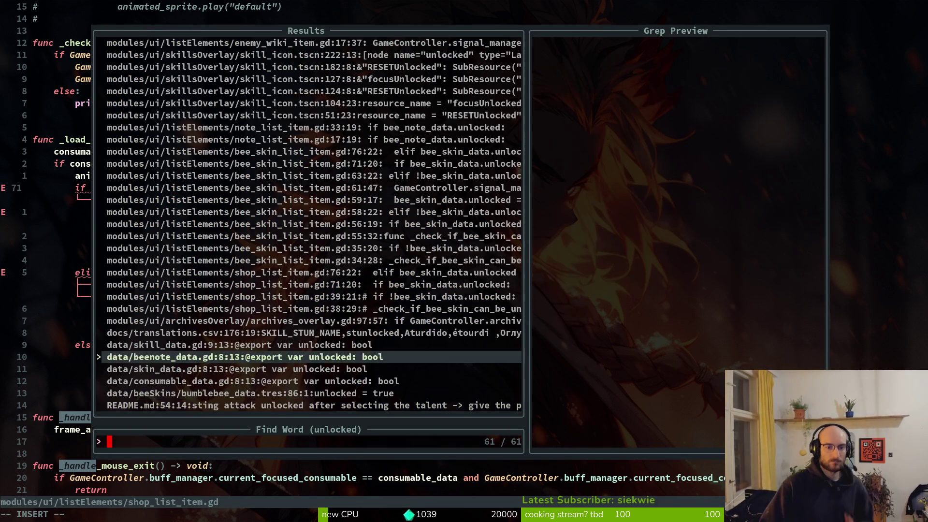
pyautogui.press('Down')
pyautogui.press('Down')
pyautogui.press('Up')
pyautogui.press('Up')
pyautogui.press('Up')
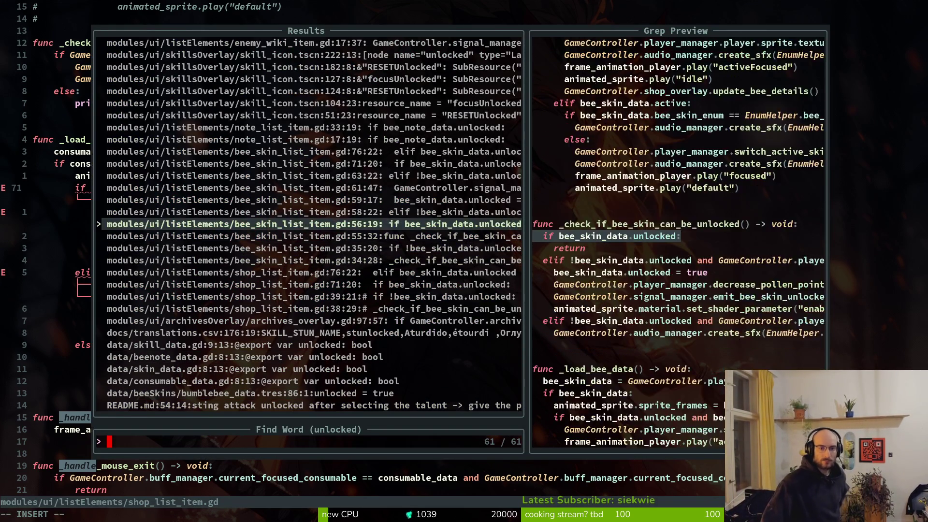
pyautogui.press('Up')
pyautogui.press('Up')
pyautogui.press('Up')
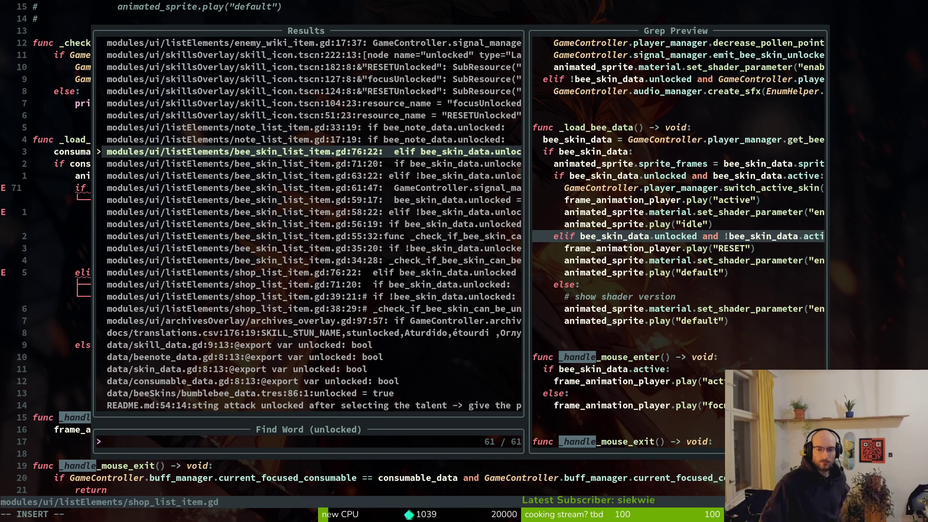
pyautogui.press('Down')
pyautogui.press('Down')
pyautogui.press('Down')
pyautogui.press('Down')
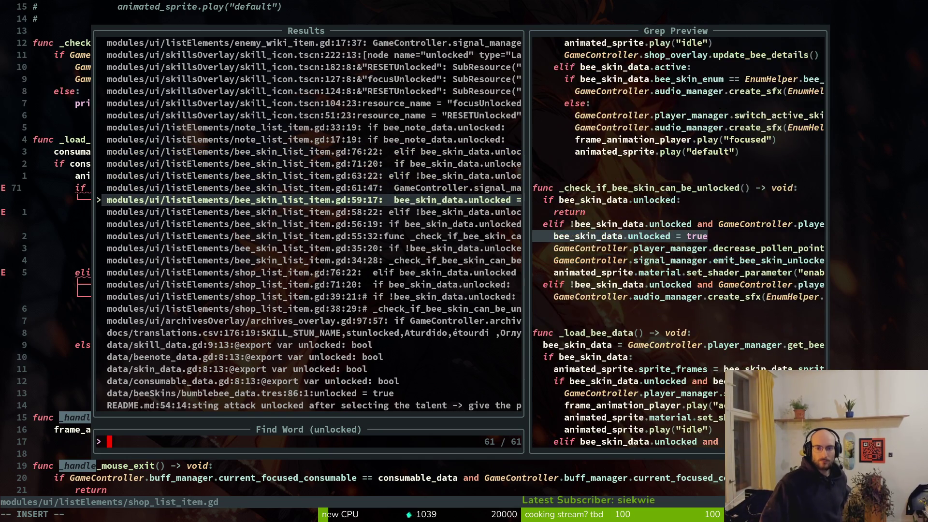
pyautogui.press('Down')
pyautogui.press('Down')
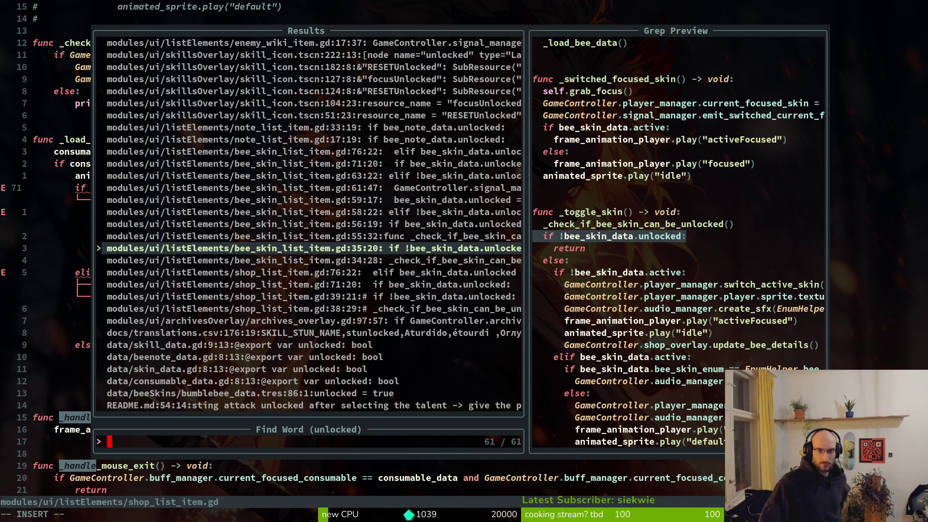
pyautogui.press('Down')
pyautogui.press('Down')
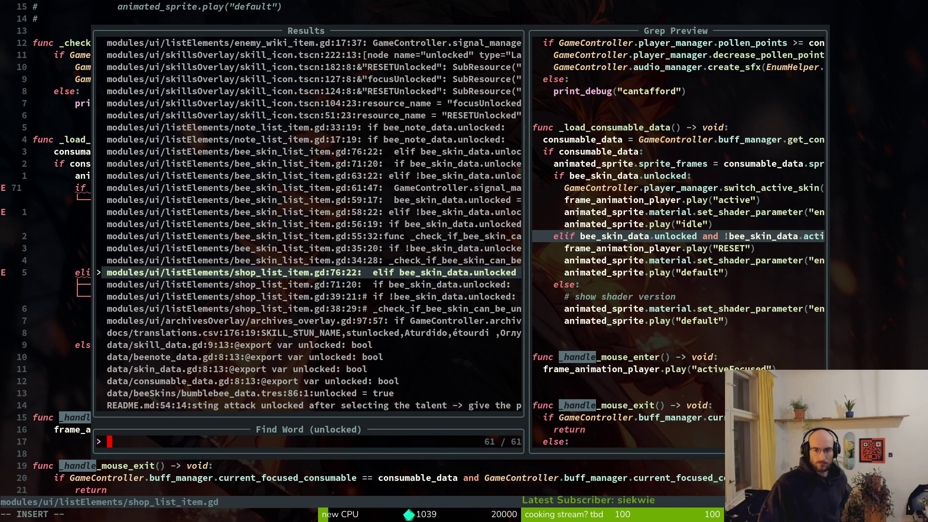
pyautogui.press('Down')
pyautogui.press('Down')
pyautogui.press('Down')
pyautogui.press('Up')
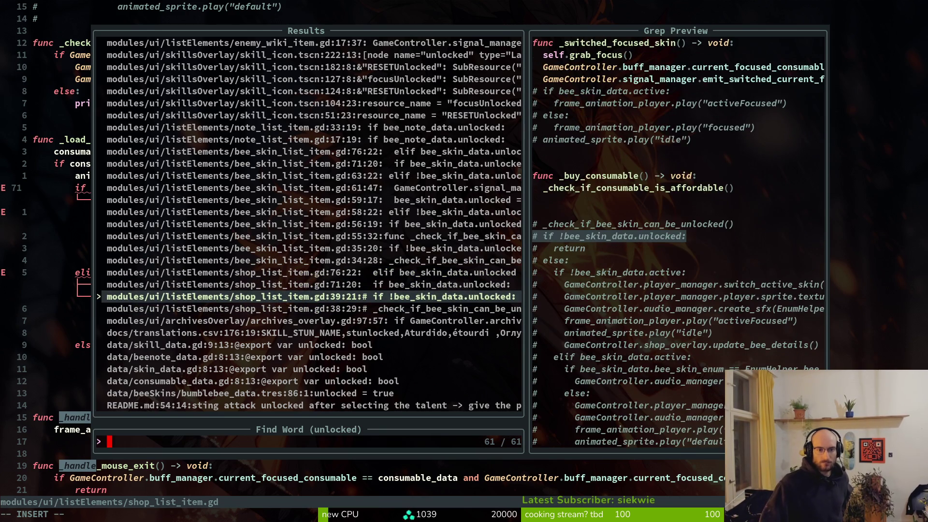
pyautogui.press('Up')
pyautogui.press('Up')
pyautogui.press('Up')
pyautogui.press('Up')
pyautogui.press('Up')
pyautogui.press('Up')
pyautogui.press('Up')
pyautogui.press('Up')
pyautogui.press('Down')
pyautogui.press('Down')
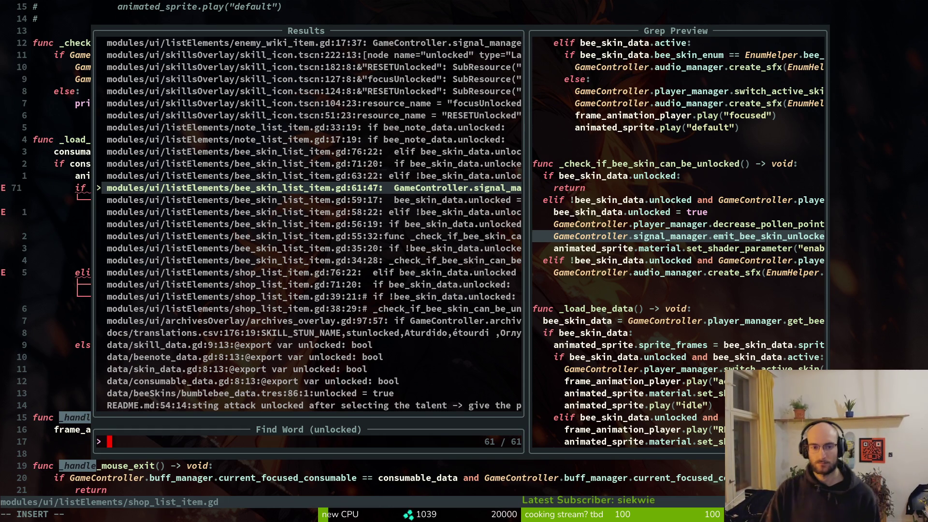
pyautogui.press('Up')
pyautogui.press('Up')
pyautogui.press('Up')
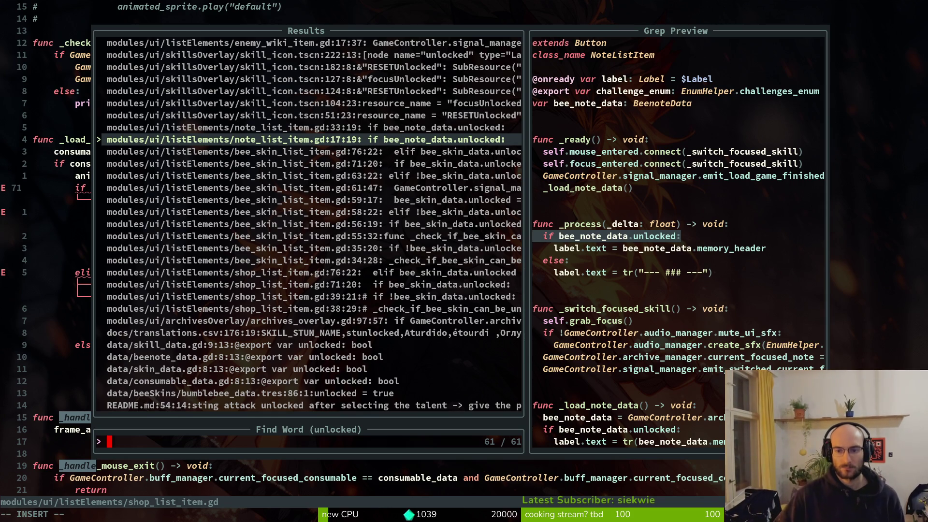
pyautogui.press('Up')
pyautogui.press('Up')
pyautogui.press('Up')
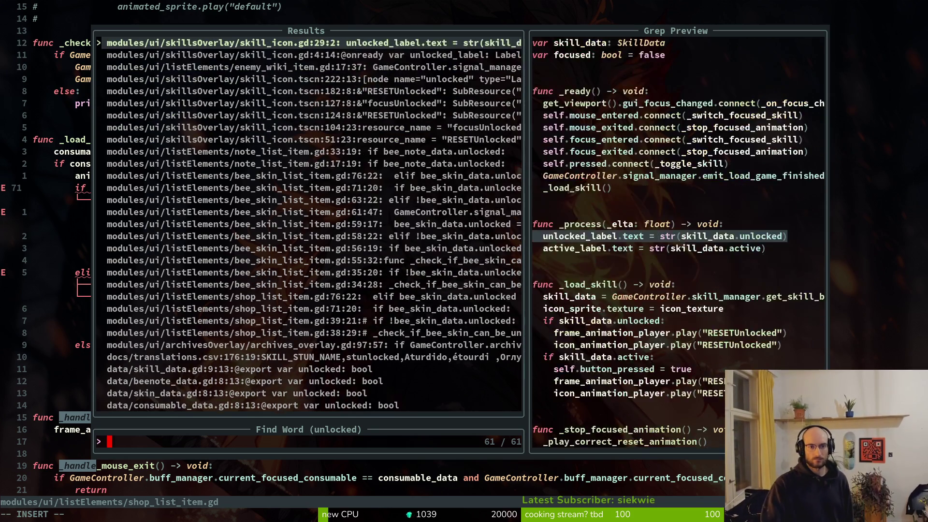
pyautogui.press('Up')
pyautogui.press('Up')
pyautogui.press('Down')
pyautogui.press('Down')
pyautogui.press('Down')
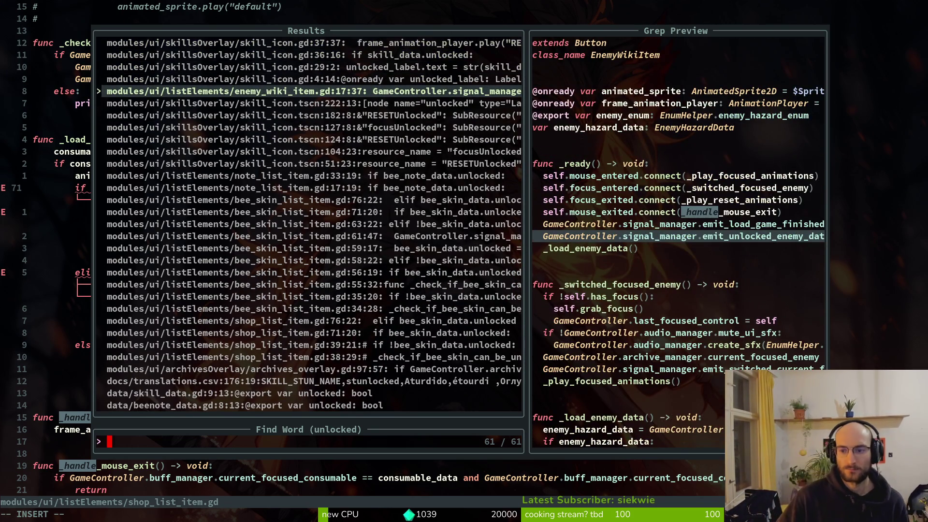
pyautogui.press('Up')
pyautogui.press('Up')
pyautogui.press('Up')
pyautogui.press('Up')
pyautogui.press('Down')
pyautogui.press('Down')
pyautogui.press('Down')
pyautogui.press('Up')
pyautogui.press('Escape')
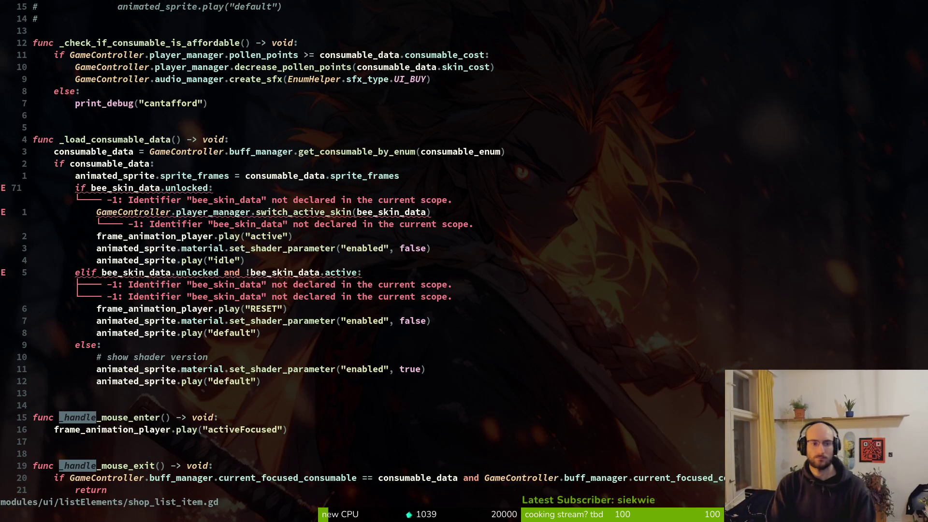
# Change bee_skin_data to consumable_data in the unlocked check and save.
pyautogui.write('ciwcon')
pyautogui.press('Return')
pyautogui.press('Escape')
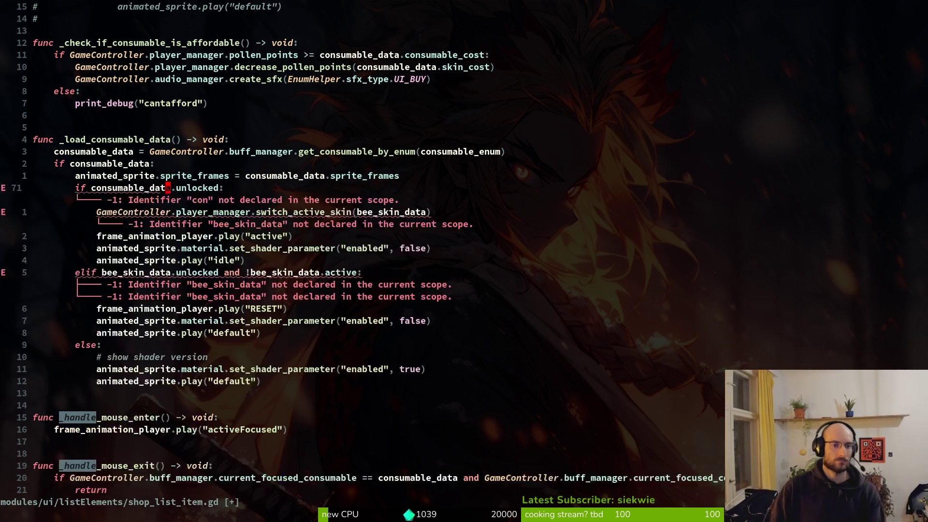
pyautogui.write(':w')
pyautogui.press('Return')
pyautogui.press('j')
# Replace player_manager with buff_manager on the skin switch line and save.
pyautogui.press('w')
pyautogui.press('w')
pyautogui.write('ciwbu')
pyautogui.press('Return')
pyautogui.press('Escape')
pyautogui.write(':w')
pyautogui.press('Return')
# Remove the switch_active_skin line entirely and save.
pyautogui.press('w')
pyautogui.press('w')
pyautogui.write('ciws')
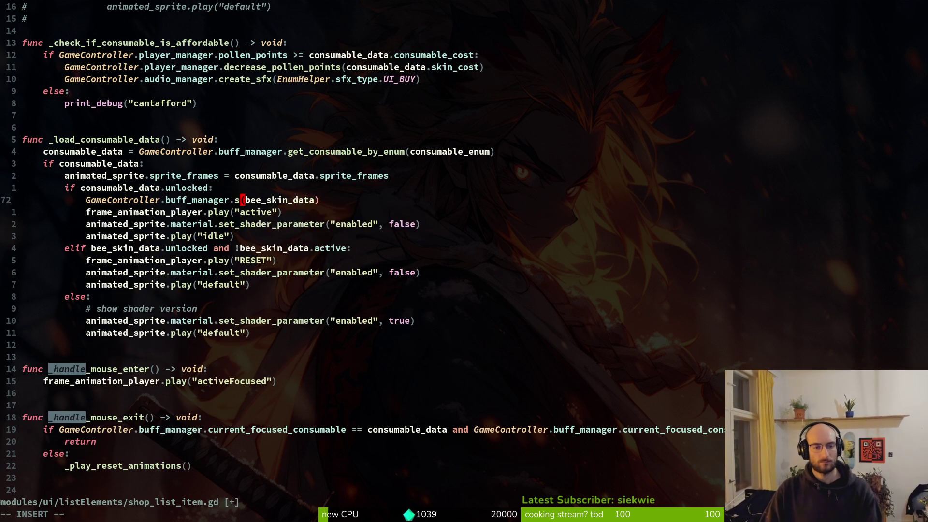
pyautogui.write('w')
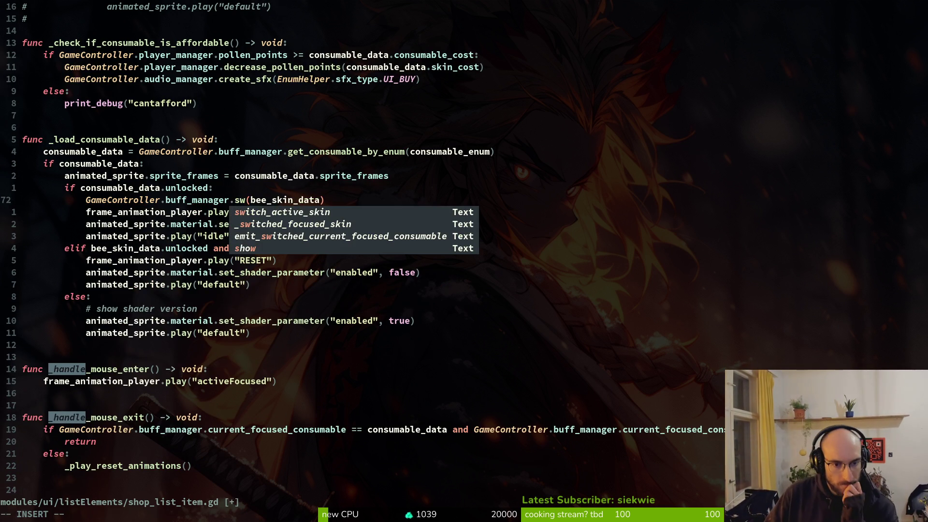
pyautogui.press('Escape')
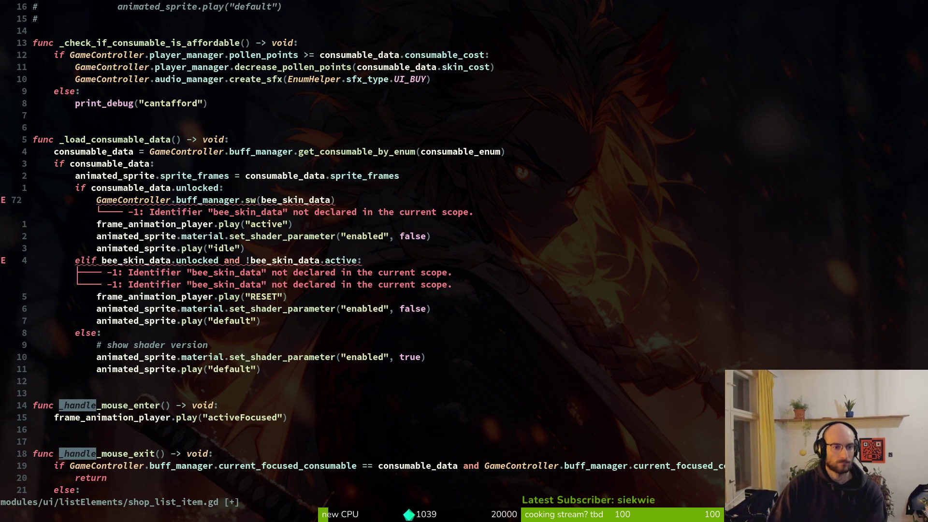
pyautogui.press('d')
pyautogui.press('d')
pyautogui.write(':w')
pyautogui.press('Return')
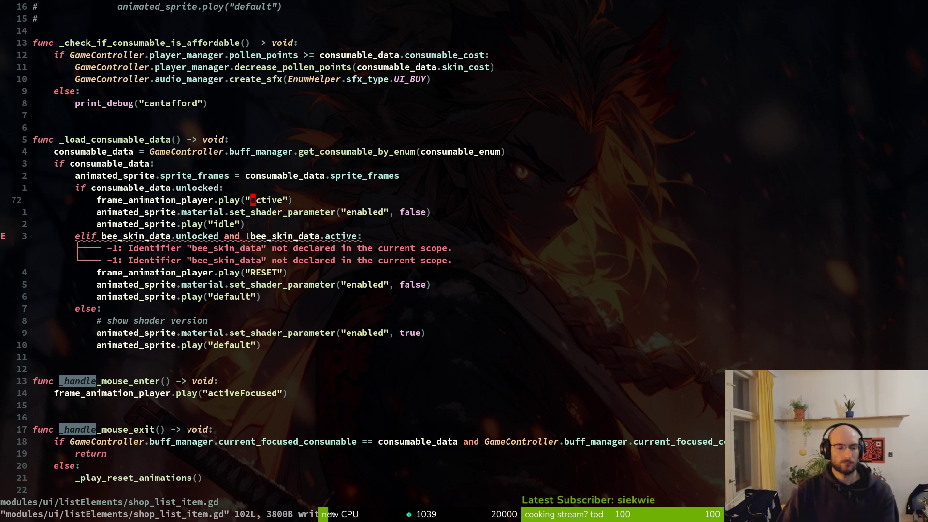
pyautogui.press('space')
pyautogui.press('f')
pyautogui.press('f')
pyautogui.write('flower')
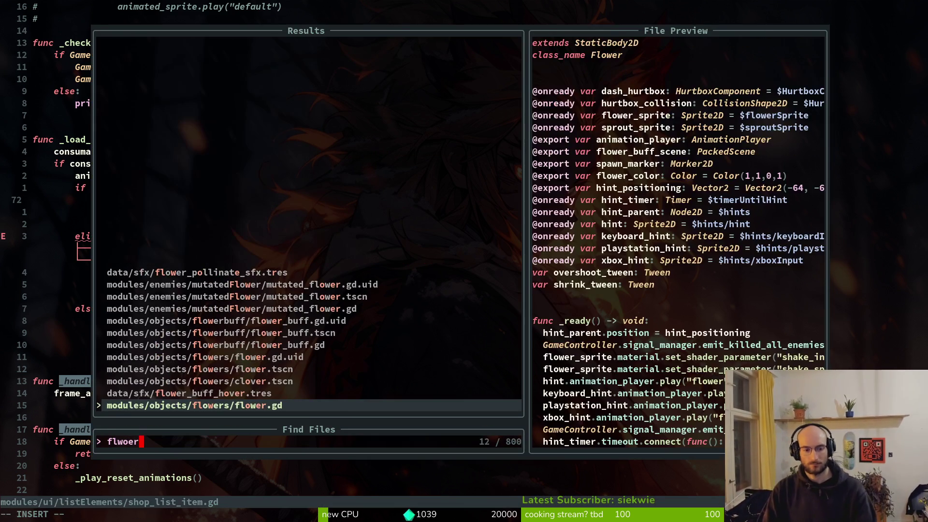
pyautogui.press('Return')
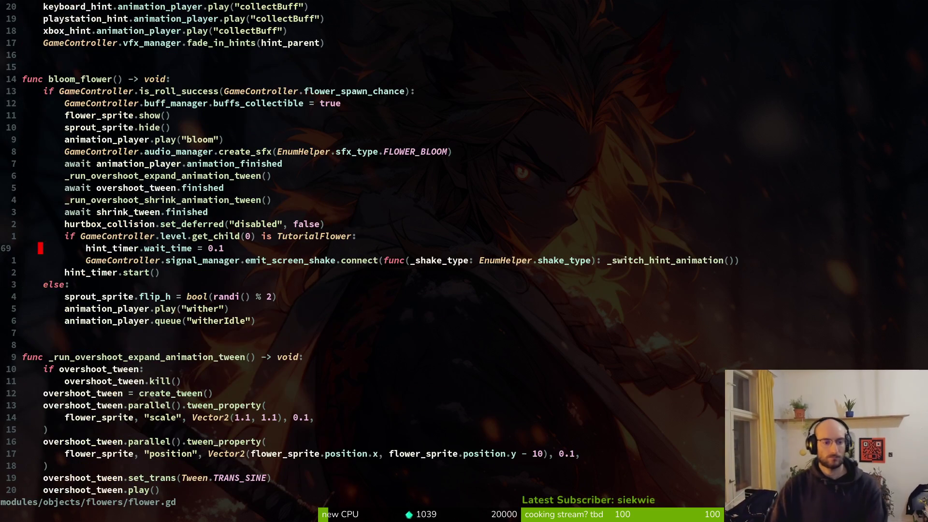
pyautogui.press('k')
pyautogui.press('k')
pyautogui.press('j')
pyautogui.press('j')
pyautogui.hotkey('ctrl', 'd')
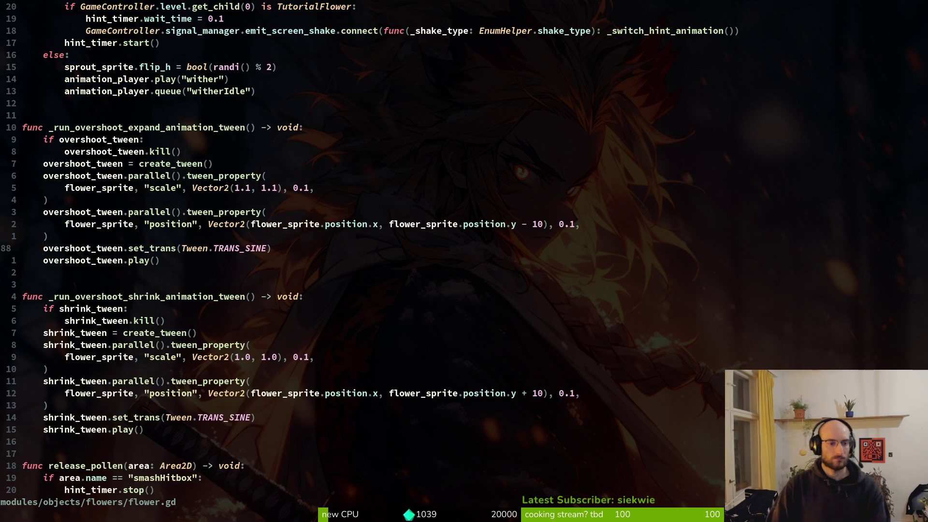
pyautogui.hotkey('ctrl', 'd')
pyautogui.hotkey('shift', 'v')
pyautogui.press('j')
pyautogui.press('j')
pyautogui.press('j')
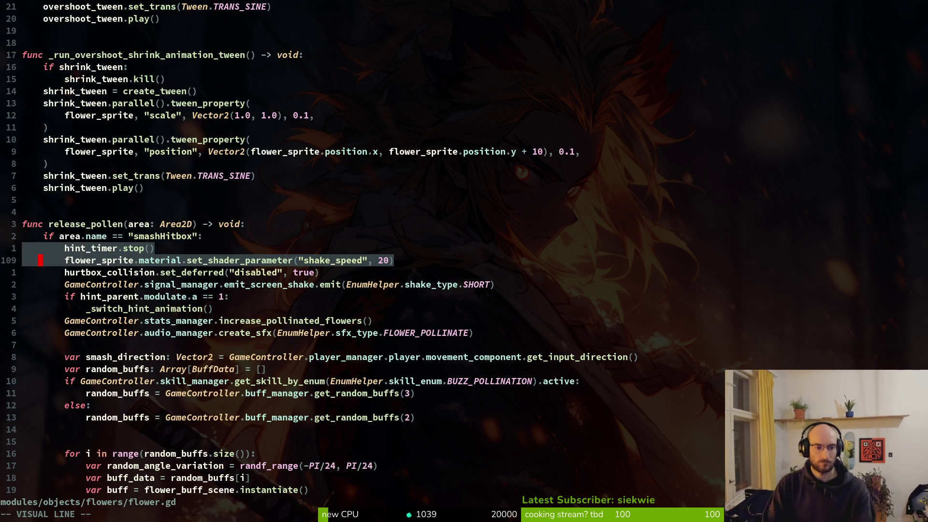
pyautogui.press('Escape')
pyautogui.press('k')
pyautogui.press('k')
pyautogui.press('k')
pyautogui.hotkey('shift', 'v')
pyautogui.press('j')
pyautogui.press('j')
pyautogui.press('j')
pyautogui.press('j')
pyautogui.press('j')
pyautogui.press('j')
pyautogui.press('Escape')
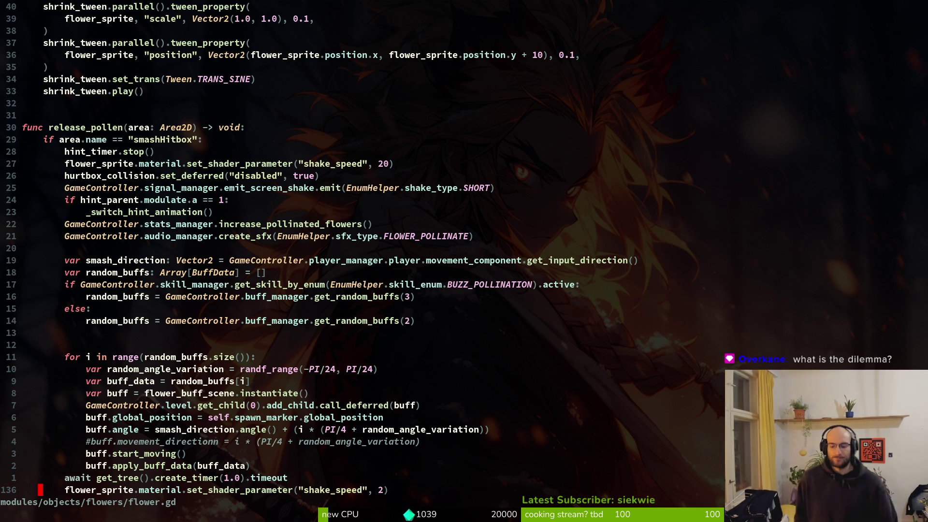
pyautogui.press('k')
pyautogui.press('k')
pyautogui.press('k')
pyautogui.press('k')
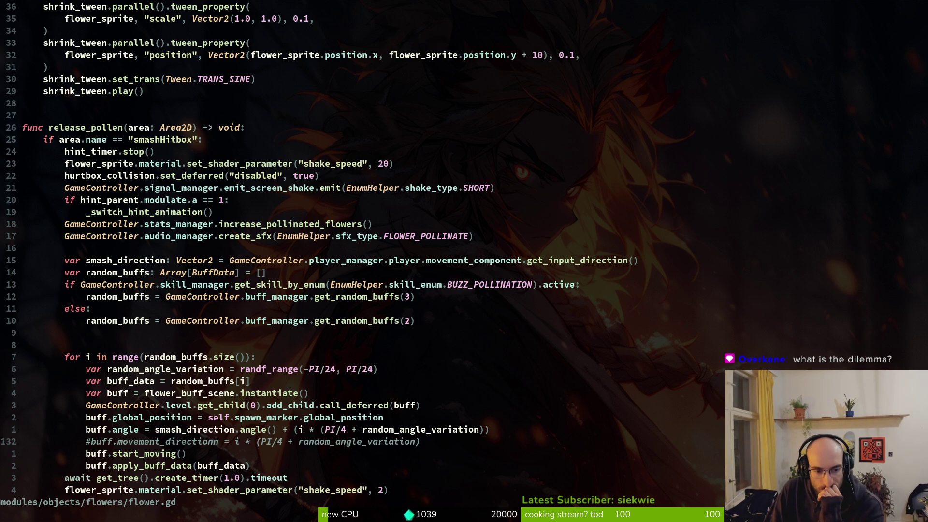
pyautogui.hotkey('ctrl', 'o')
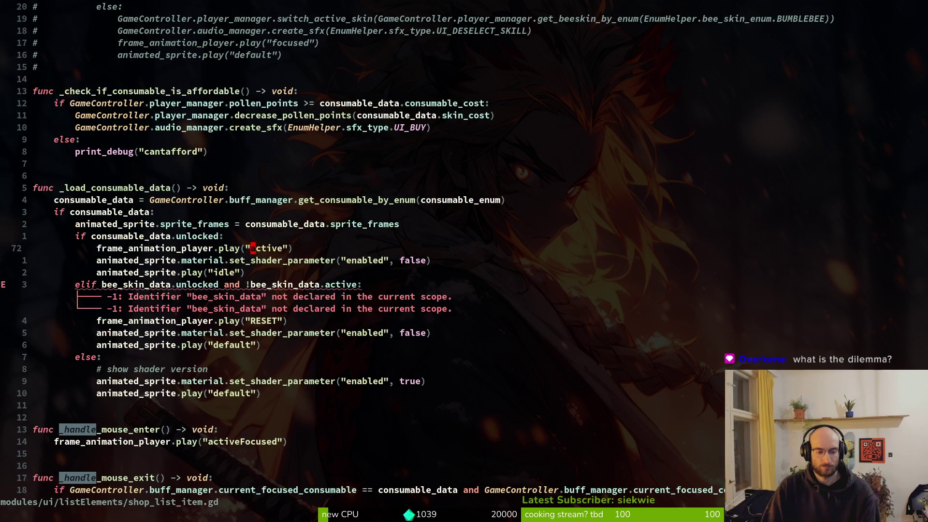
# Change the played animation name from idle to default.
pyautogui.press('j')
pyautogui.press('j')
pyautogui.press('j')
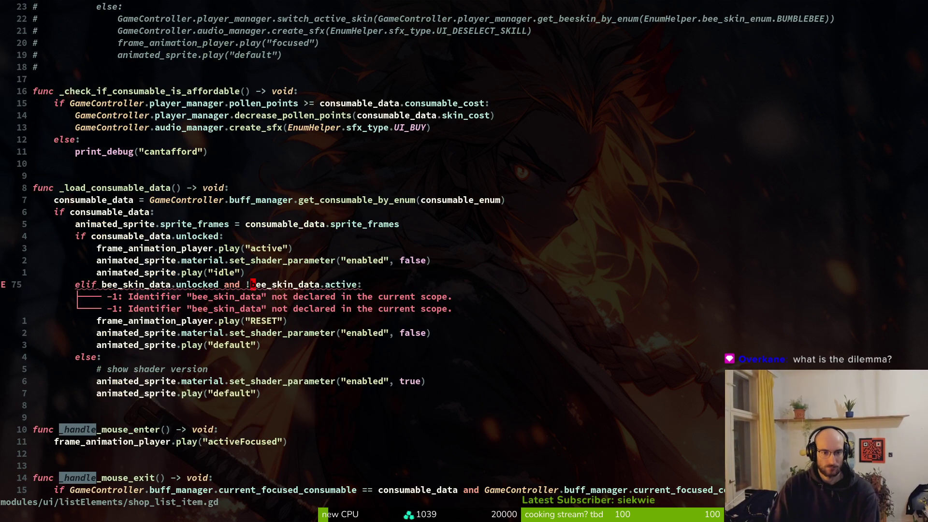
pyautogui.press('V')
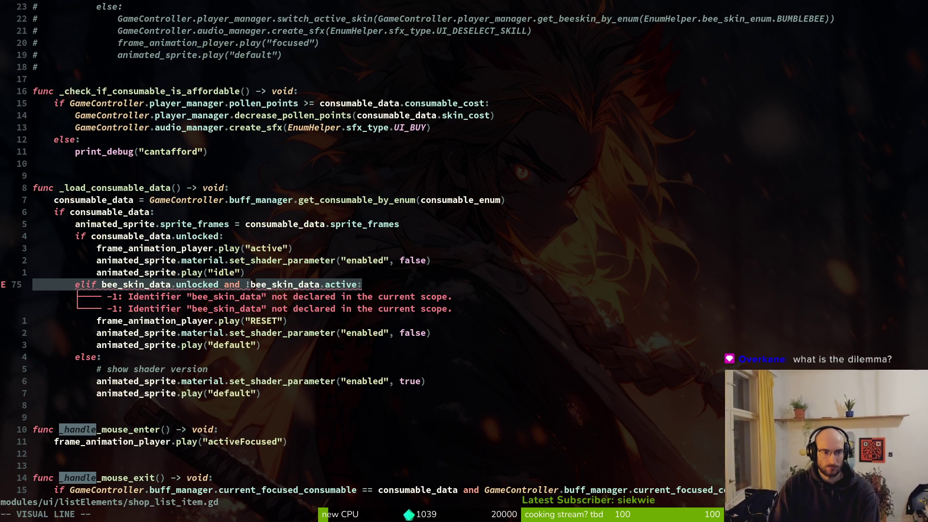
pyautogui.press('Escape')
pyautogui.press('k')
pyautogui.press('k')
pyautogui.press('k')
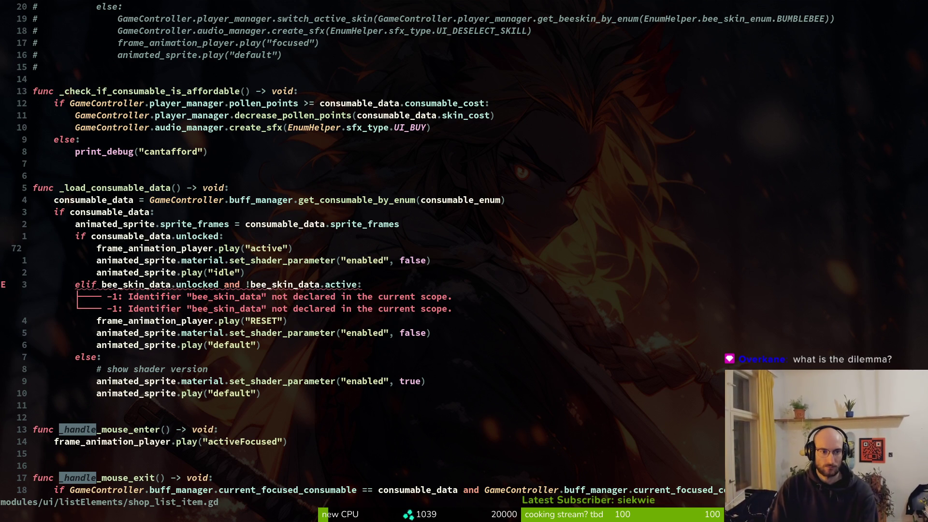
pyautogui.press('k')
pyautogui.press('k')
pyautogui.press('j')
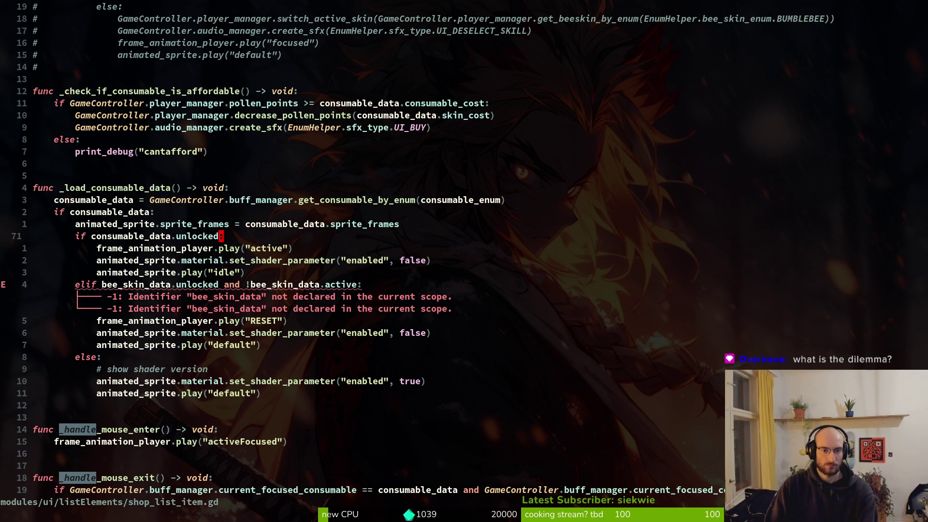
pyautogui.press('V')
pyautogui.press('Escape')
pyautogui.press('V')
pyautogui.press('Escape')
pyautogui.press('j')
pyautogui.press('j')
pyautogui.press('j')
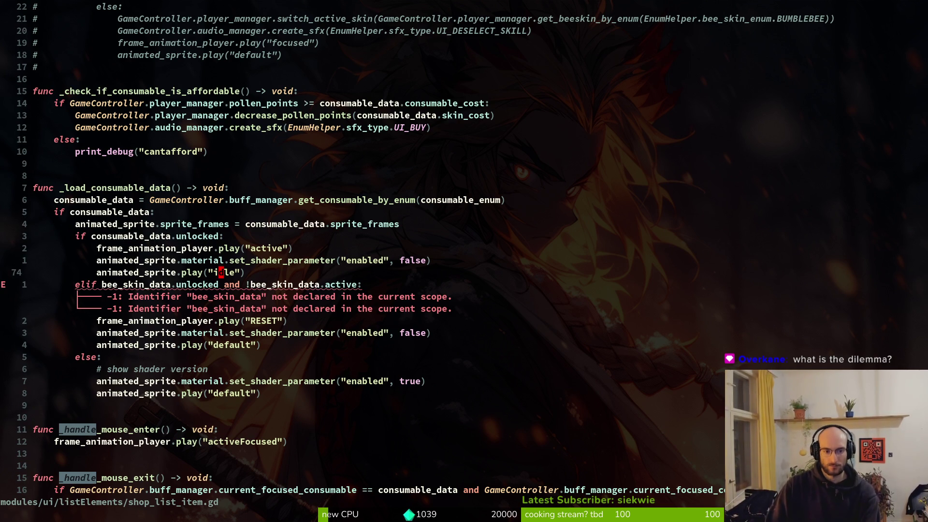
pyautogui.write('ciwdefault')
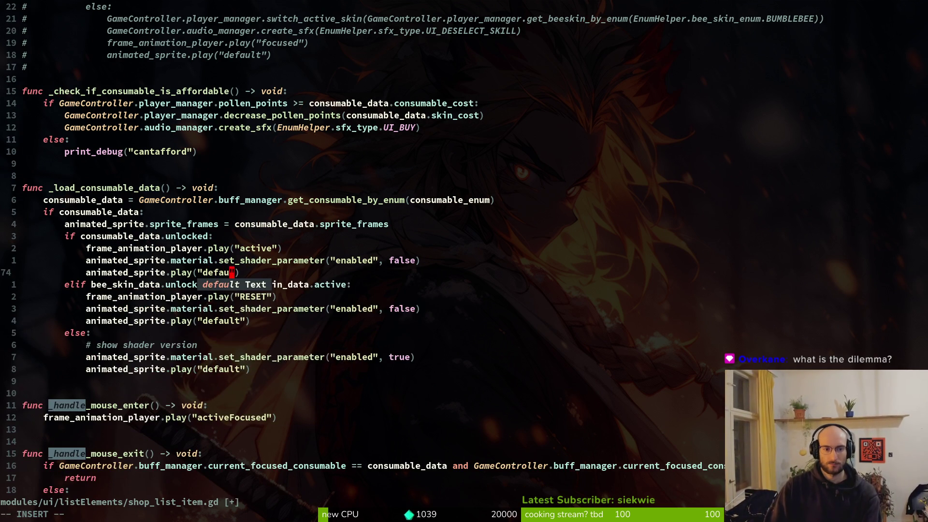
pyautogui.press('Escape')
# Move the play("default") line under the unlocked check, restore the accidentally deleted line, and save.
pyautogui.press('V')
pyautogui.press('K')
pyautogui.press('K')
pyautogui.press('K')
pyautogui.press('Escape')
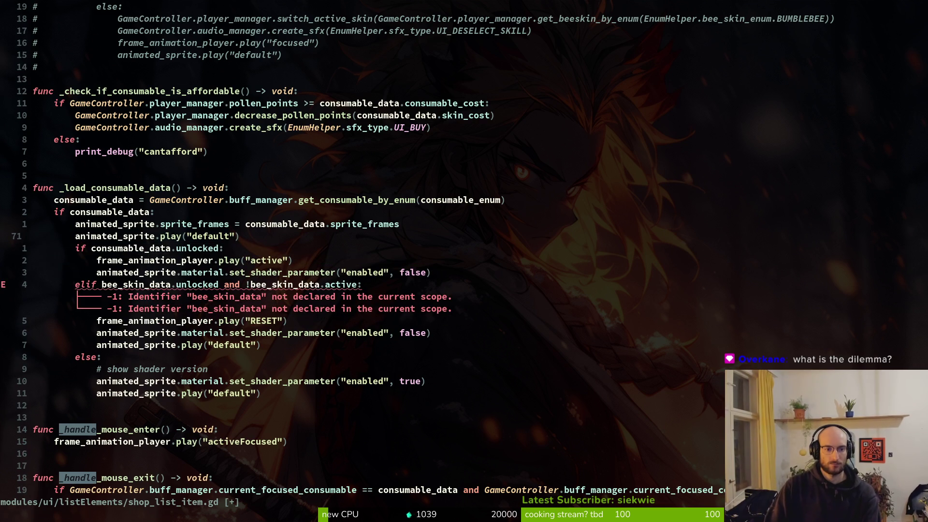
pyautogui.press('j')
pyautogui.press('k')
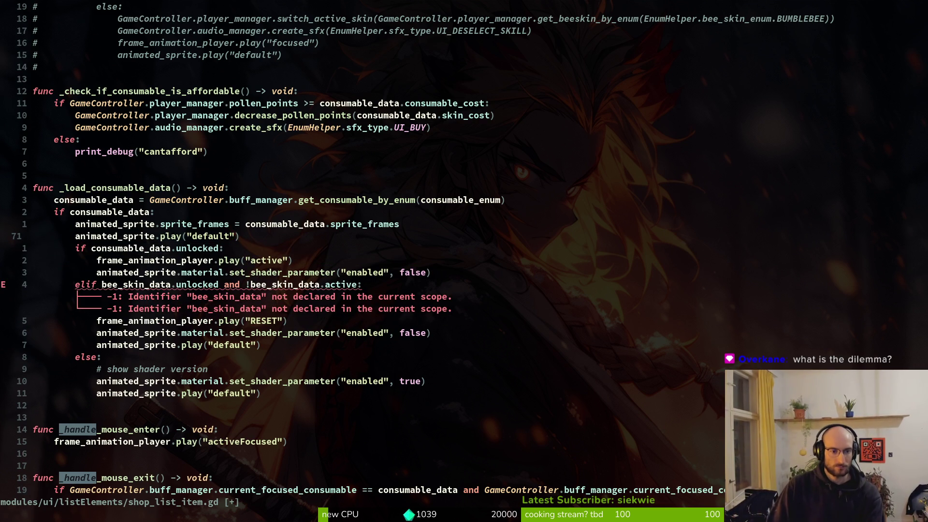
pyautogui.press('V')
pyautogui.press('J')
pyautogui.press('>')
pyautogui.hotkey('ctrl', 's')
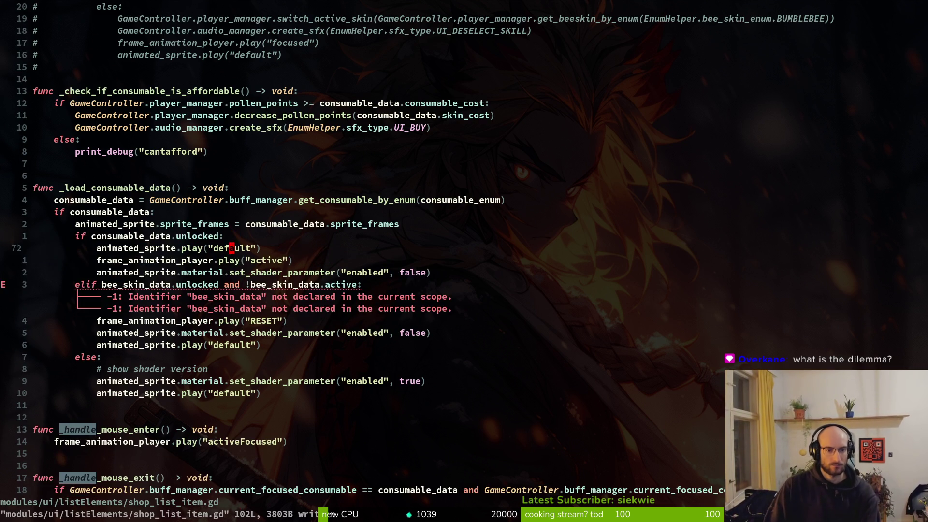
pyautogui.press('j')
pyautogui.press('d')
pyautogui.press('d')
pyautogui.press('u')
pyautogui.hotkey('ctrl', 's')
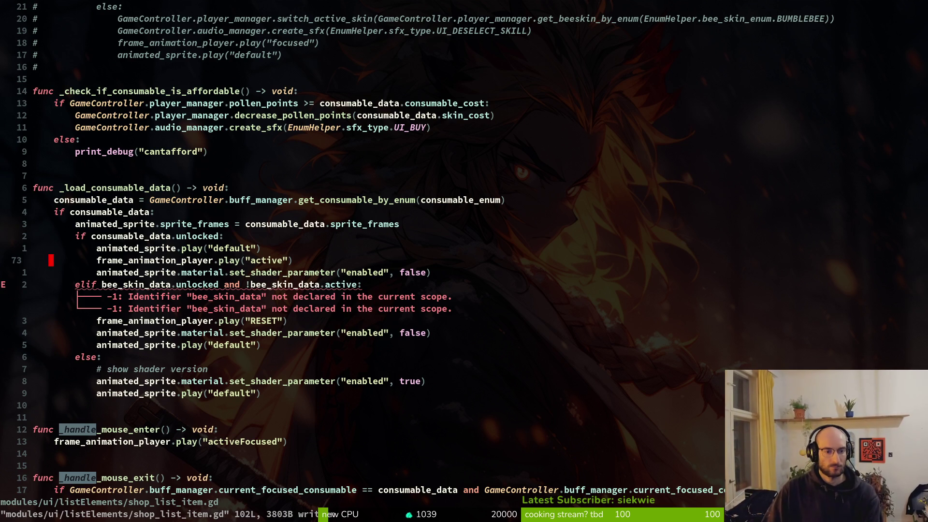
# Place the cursor on the 'active' string on line 73 and start the project file finder.
pyautogui.press('w')
pyautogui.press('w')
pyautogui.press('w')
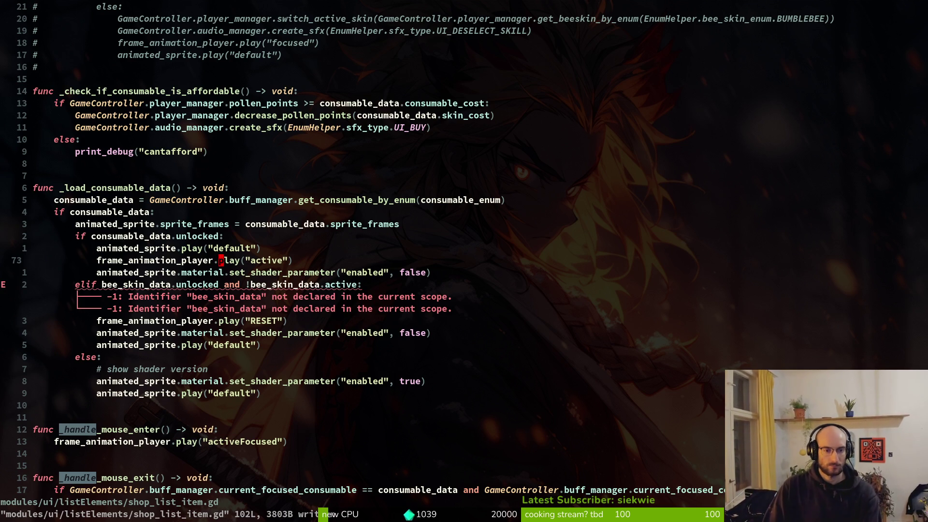
pyautogui.press('h')
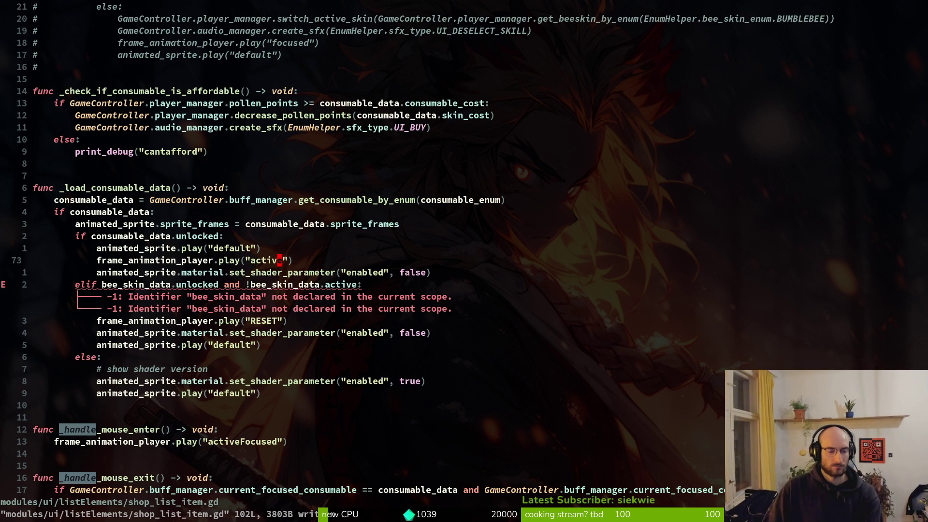
pyautogui.press('space')
# Open buff_wiki_item.gd and compare its animation helper functions with its signal connections.
pyautogui.press('f')
pyautogui.press('f')
pyautogui.write('buffwiki')
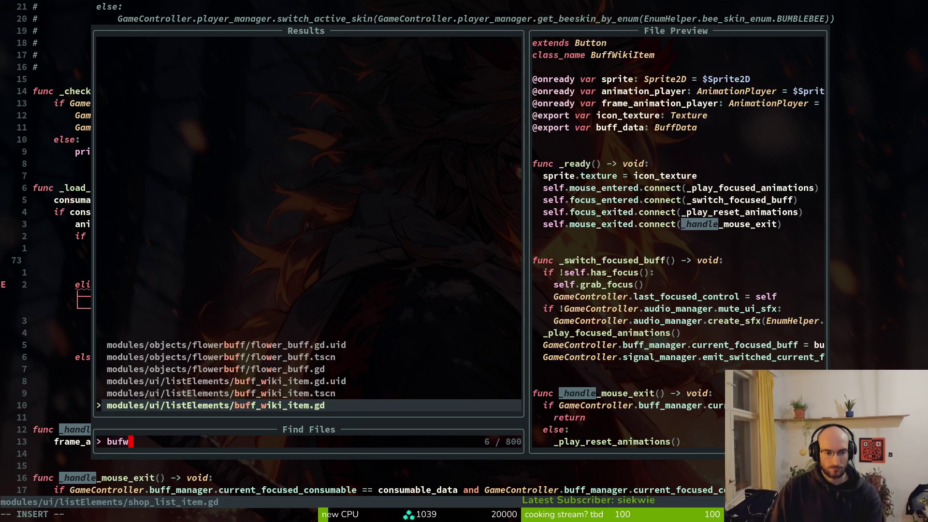
pyautogui.press('Return')
pyautogui.hotkey('ctrl', 'd')
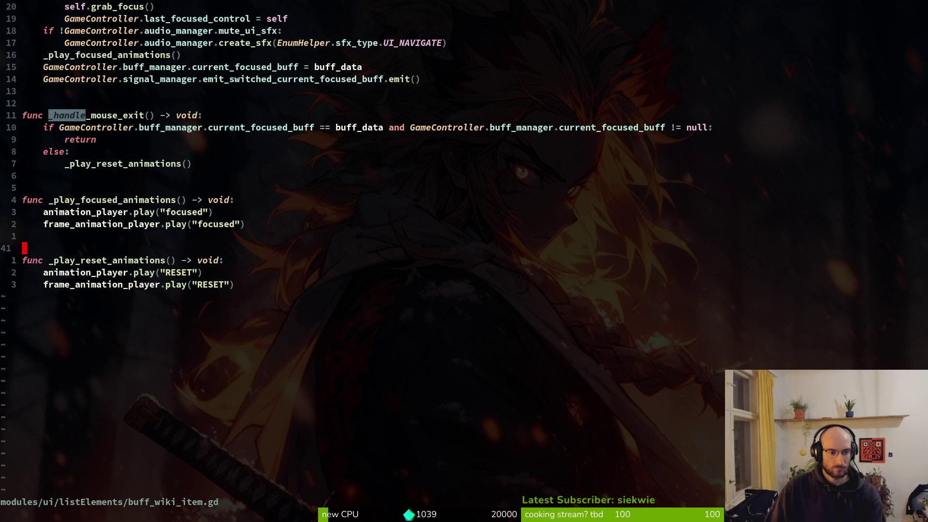
pyautogui.hotkey('ctrl', 'u')
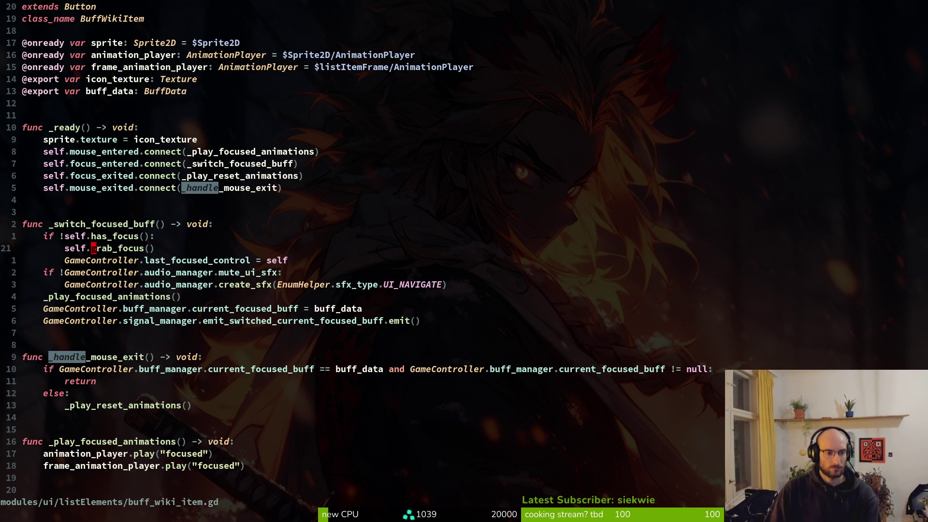
pyautogui.hotkey('ctrl', 'd')
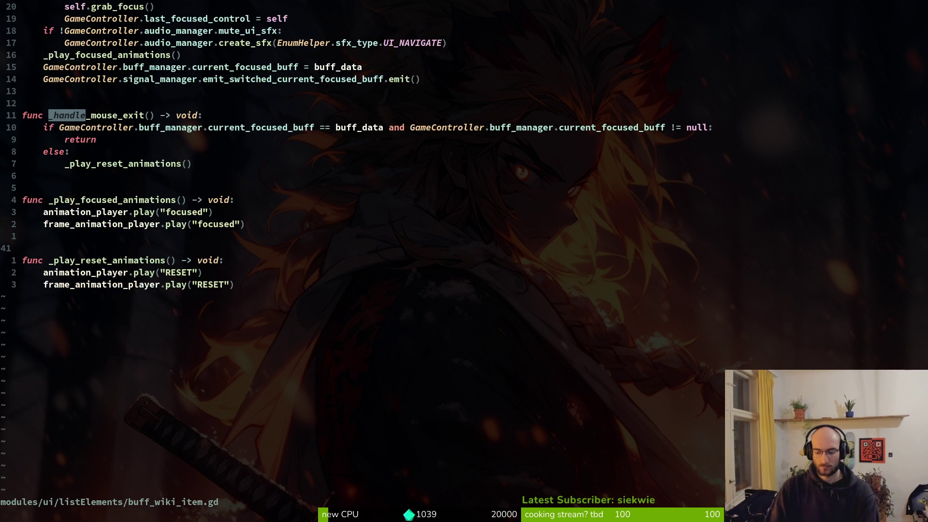
pyautogui.hotkey('ctrl', 'u')
# Open bee_skin_list_item.gd and yank its frame_animation_player.play("RESET") line from _load_bee_data.
pyautogui.hotkey('ctrl', 'p')
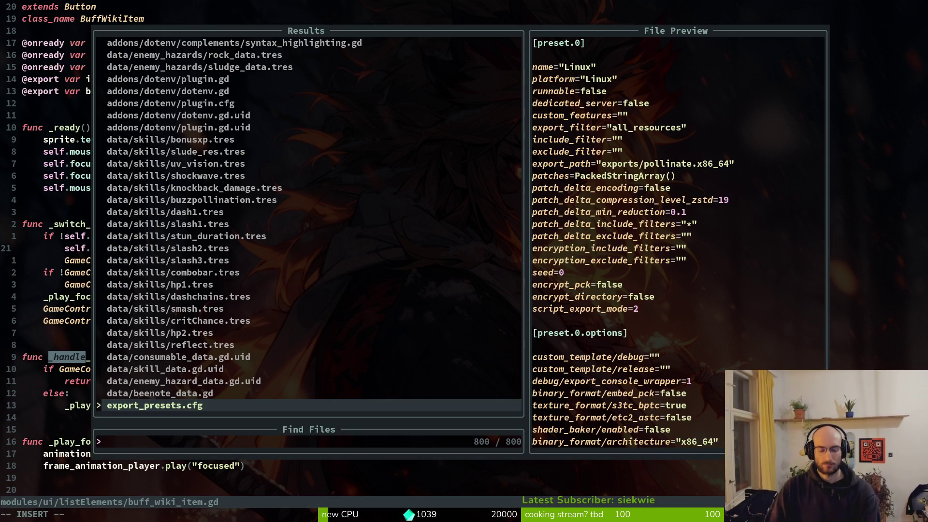
pyautogui.write('beskin')
pyautogui.press('Return')
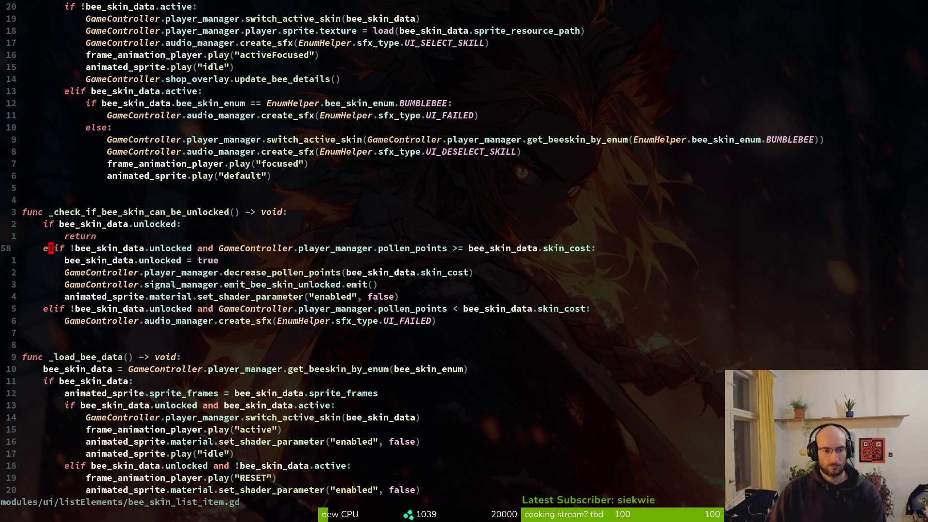
pyautogui.hotkey('ctrl', 'd')
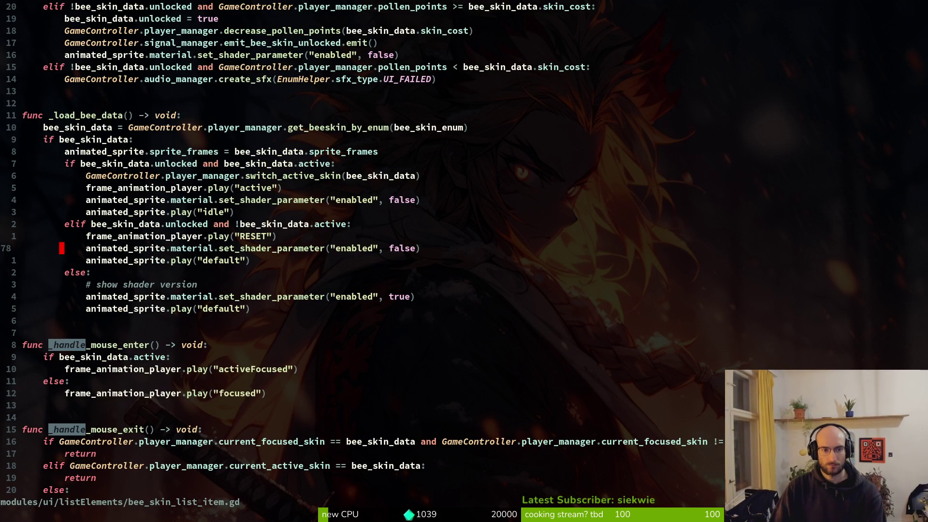
pyautogui.press('k')
pyautogui.press('y')
pyautogui.press('y')
pyautogui.press('0')
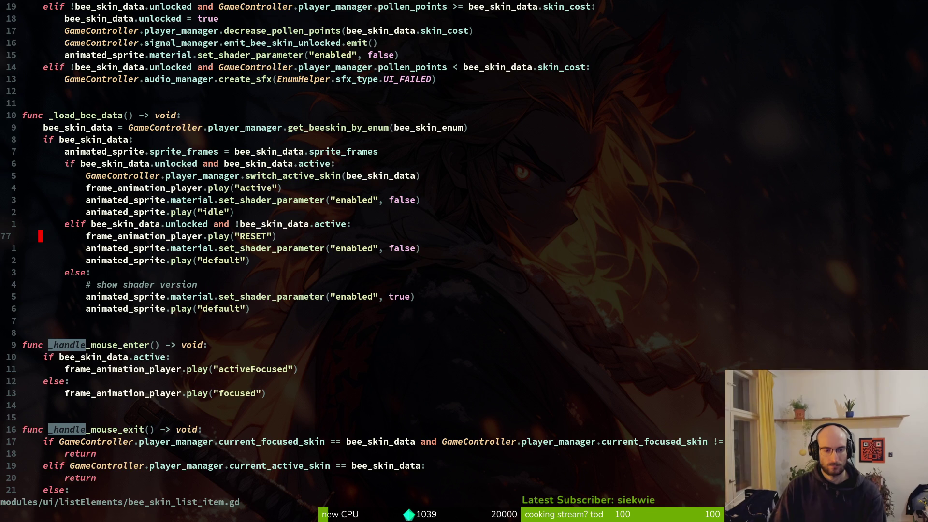
# Return to shop_list_item.gd through the project file finder.
pyautogui.hotkey('ctrl', '6')
pyautogui.hotkey('ctrl', '6')
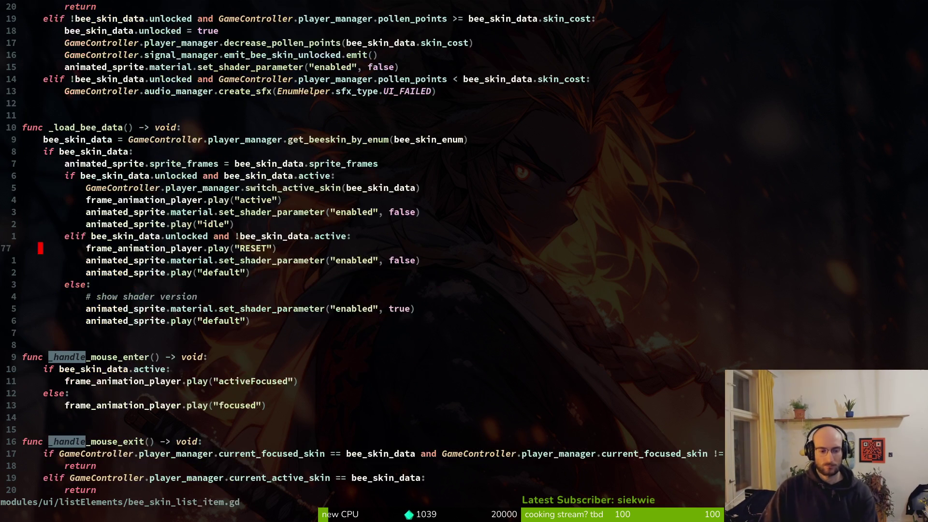
pyautogui.press('space')
pyautogui.press('f')
pyautogui.press('f')
pyautogui.write('shoplist')
pyautogui.press('Return')
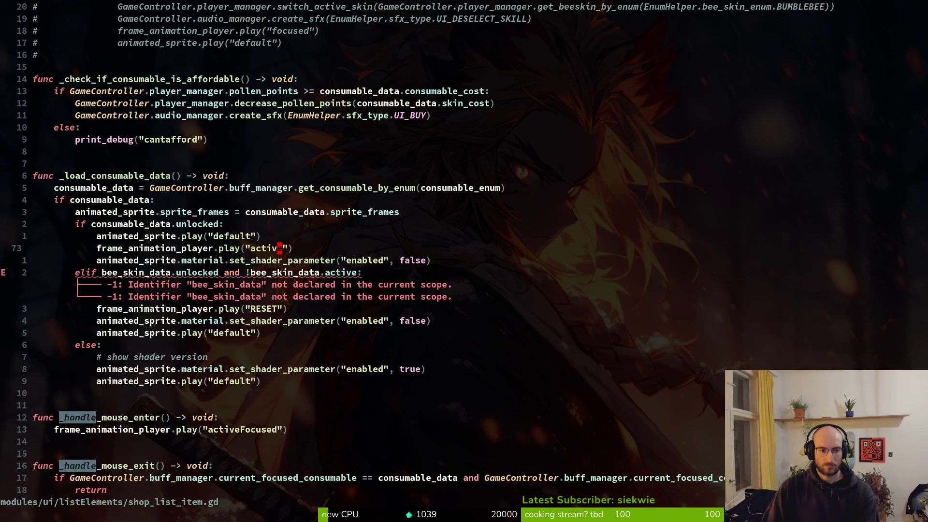
# Paste the RESET line into the unlocked branch and delete the active animation line.
pyautogui.press('p')
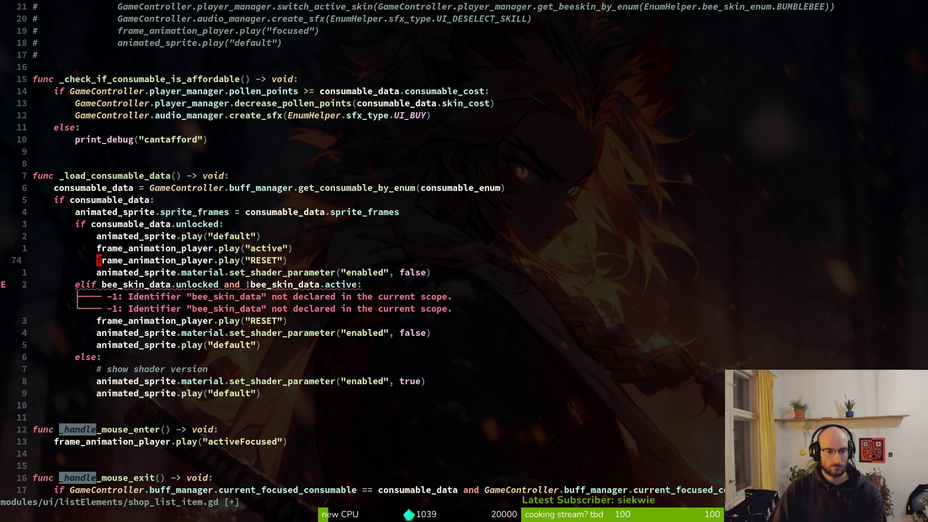
pyautogui.press('k')
pyautogui.hotkey('shift', 'd')
pyautogui.hotkey('shift', 'v')
pyautogui.press('Escape')
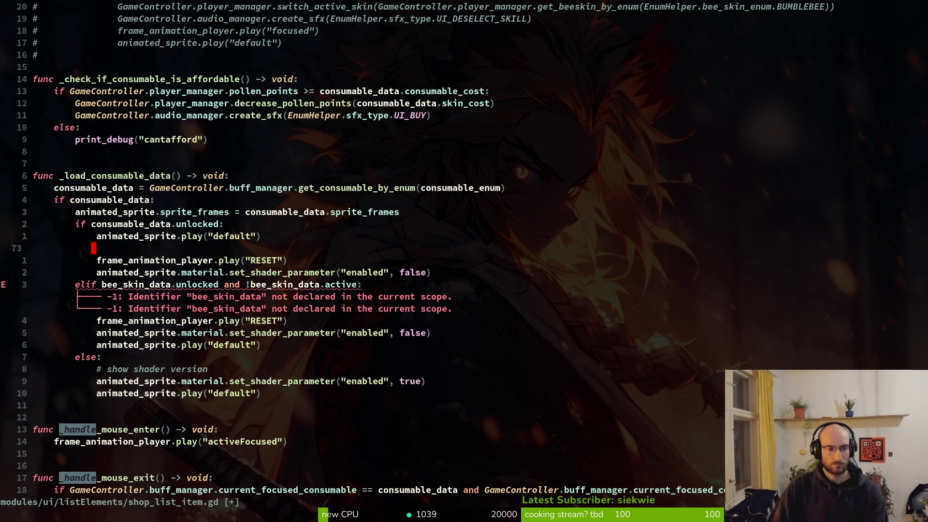
pyautogui.press('d')
pyautogui.press('d')
pyautogui.press('j')
# Delete the shader line and the elif bee_skin_data block, then save.
pyautogui.press('d')
pyautogui.press('d')
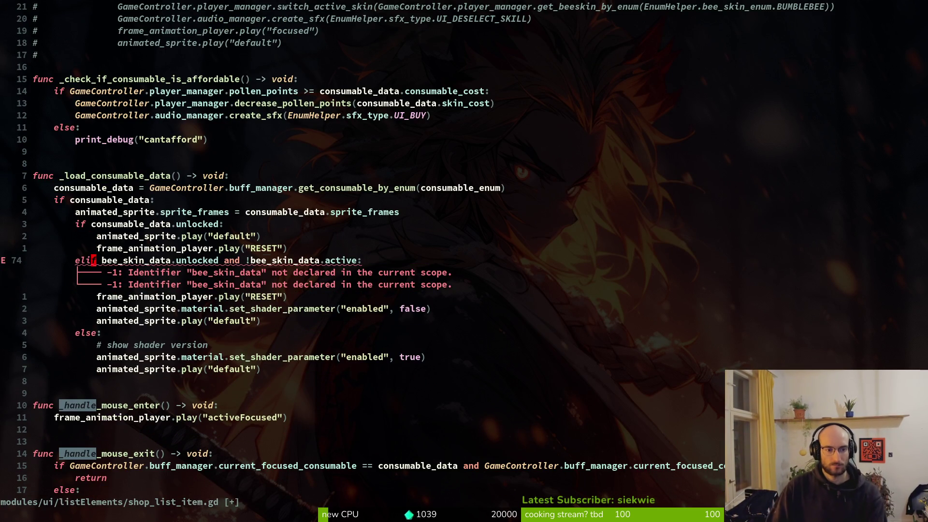
pyautogui.hotkey('shift', 'v')
pyautogui.press('j')
pyautogui.press('j')
pyautogui.press('j')
pyautogui.write('d:w')
pyautogui.press('Return')
pyautogui.press('j')
pyautogui.press('d')
pyautogui.press('d')
pyautogui.write(':w')
pyautogui.press('Return')
# Remove the leftover shader parameter line and the else branch, then save.
pyautogui.press('j')
pyautogui.press('d')
pyautogui.press('d')
pyautogui.press('u')
pyautogui.press('k')
pyautogui.press('d')
pyautogui.press('d')
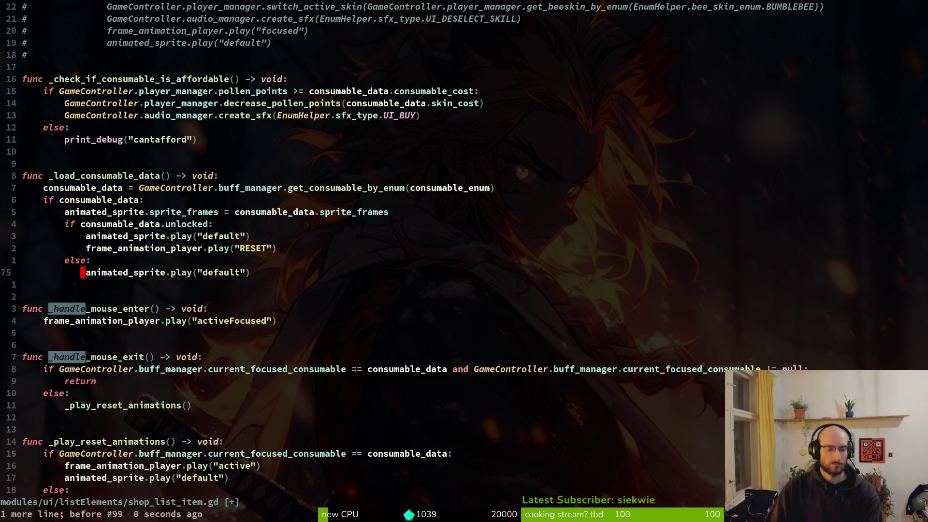
pyautogui.press('k')
pyautogui.press('d')
pyautogui.press('j')
pyautogui.press('j')
pyautogui.press('j')
pyautogui.write(':w')
pyautogui.press('Return')
pyautogui.press('j')
pyautogui.press('j')
pyautogui.press('j')
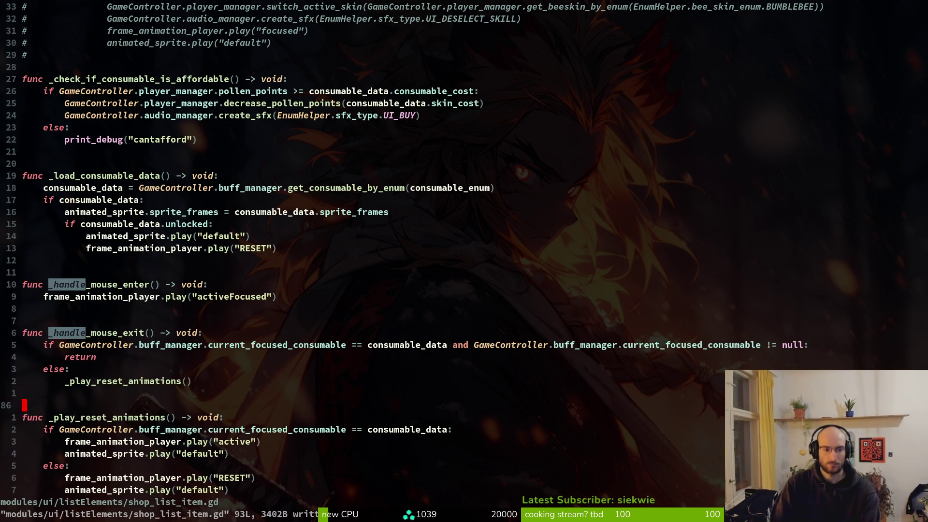
# Delete the commented bee-skin unlock block and the extra blank line, then save.
pyautogui.press('j')
pyautogui.press('j')
pyautogui.press('j')
pyautogui.press('k')
pyautogui.press('k')
pyautogui.press('k')
pyautogui.press('k')
pyautogui.press('k')
pyautogui.press('k')
pyautogui.press('j')
pyautogui.press('j')
pyautogui.press('j')
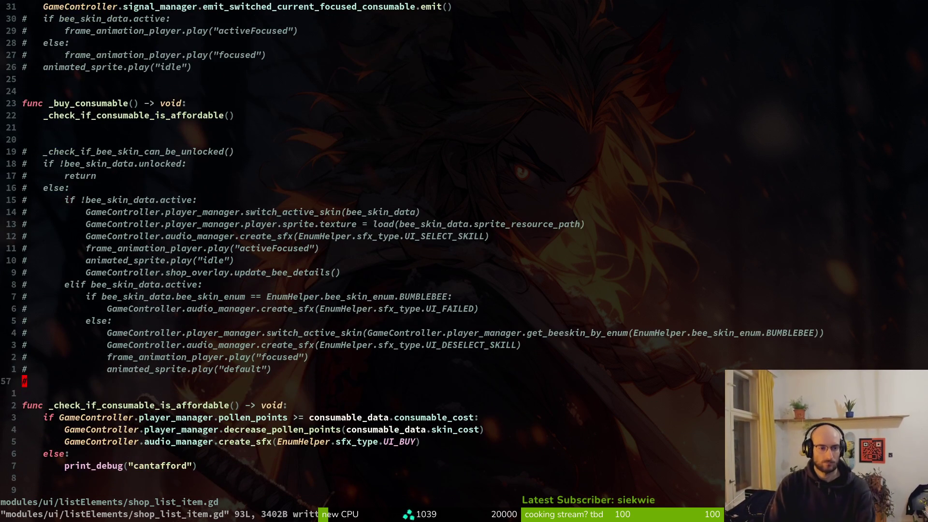
pyautogui.press('k')
pyautogui.press('k')
pyautogui.press('k')
pyautogui.hotkey('shift', 'v')
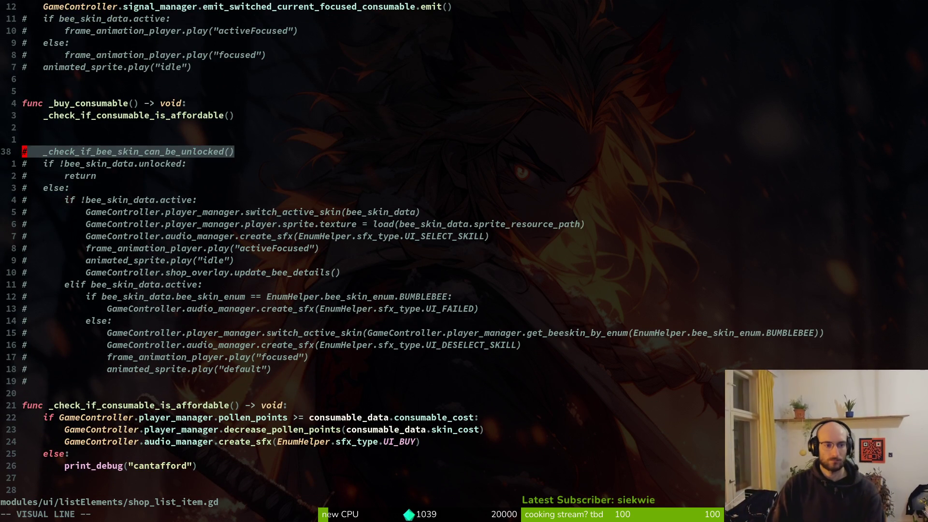
pyautogui.press('Escape')
pyautogui.press('d')
pyautogui.press('}')
pyautogui.write(':w')
pyautogui.press('Return')
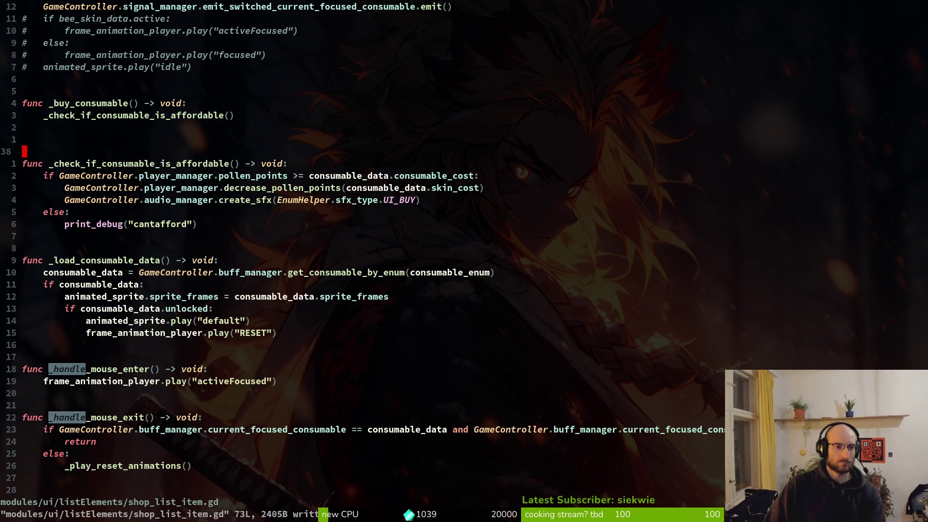
pyautogui.press('d')
pyautogui.press('d')
pyautogui.write(':w')
pyautogui.press('Return')
# Look over the remaining commented bee_skin_data check lines without changing them.
pyautogui.press('{')
pyautogui.press('{')
pyautogui.press('{')
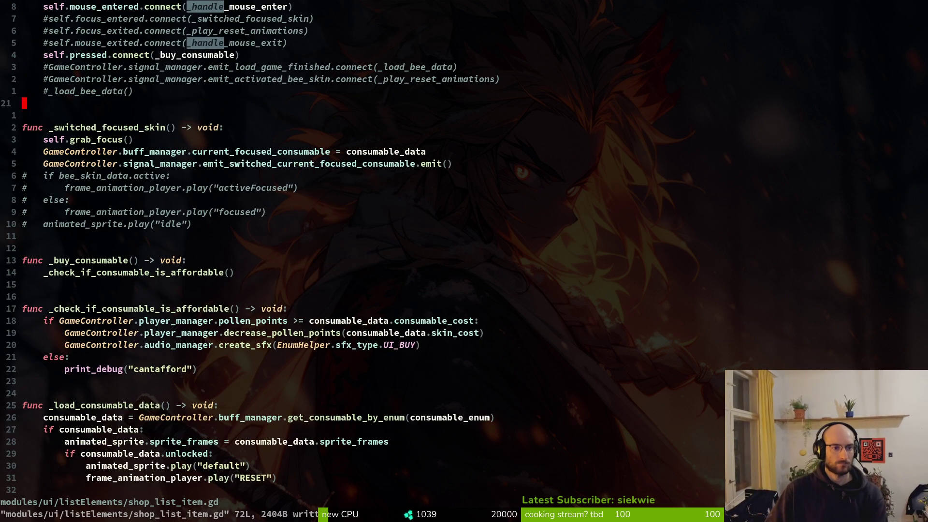
pyautogui.press('j')
pyautogui.press('j')
pyautogui.press('j')
pyautogui.press('k')
pyautogui.press('k')
pyautogui.press('k')
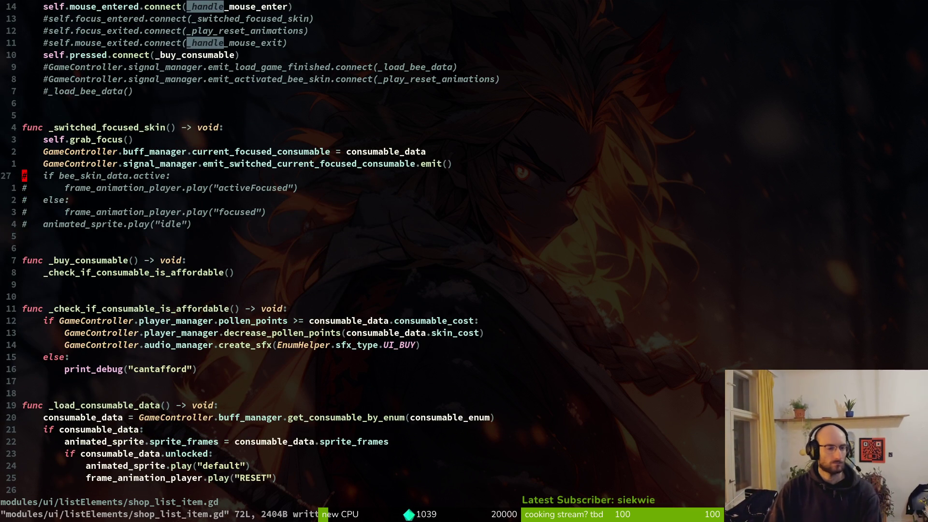
pyautogui.hotkey('ctrl', 'v')
pyautogui.press('j')
pyautogui.press('j')
pyautogui.press('j')
pyautogui.press('j')
pyautogui.press('k')
pyautogui.press('Escape')
pyautogui.press('j')
pyautogui.press('k')
pyautogui.press('k')
pyautogui.press('k')
pyautogui.press('k')
pyautogui.press('k')
pyautogui.press('j')
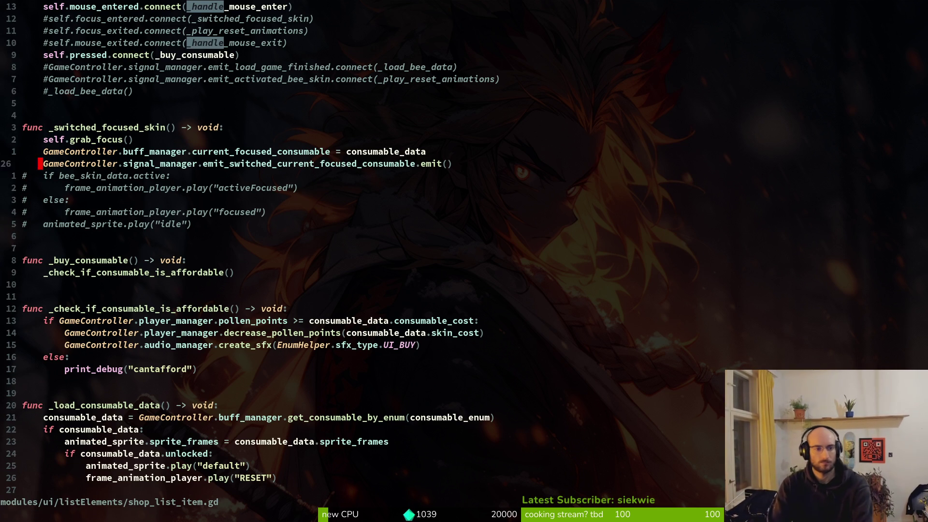
pyautogui.press('j')
pyautogui.press('k')
pyautogui.press('j')
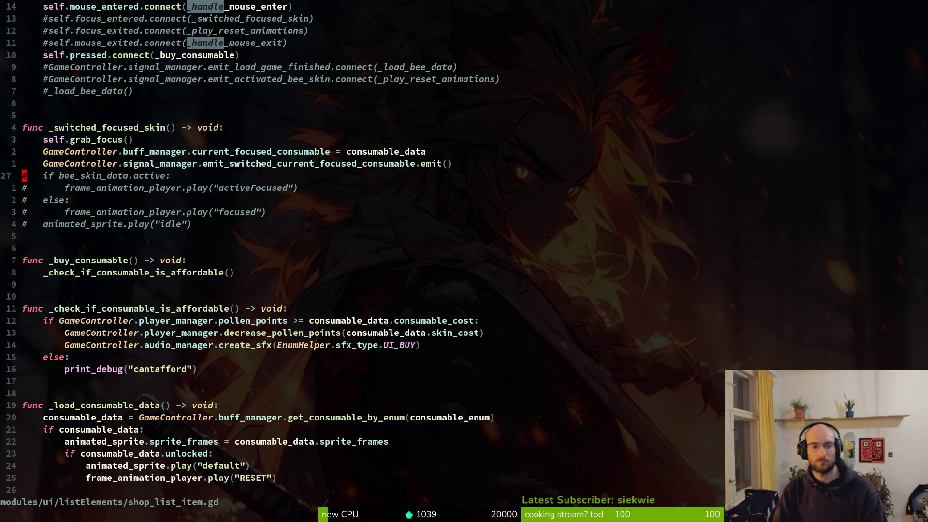
pyautogui.press('k')
pyautogui.press('j')
pyautogui.press('k')
pyautogui.press('k')
pyautogui.press('space')
# Open bufflist_item.gd briefly, then switch to buff_wiki_item.gd.
pyautogui.press('f')
pyautogui.press('f')
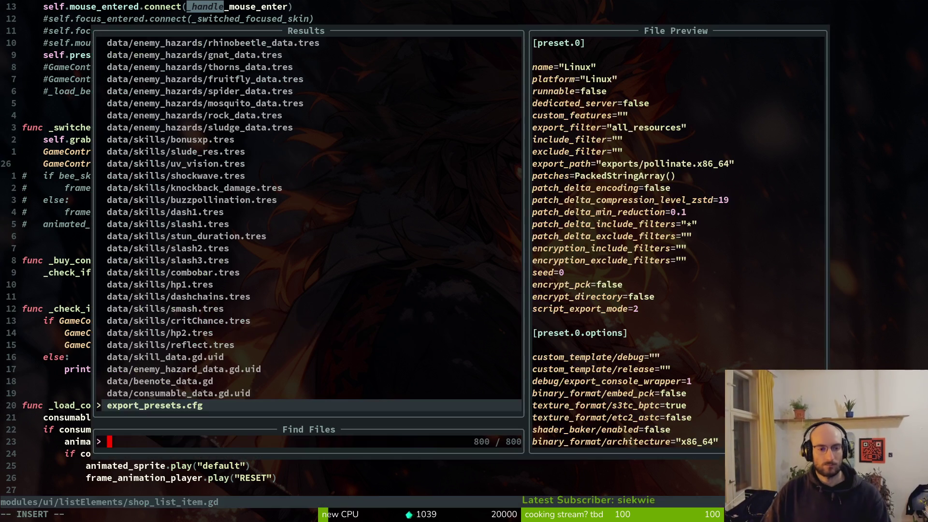
pyautogui.write('buffli')
pyautogui.press('Return')
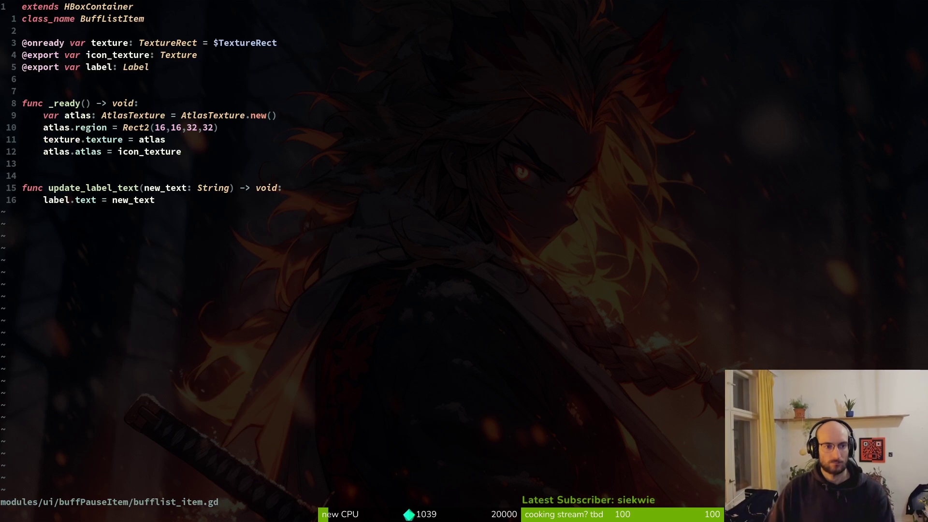
pyautogui.press('space')
pyautogui.press('f')
pyautogui.press('f')
pyautogui.write('buffwik')
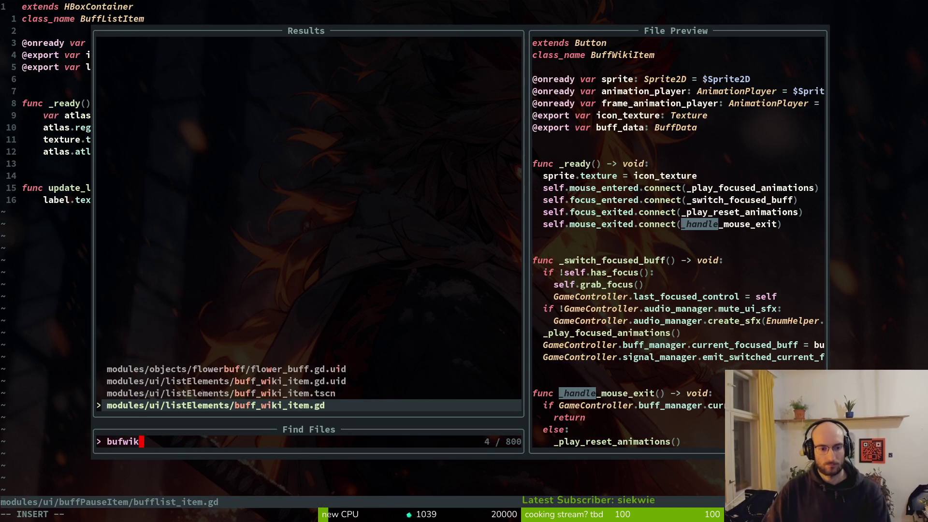
pyautogui.press('Return')
# Yank the five-line _play_focused_animations function from buff_wiki_item.gd.
pyautogui.press('j')
pyautogui.press('j')
pyautogui.press('j')
pyautogui.press('y')
pyautogui.press('y')
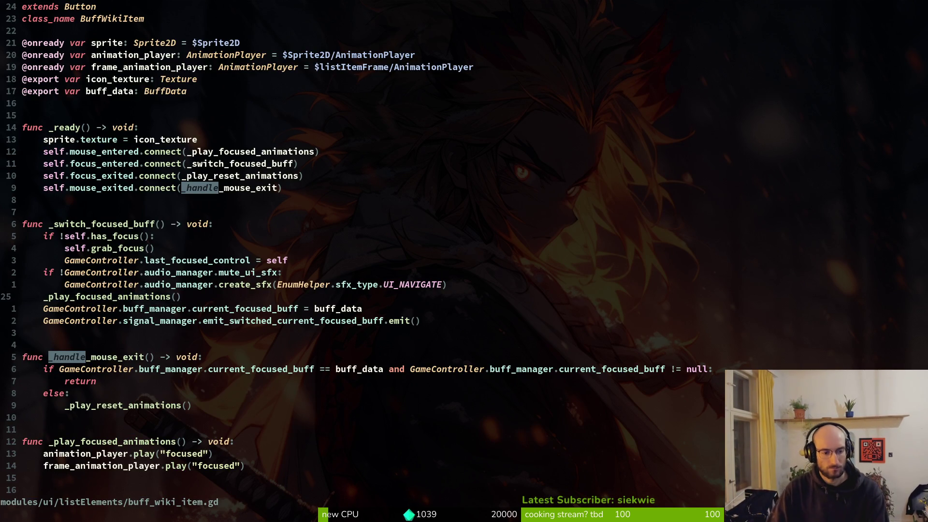
pyautogui.hotkey('ctrl', 'd')
pyautogui.press('k')
pyautogui.press('9')
pyautogui.press('k')
pyautogui.hotkey('shift', 'v')
pyautogui.press('Escape')
pyautogui.press('j')
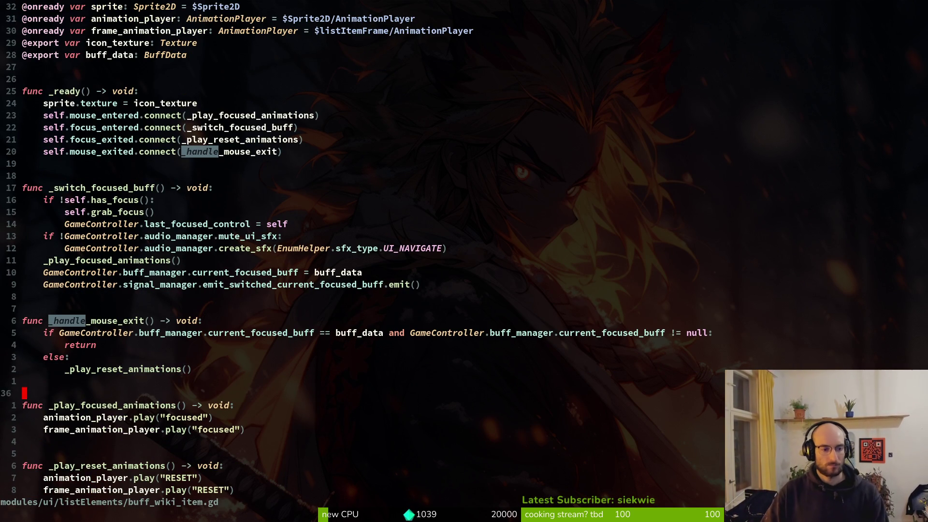
pyautogui.press('j')
pyautogui.hotkey('shift', 'v')
pyautogui.press('j')
pyautogui.press('j')
pyautogui.press('j')
pyautogui.press('j')
pyautogui.press('y')
# Toggle to the previous file and back, then start a file search for shop_list_item.
pyautogui.hotkey('ctrl', '6')
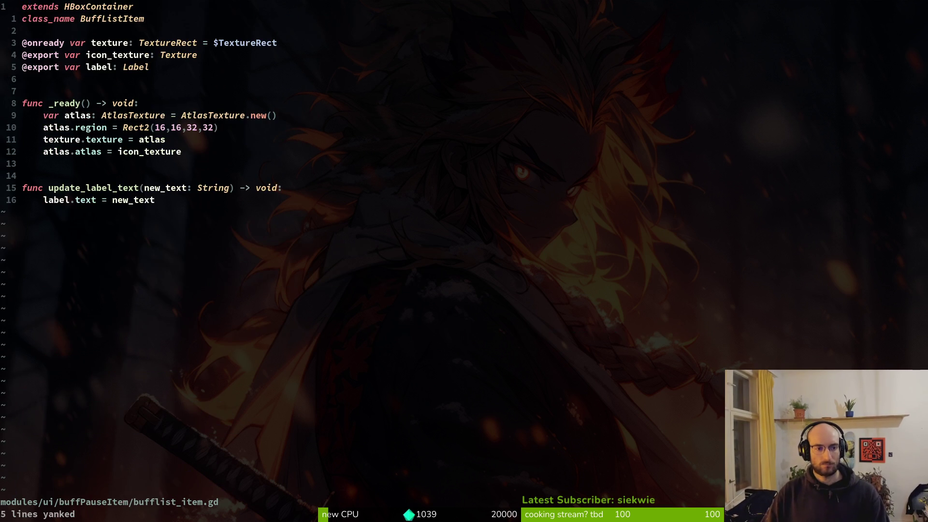
pyautogui.hotkey('ctrl', '6')
pyautogui.hotkey('ctrl', 'p')
pyautogui.write('shl.is')
pyautogui.press('BackSpace')
pyautogui.press('BackSpace')
pyautogui.press('BackSpace')
# Open shop_list_item.gd and paste the copied _play_focused_animations function.
pyautogui.write('i')
pyautogui.press('BackSpace')
pyautogui.write('lis')
pyautogui.press('Return')
pyautogui.press('p')
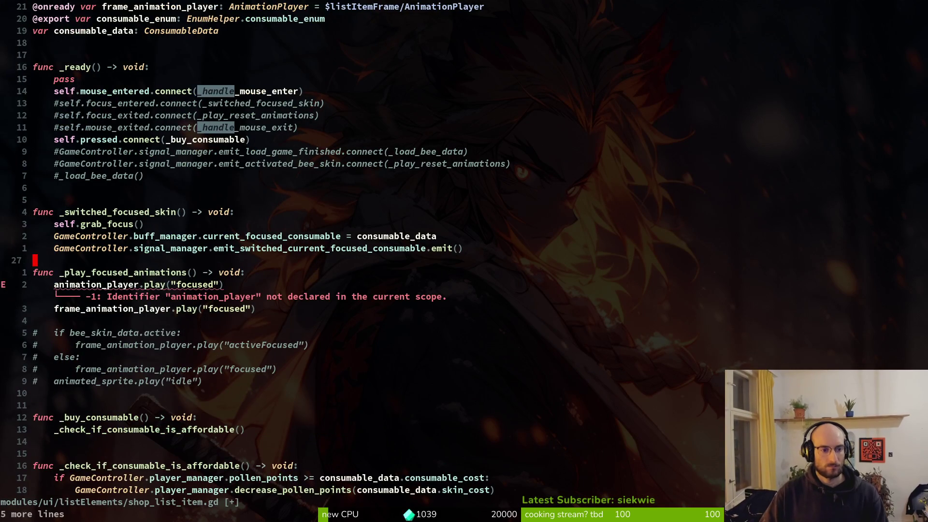
# Move the two focused play() lines up into _switched_focused_skin.
pyautogui.hotkey('shift', 'v')
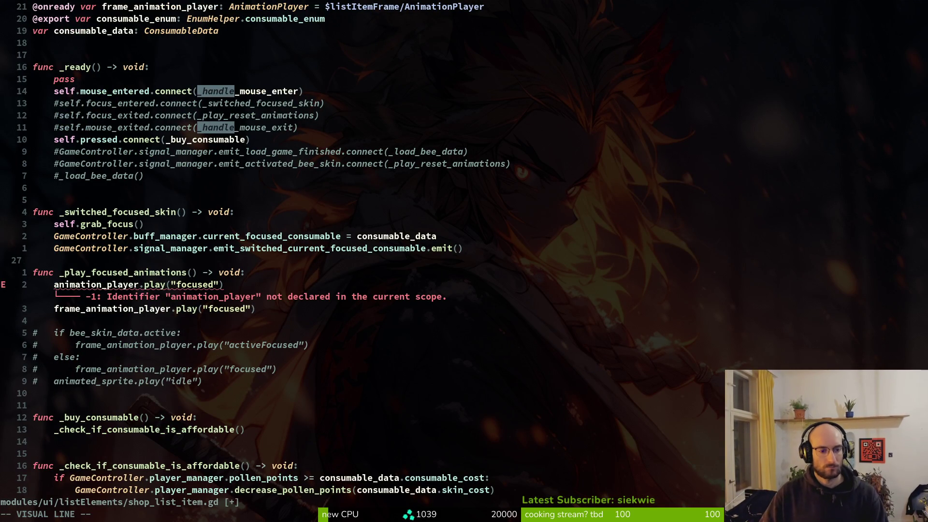
pyautogui.press('j')
pyautogui.press('j')
pyautogui.press('Escape')
pyautogui.hotkey('shift', 'v')
pyautogui.press('j')
pyautogui.hotkey('shift', 'k')
# Delete the old function header and commented if/else block, then save shop_list_item.gd.
pyautogui.press('Escape')
pyautogui.press('j')
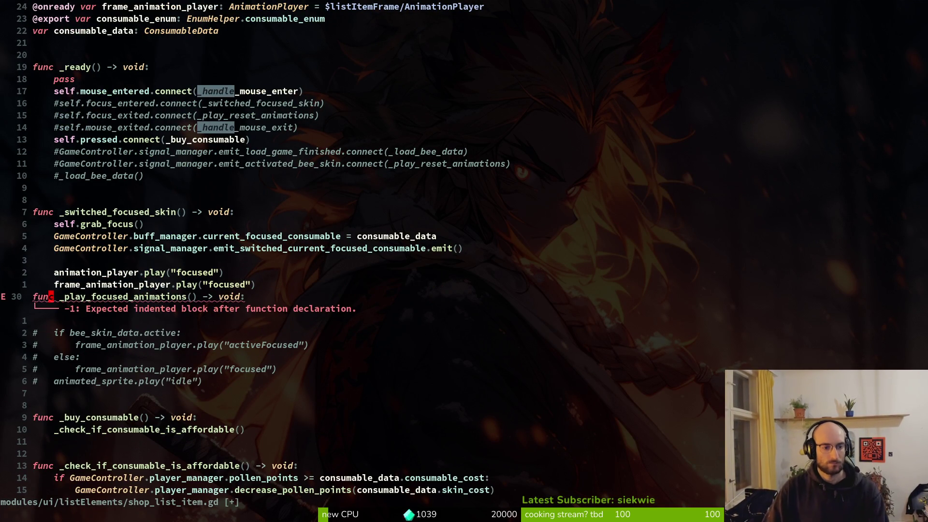
pyautogui.hotkey('shift', 'v')
pyautogui.press('j')
pyautogui.press('j')
pyautogui.press('j')
pyautogui.press('j')
pyautogui.write('jd')
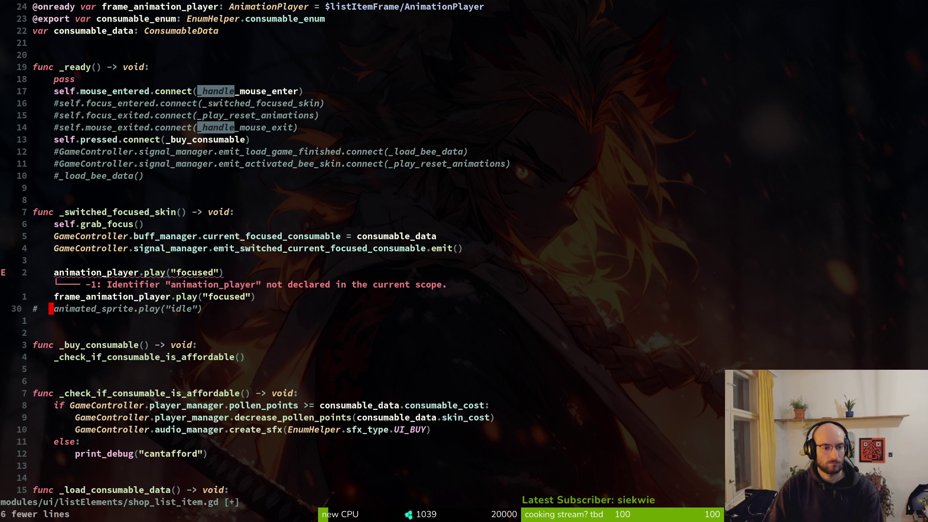
pyautogui.write('k:w')
pyautogui.press('Return')
pyautogui.press('k')
pyautogui.press('k')
pyautogui.press('d')
pyautogui.press('d')
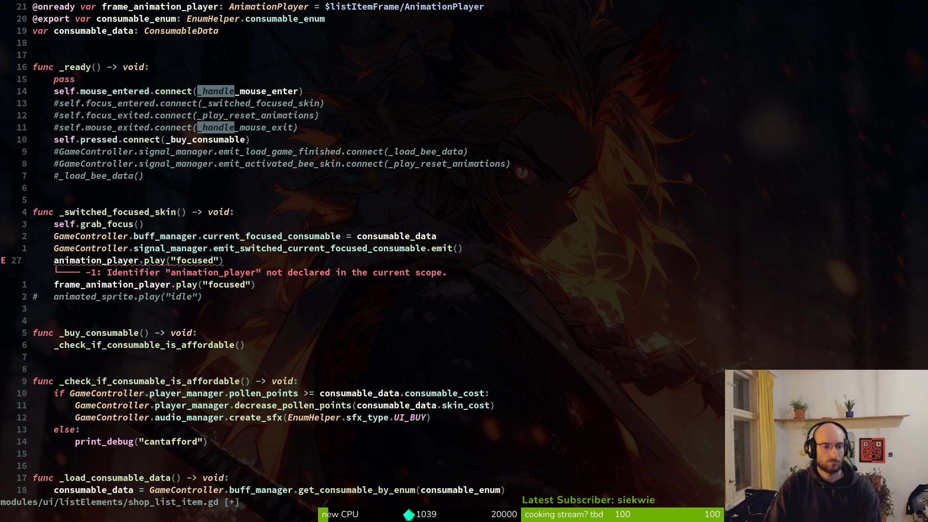
pyautogui.press('u')
pyautogui.press('u')
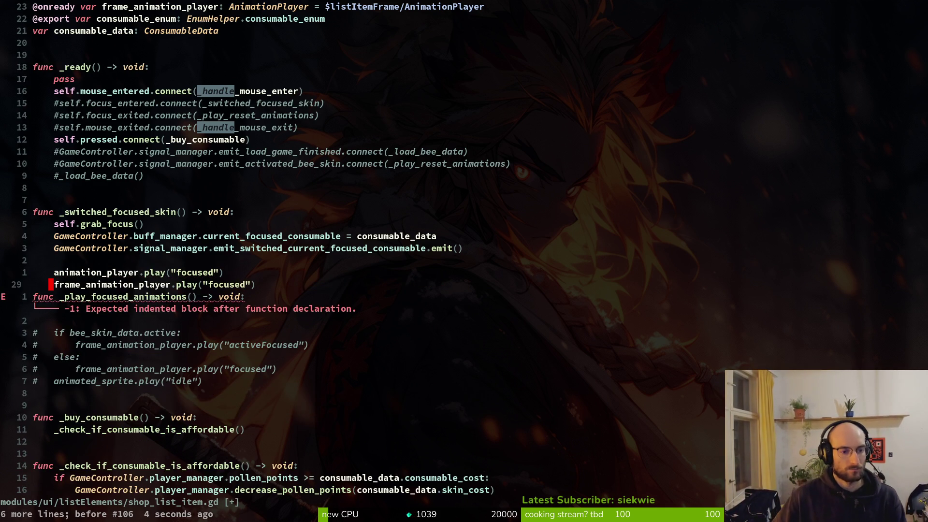
pyautogui.hotkey('ctrl', 'r')
pyautogui.hotkey('ctrl', 'r')
pyautogui.hotkey('ctrl', 'r')
pyautogui.write(':w')
pyautogui.press('Return')
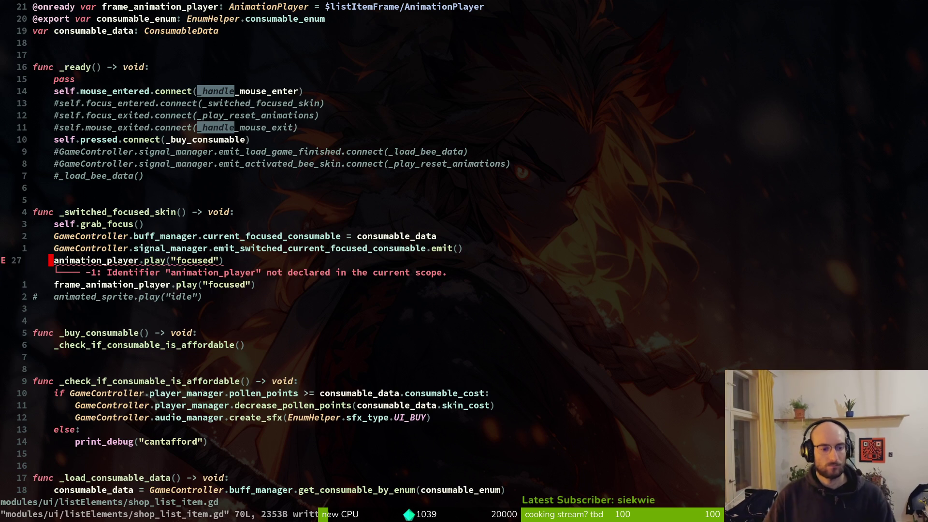
# Check the variable declarations against the animation_player error, then reopen buff_wiki_item.gd.
pyautogui.click(50, 18)
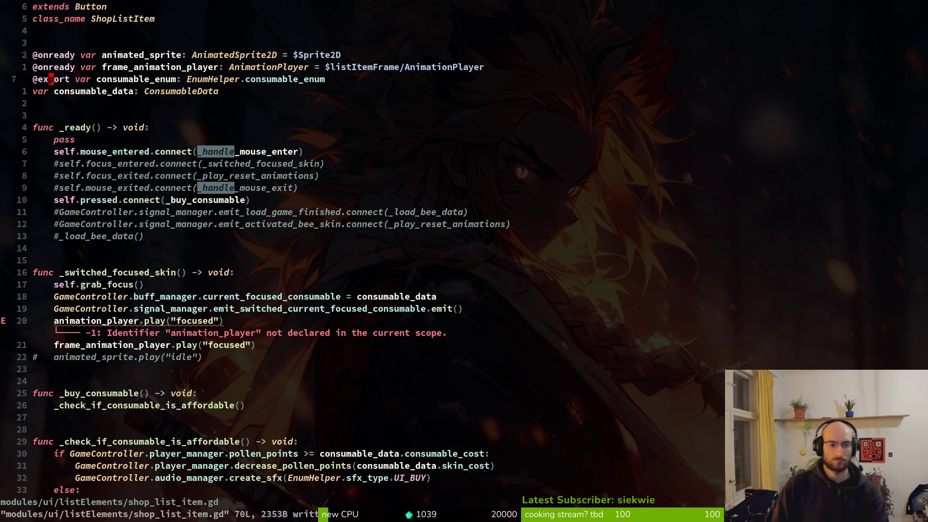
pyautogui.click(51, 321)
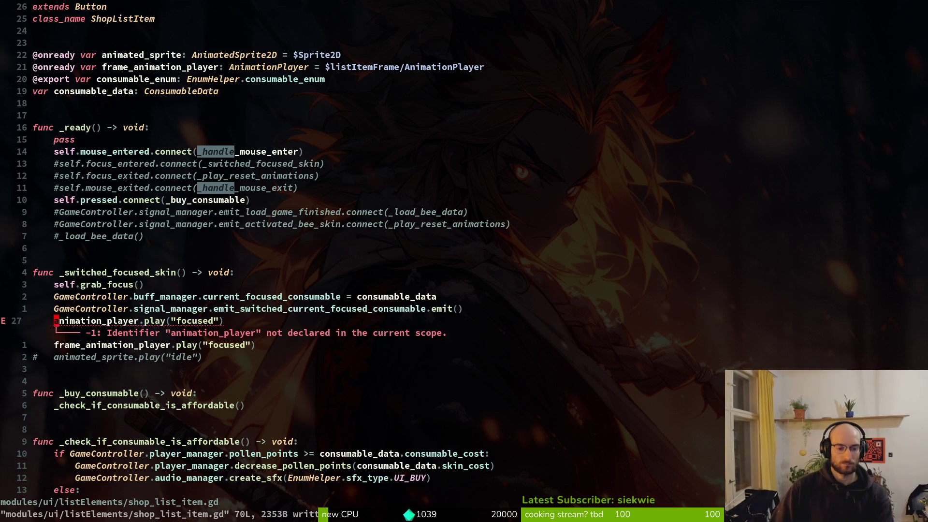
pyautogui.press('space')
pyautogui.press('f')
pyautogui.press('f')
pyautogui.write('bufwiki')
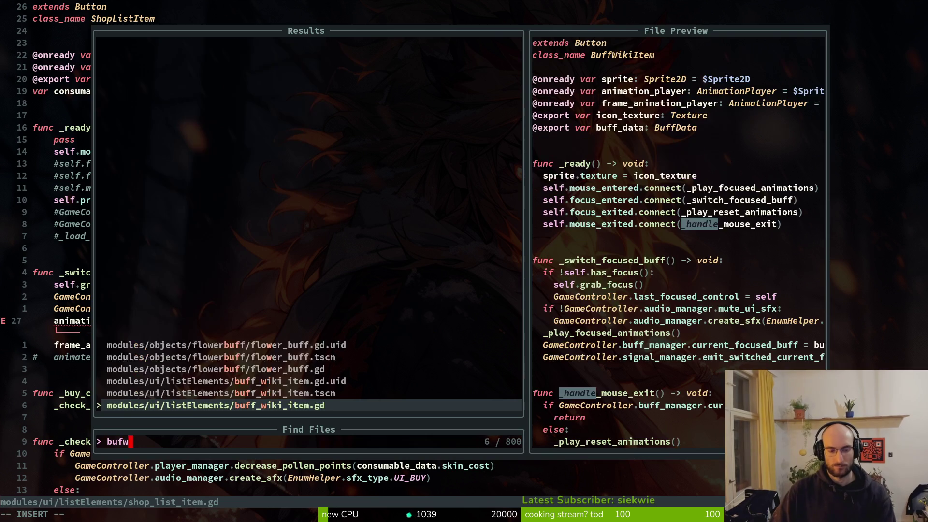
pyautogui.press('Return')
pyautogui.hotkey('ctrl', 'o')
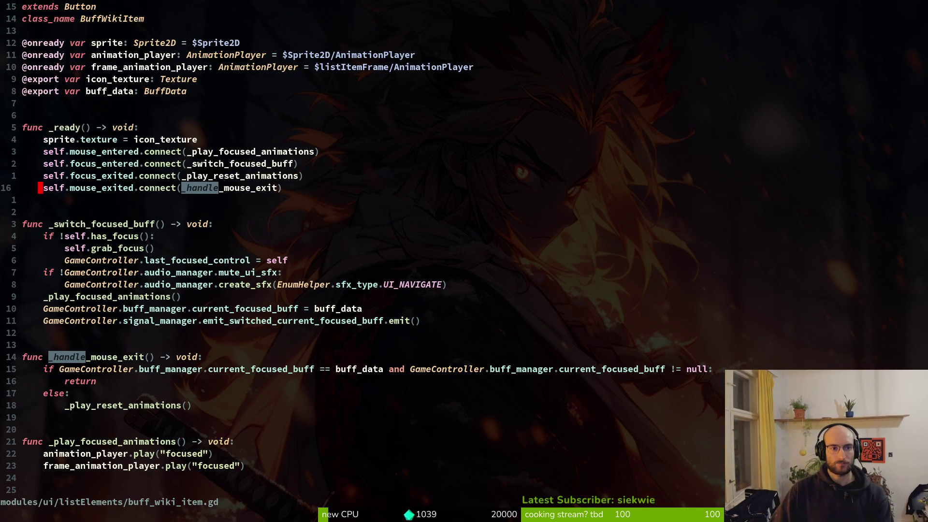
# Open bee_skin_list_item.gd through the project file finder.
pyautogui.press('space')
pyautogui.press('f')
pyautogui.press('f')
pyautogui.press('Escape')
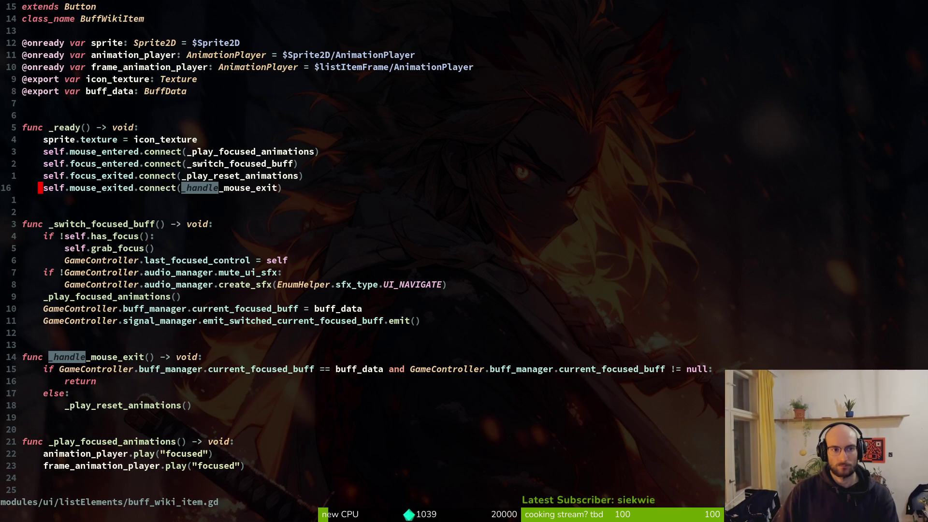
pyautogui.press('space')
pyautogui.press('f')
pyautogui.press('f')
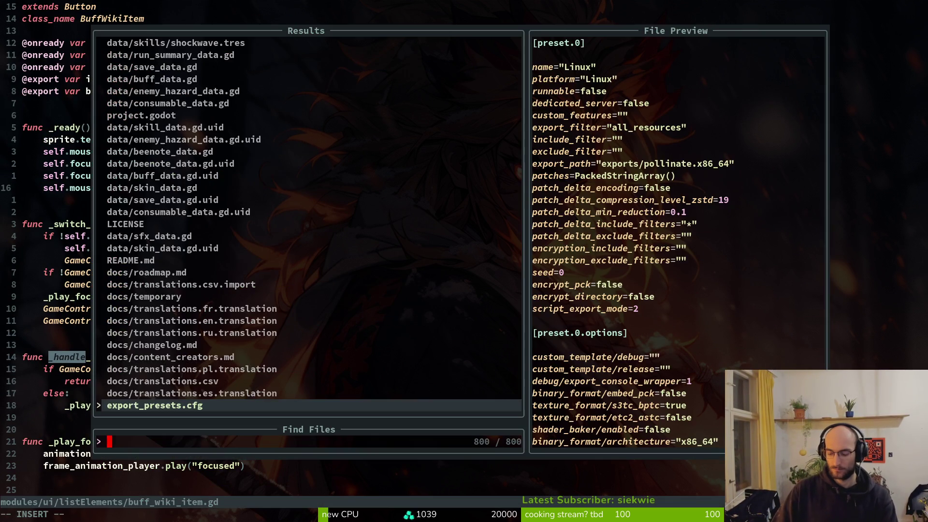
pyautogui.write('beski')
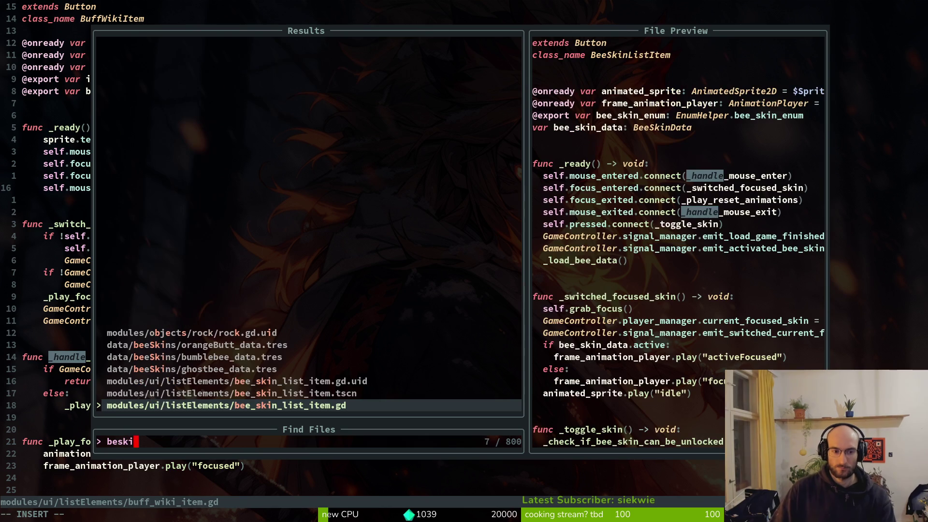
pyautogui.press('Return')
# Compare bee_skin_list_item.gd with buff_wiki_item.gd by toggling between them, then go to Godot.
pyautogui.hotkey('ctrl', 'u')
pyautogui.hotkey('ctrl', 'u')
pyautogui.hotkey('ctrl', 'u')
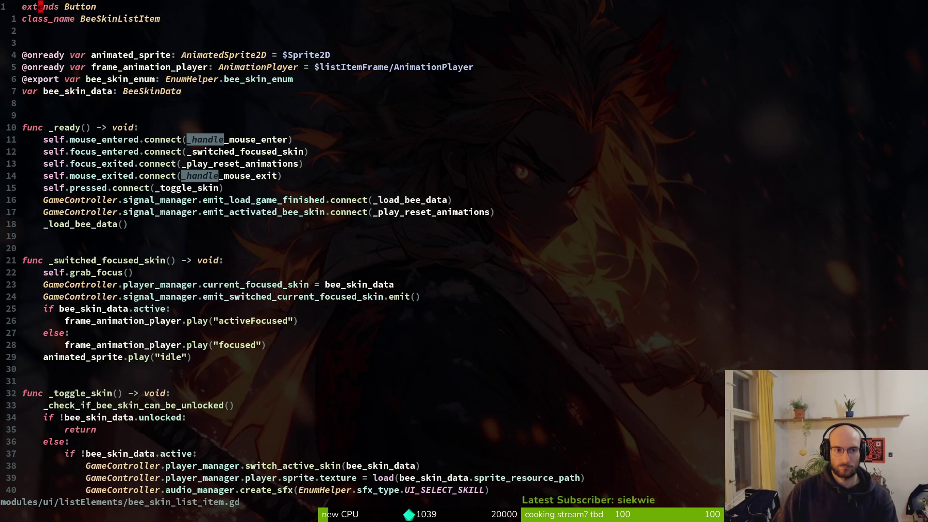
pyautogui.hotkey('ctrl', 'o')
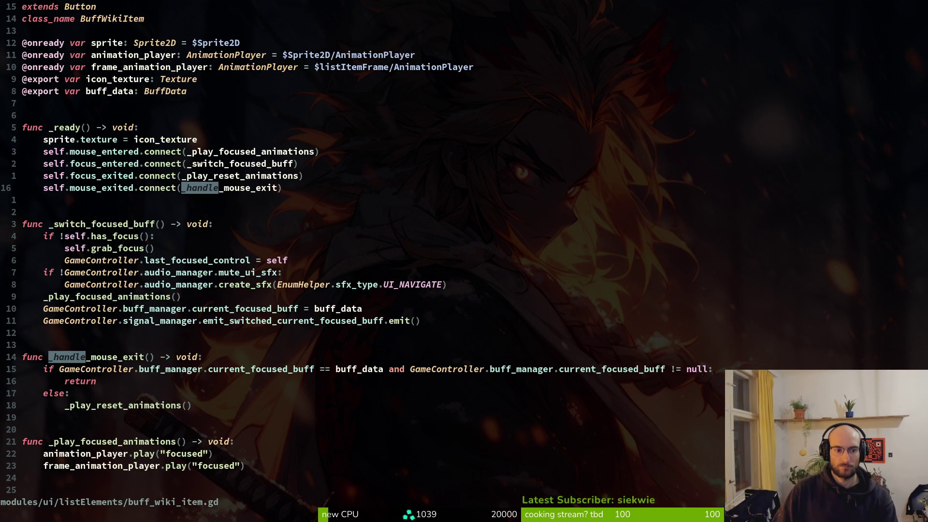
pyautogui.hotkey('ctrl', 'i')
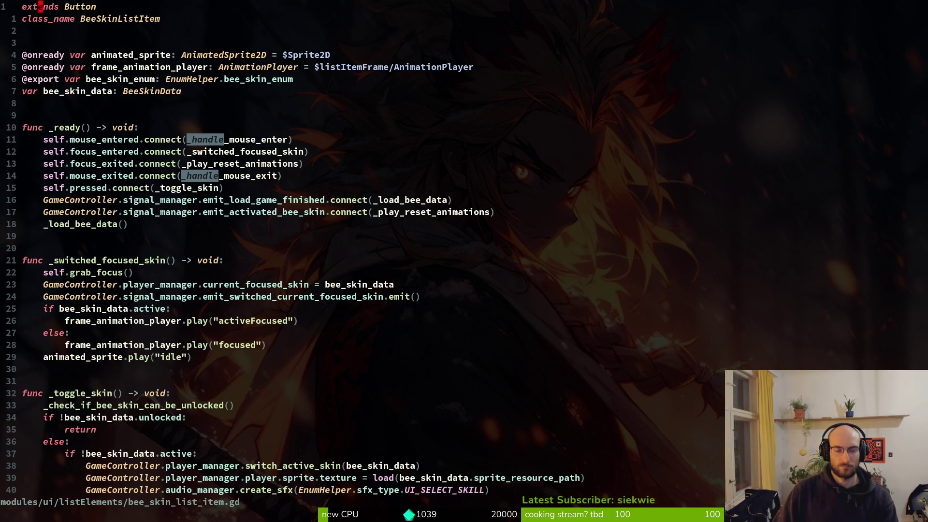
pyautogui.hotkey('alt', 'Tab')
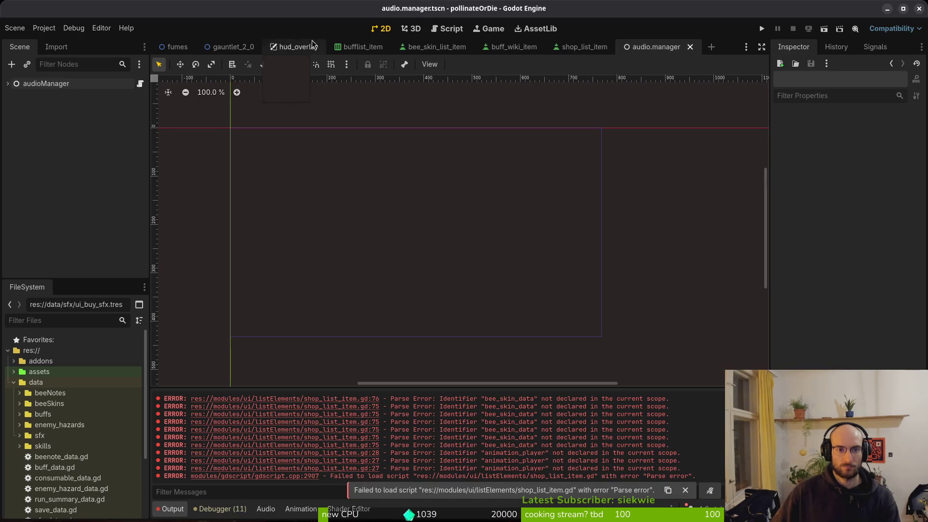
# Compare the buff_wiki_item, bee_skin_list_item and shop_list_item scene trees, ending on shop_list_item.
pyautogui.click(512, 47)
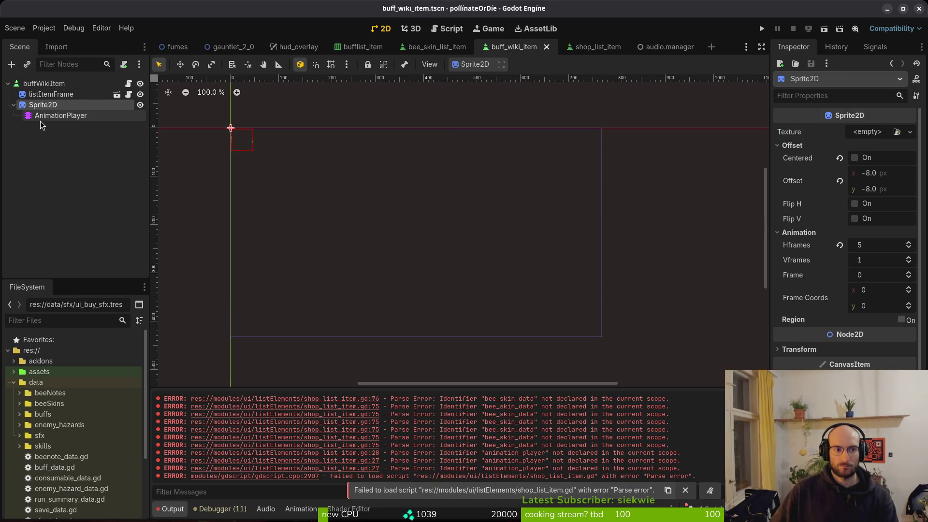
pyautogui.click(436, 47)
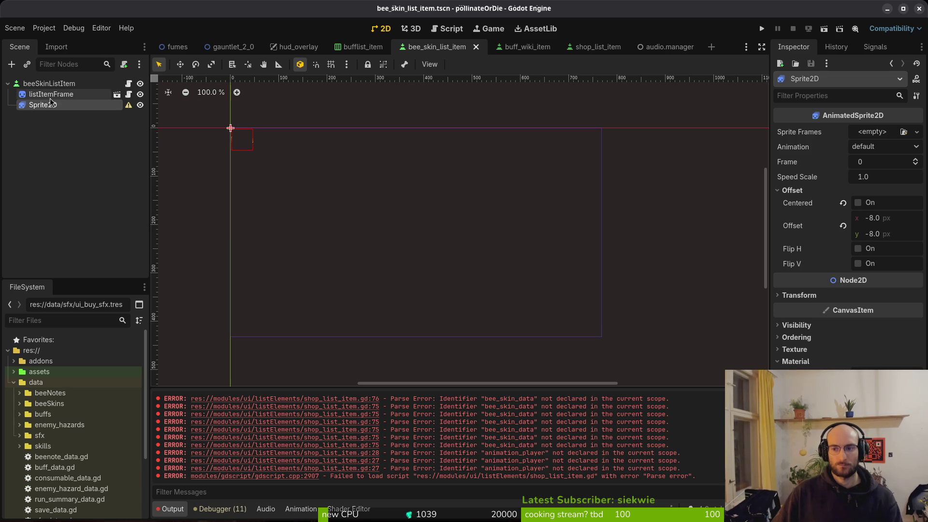
pyautogui.click(590, 47)
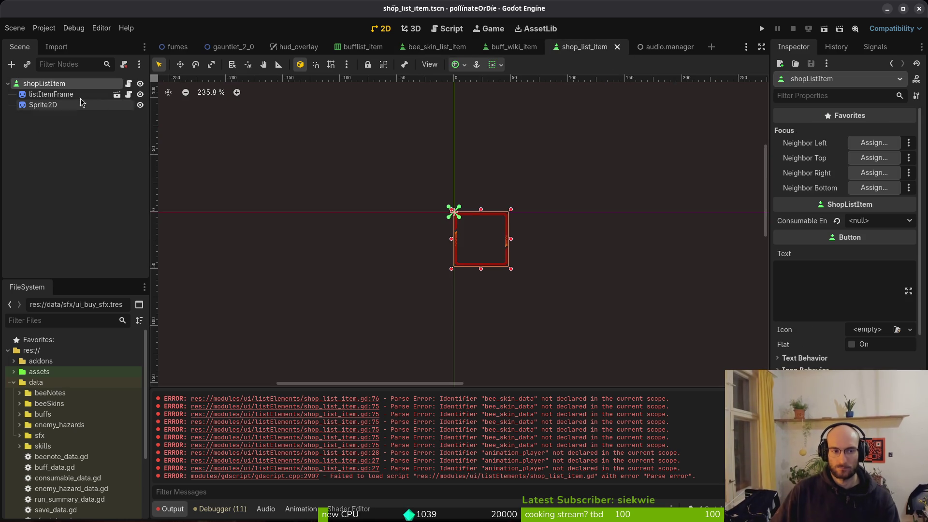
pyautogui.hotkey('alt', 'Tab')
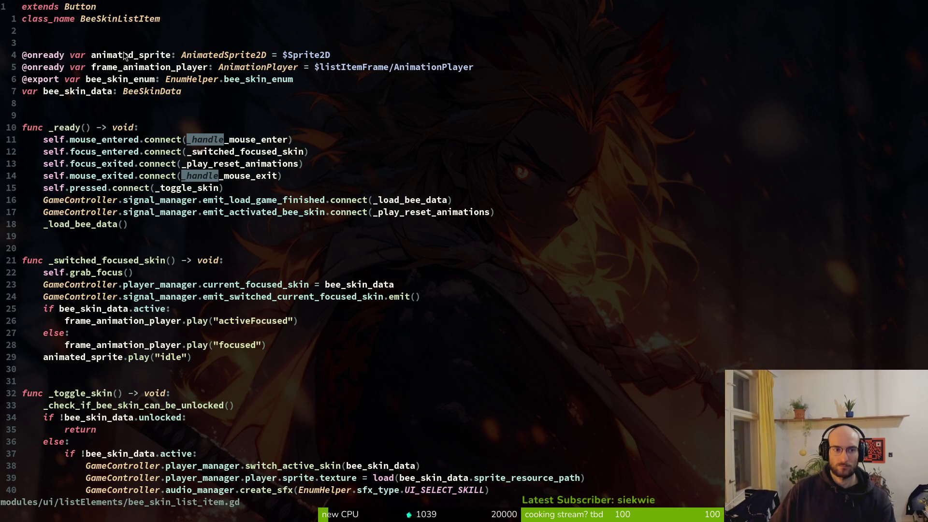
# Open buff_wiki_item.gd and shop_list_item.gd, moving to shop_list_item's variable declarations.
pyautogui.press('space')
pyautogui.press('f')
pyautogui.press('f')
pyautogui.write('bufwiki')
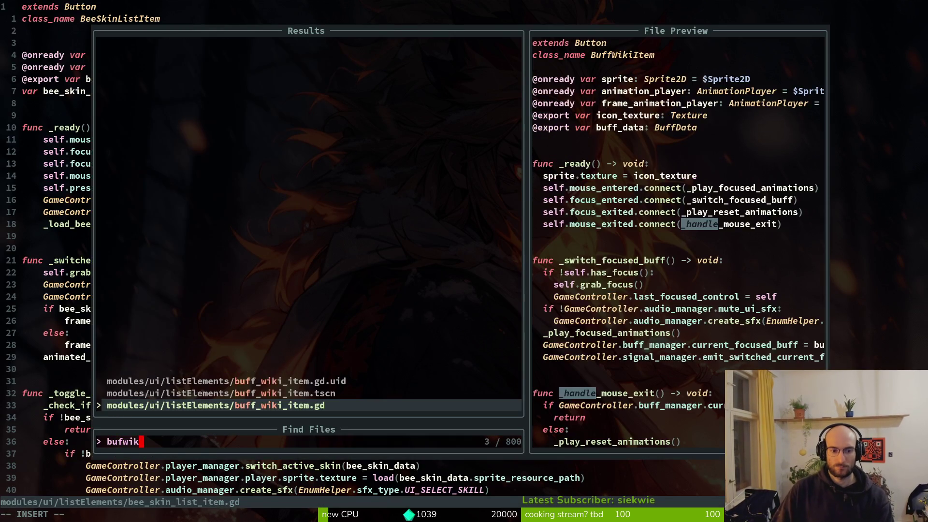
pyautogui.press('Return')
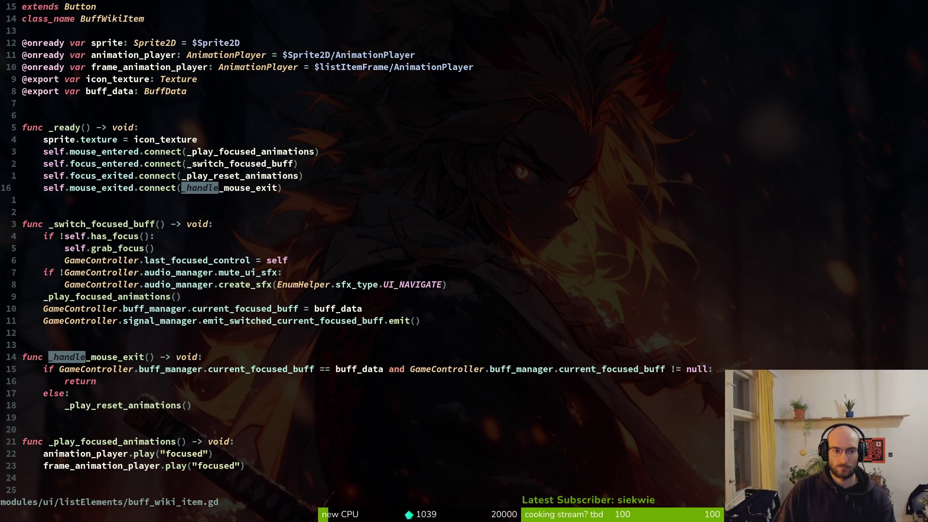
pyautogui.hotkey('ctrl', '6')
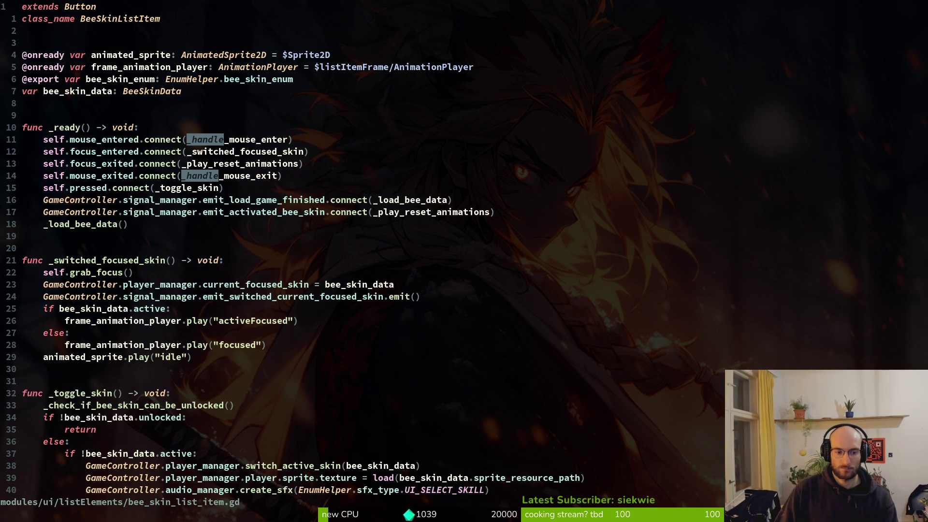
pyautogui.hotkey('ctrl', '6')
pyautogui.hotkey('ctrl', 'p')
pyautogui.write('p_li')
pyautogui.press('Return')
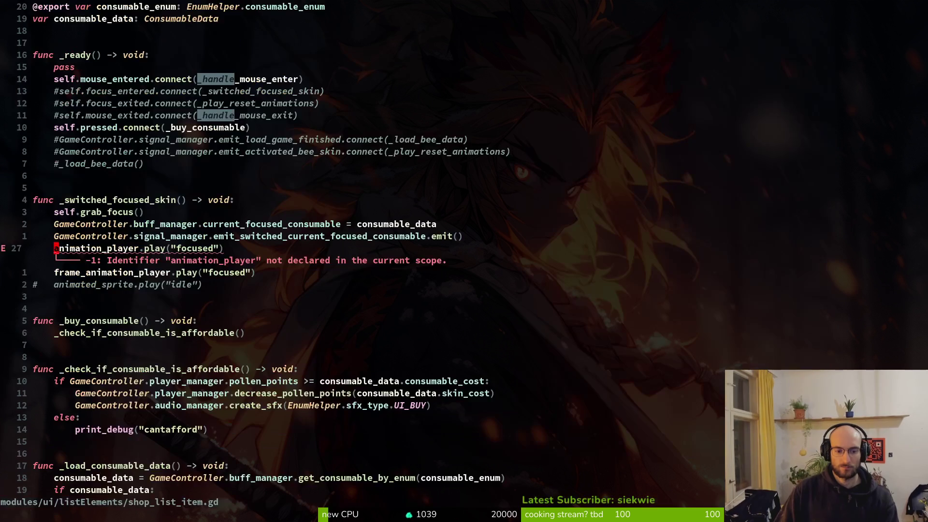
pyautogui.press('2')
pyautogui.press('0')
pyautogui.press('k')
pyautogui.hotkey('ctrl', 'o')
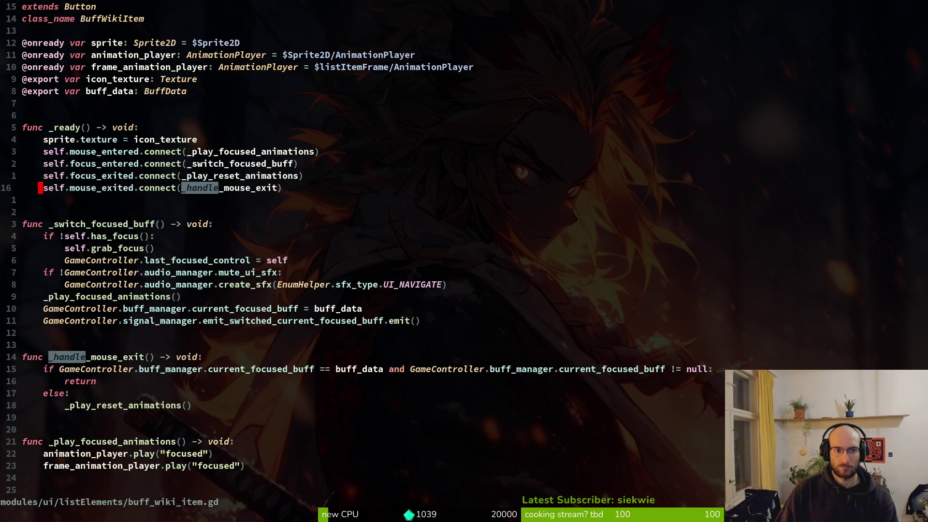
pyautogui.press('1')
pyautogui.press('1')
pyautogui.press('k')
pyautogui.press('V')
pyautogui.press('y')
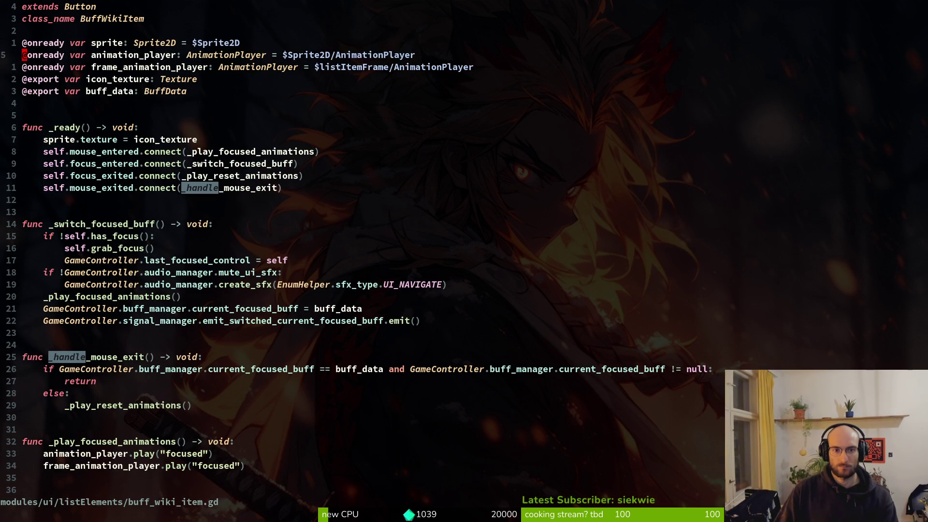
pyautogui.hotkey('ctrl', 'o')
pyautogui.write('2kVp:w')
pyautogui.press('Return')
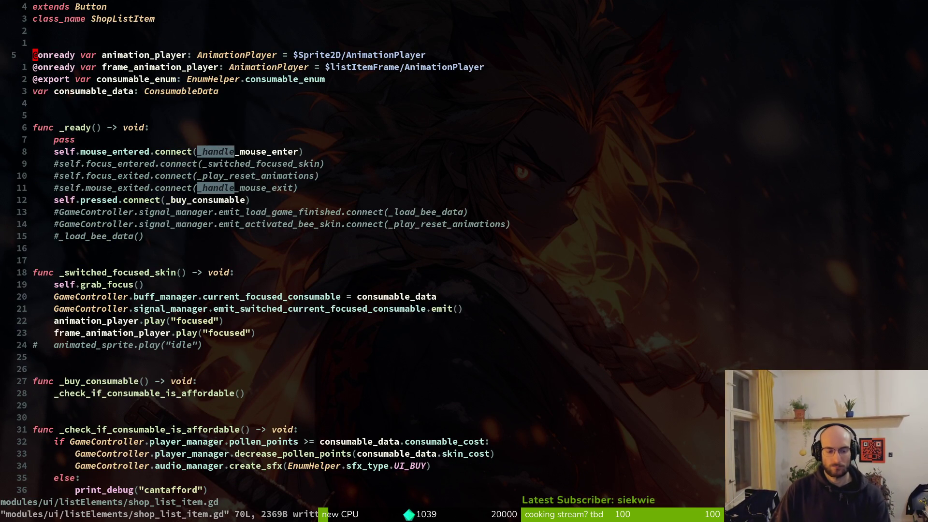
# Delete the commented '# animated_sprite.play("idle")' line and save the script.
pyautogui.press('2')
pyautogui.press('4')
pyautogui.press('j')
pyautogui.press('d')
pyautogui.press('d')
pyautogui.write(':w')
pyautogui.press('Return')
pyautogui.press('k')
pyautogui.press('k')
pyautogui.press('k')
# Uncomment #_load_bee_data() and change it to _load_consumable_data(), then save.
pyautogui.write('kx')
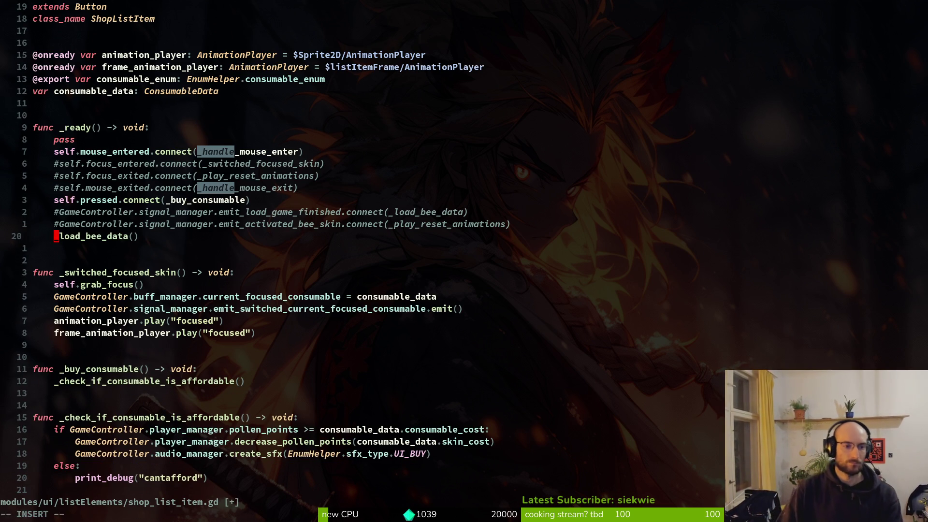
pyautogui.write('cw_lo')
pyautogui.press('Return')
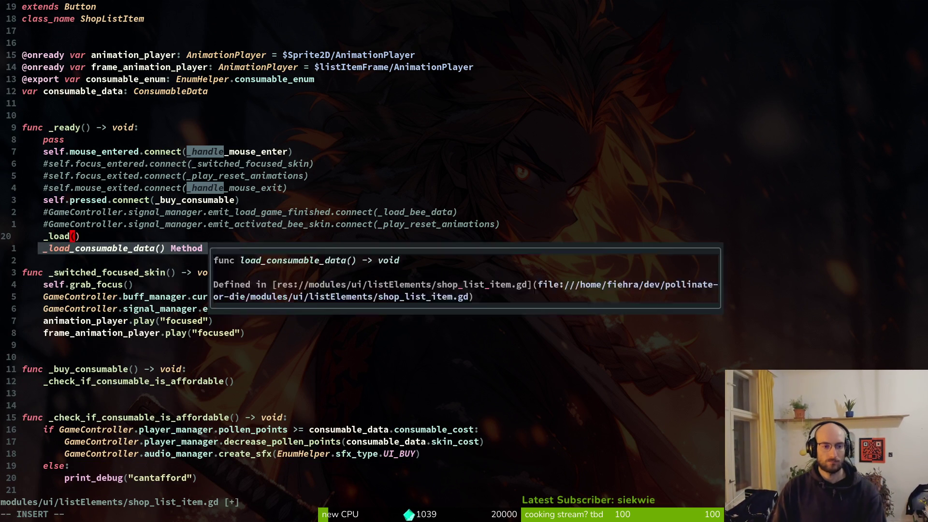
pyautogui.press('Escape')
pyautogui.write(':w')
pyautogui.press('Return')
pyautogui.press('k')
pyautogui.press('k')
pyautogui.press('k')
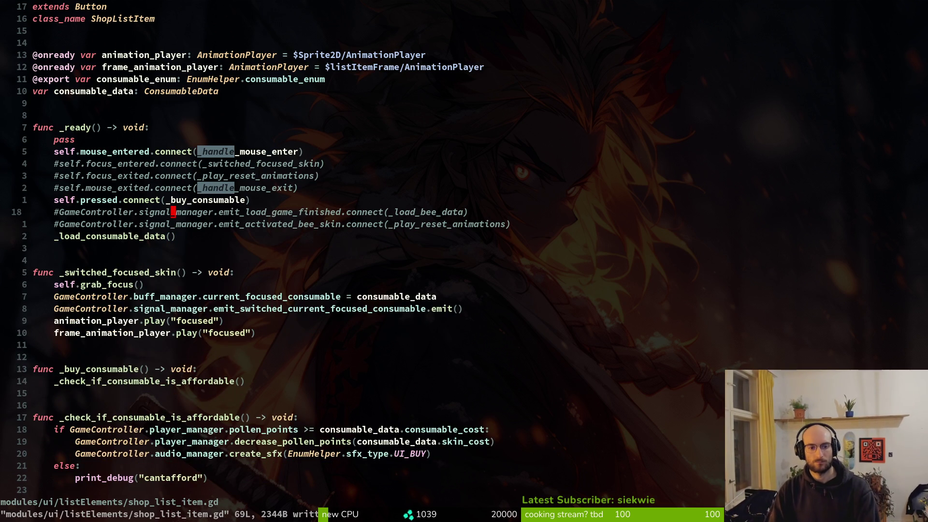
pyautogui.press('^')
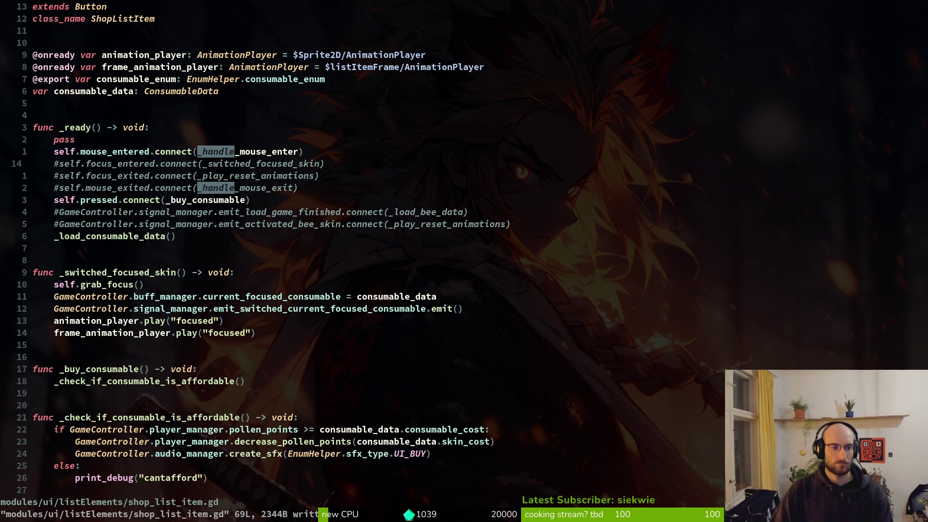
# Uncomment the focus_entered connection with handler _switched_focused_consumable and save.
pyautogui.hotkey('ctrl', 'v')
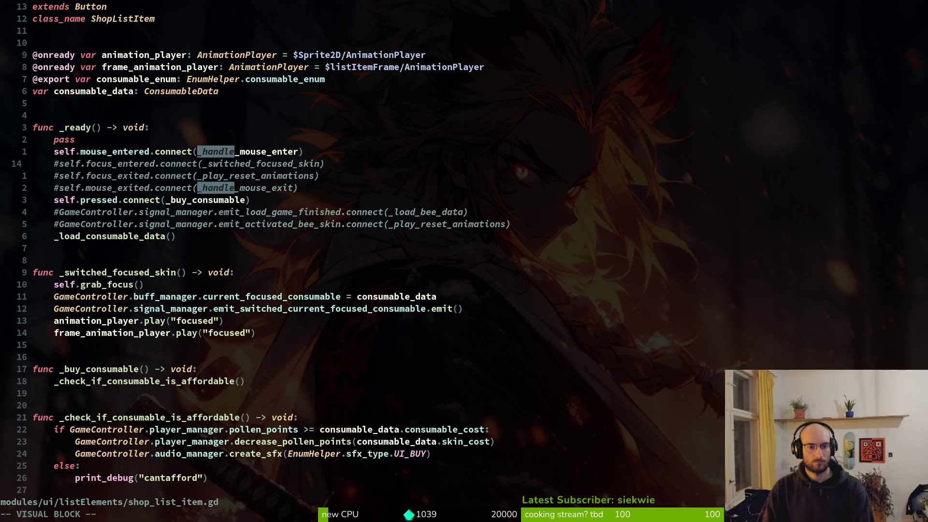
pyautogui.press('x')
pyautogui.press('h')
pyautogui.press('j')
pyautogui.press('j')
pyautogui.press('k')
pyautogui.press('k')
pyautogui.press('w')
pyautogui.press('w')
pyautogui.press('w')
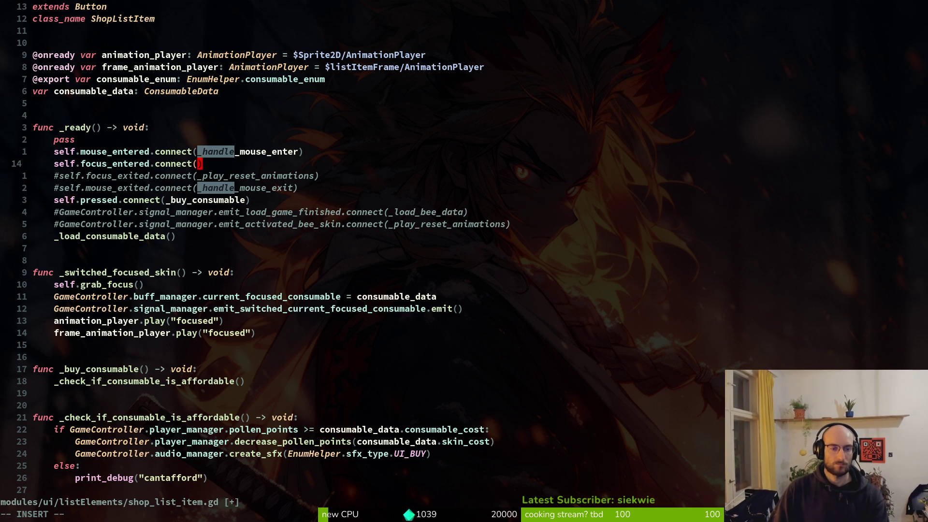
pyautogui.write('cw_switched_focused_consumable')
pyautogui.press('Escape')
pyautogui.write('b:w')
pyautogui.press('Return')
# Review the focused-consumable handler body and its focused animation call.
pyautogui.press('9')
pyautogui.press('k')
pyautogui.write('13jbciw_switched_focused_consumable')
pyautogui.press('Return')
pyautogui.press('j')
pyautogui.press('j')
pyautogui.press('j')
pyautogui.press('j')
pyautogui.press('j')
pyautogui.press('k')
pyautogui.press('k')
pyautogui.press('k')
pyautogui.press('j')
pyautogui.press('k')
pyautogui.press('j')
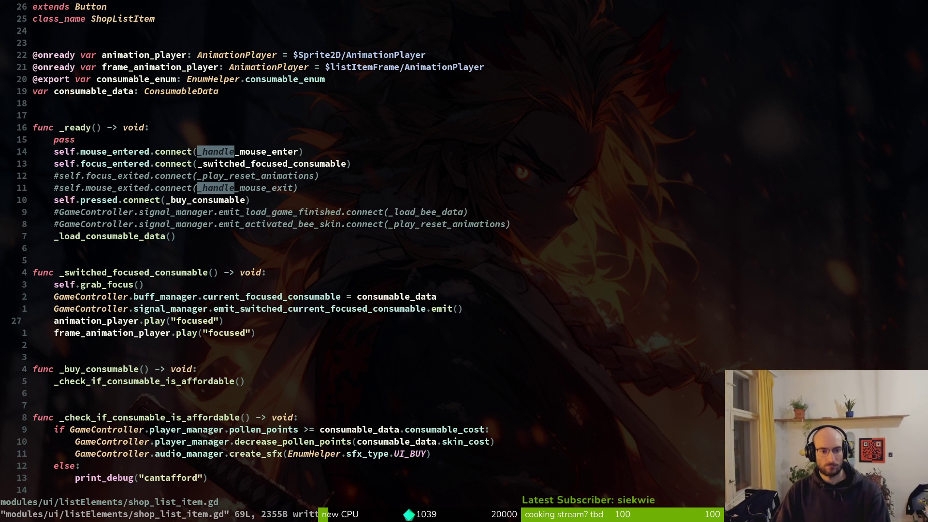
# Uncomment the focus_exited connection, undoing a stray dollar sign.
pyautogui.press('1')
pyautogui.press('2')
pyautogui.press('k')
pyautogui.press('0')
pyautogui.press('x')
pyautogui.press('i')
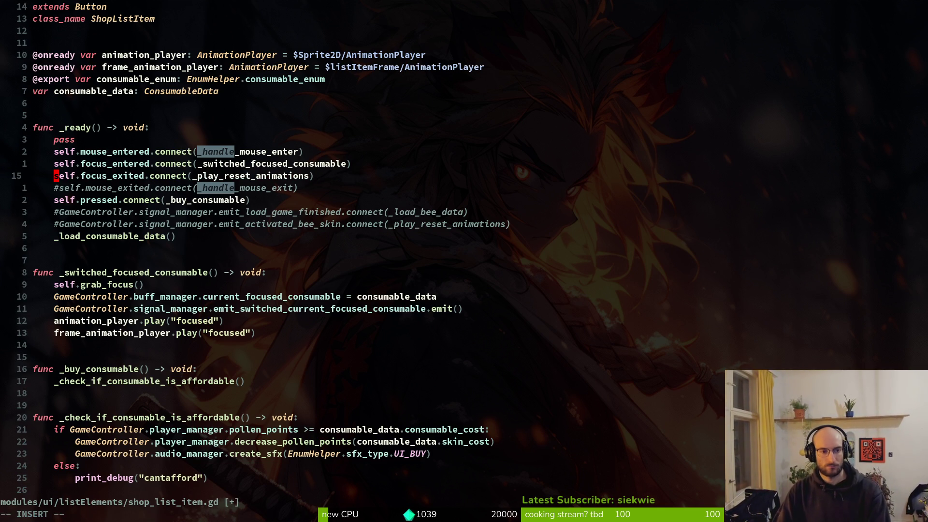
pyautogui.write('$')
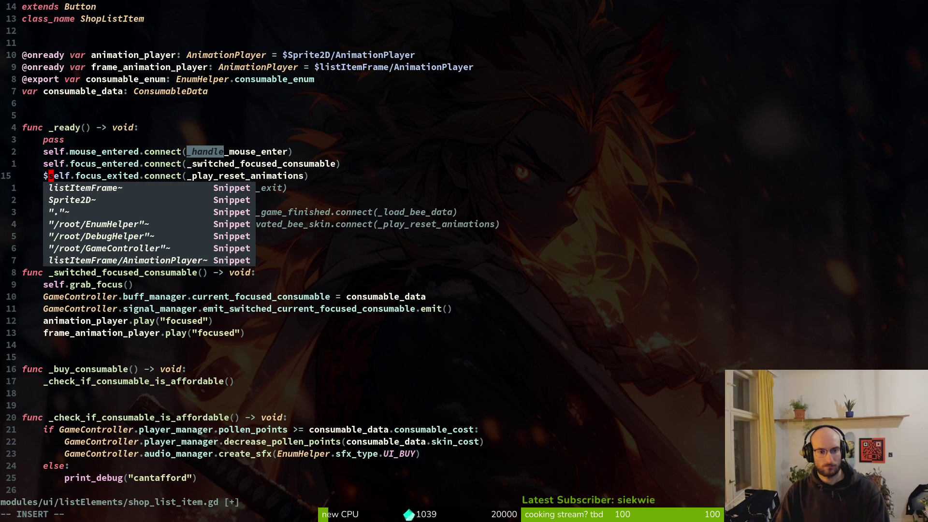
pyautogui.press('Escape')
pyautogui.press('u')
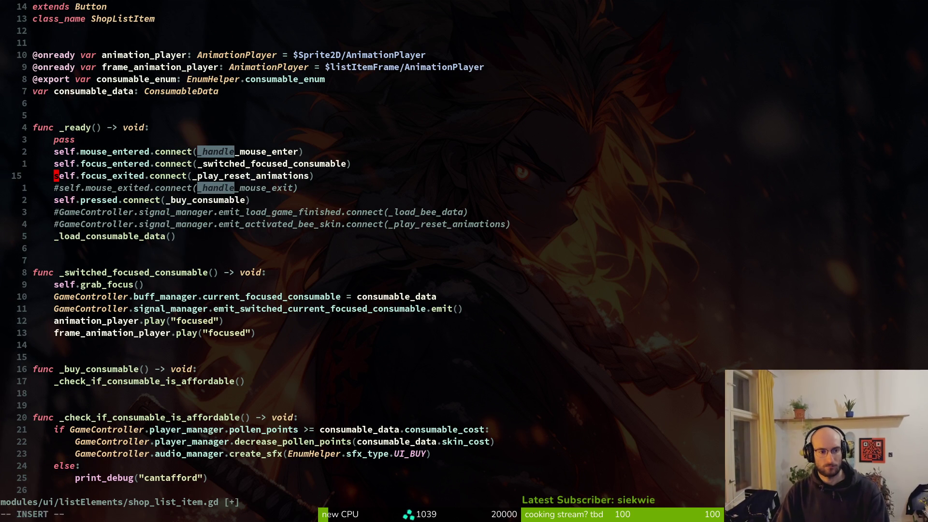
pyautogui.press('$')
pyautogui.press('T')
pyautogui.press('(')
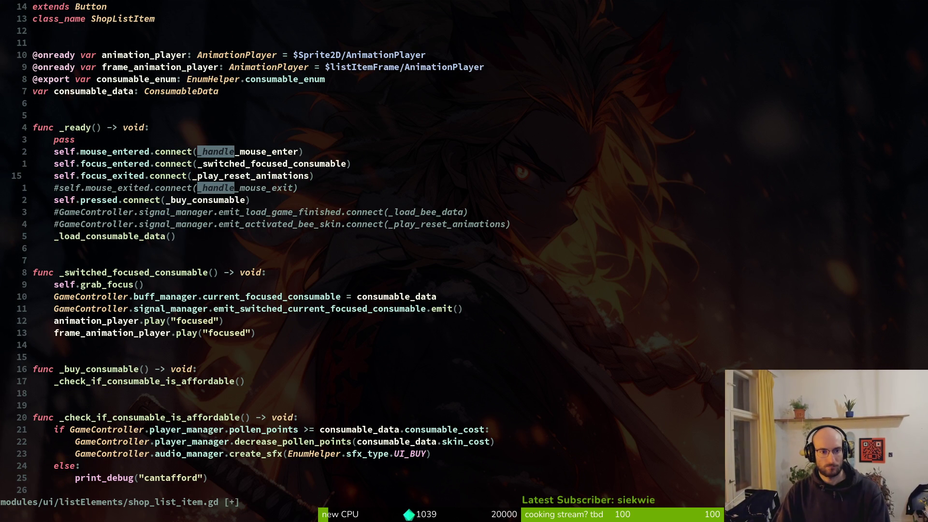
# Uncomment the mouse_exited connection and save the script.
pyautogui.press('j')
pyautogui.press('b')
pyautogui.press('b')
pyautogui.press('b')
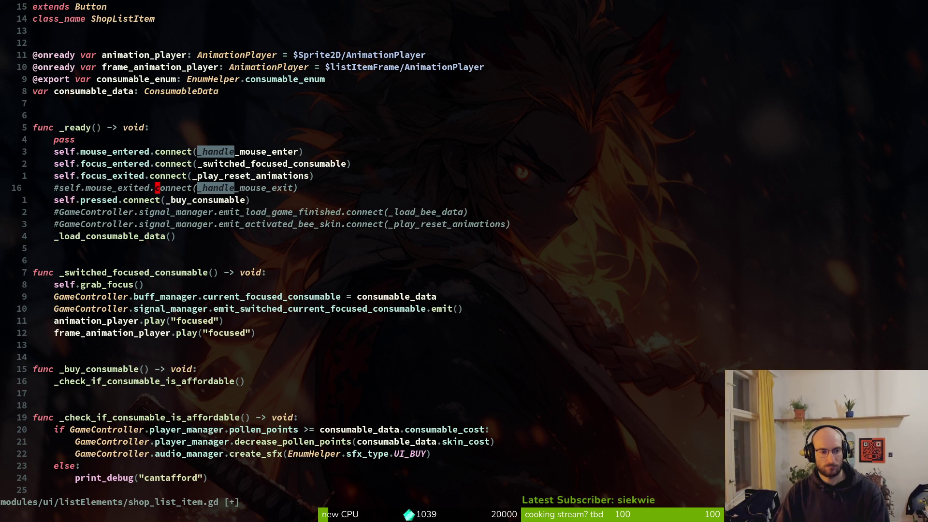
pyautogui.write('X')
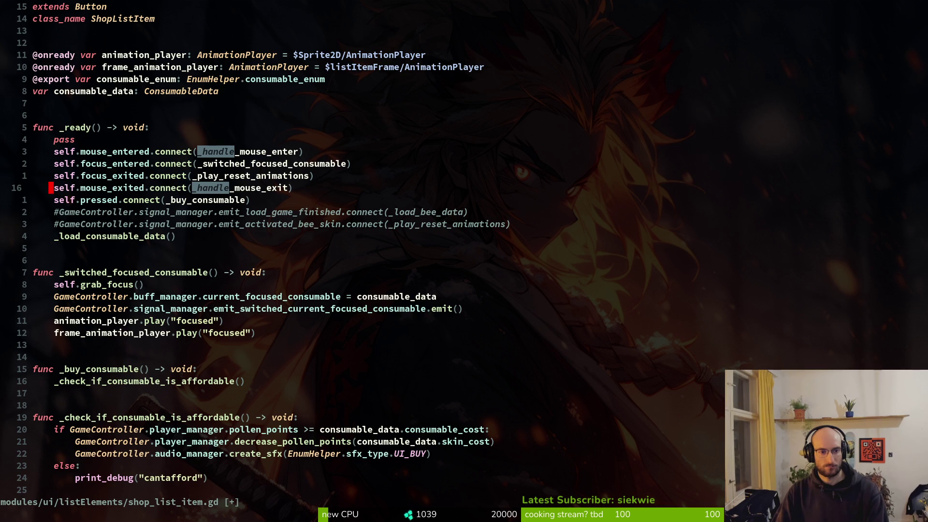
pyautogui.write(':w')
pyautogui.press('Return')
pyautogui.hotkey('ctrl', 'd')
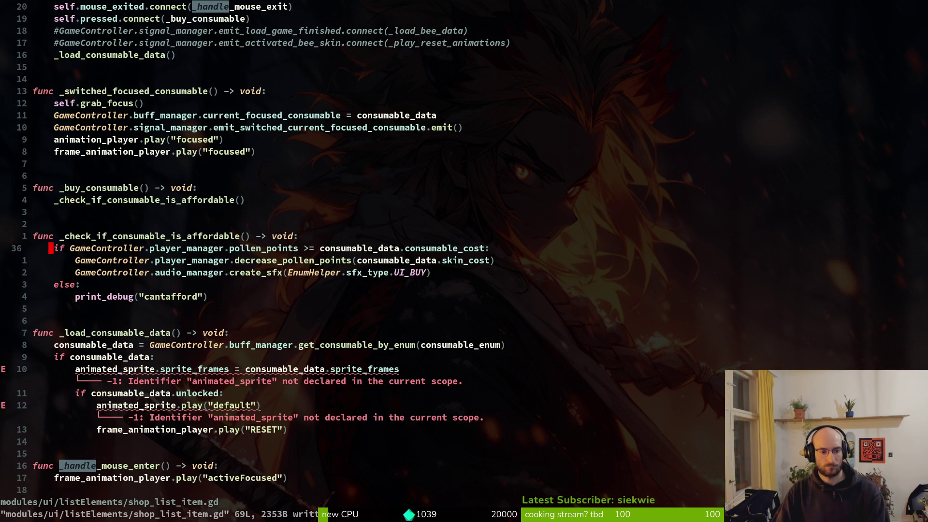
# Delete the animated_sprite.sprite_frames assignment in _load_consumable_data, then open the file finder.
pyautogui.press('1')
pyautogui.press('0')
pyautogui.press('j')
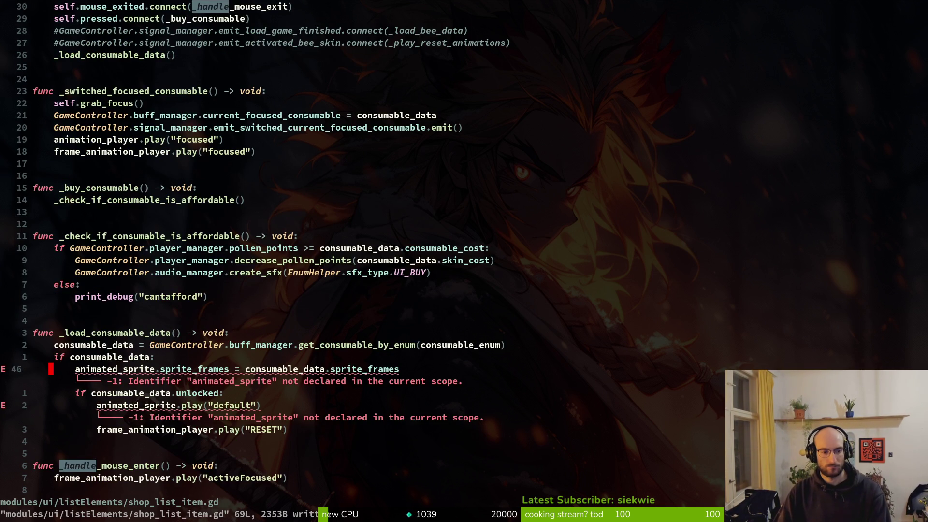
pyautogui.press('d')
pyautogui.press('d')
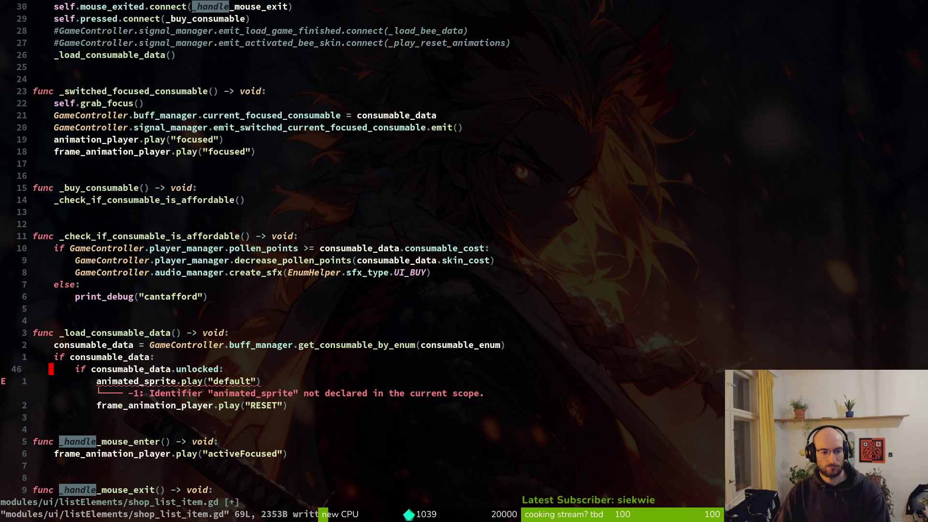
pyautogui.press('k')
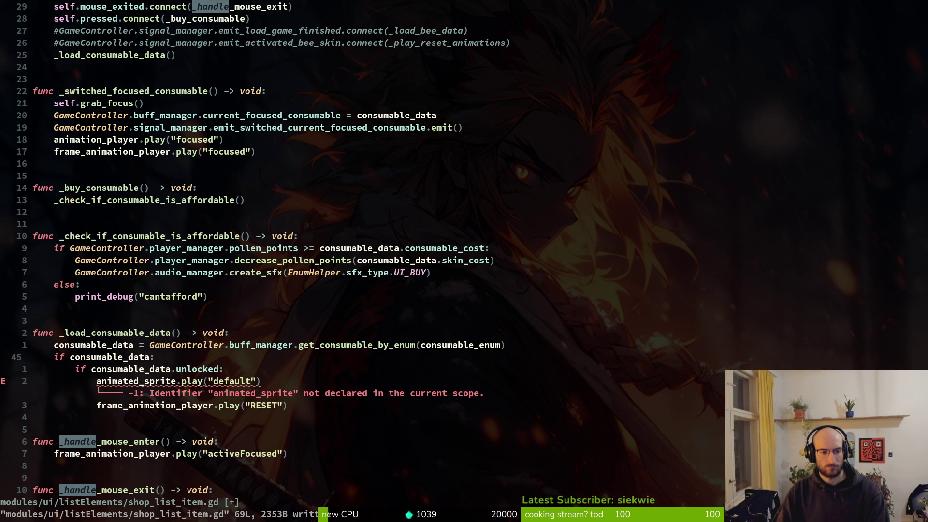
pyautogui.press('j')
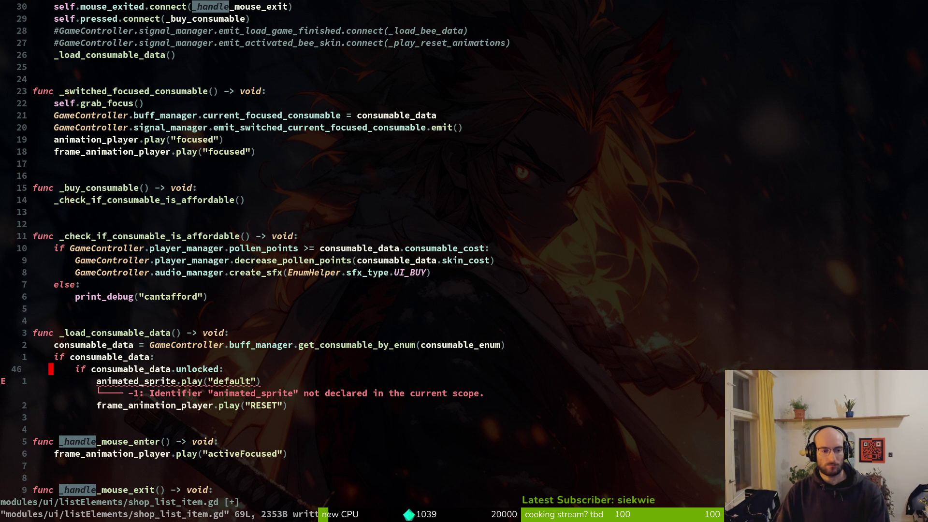
pyautogui.press('space')
pyautogui.press('f')
pyautogui.press('f')
pyautogui.write('bufwiki')
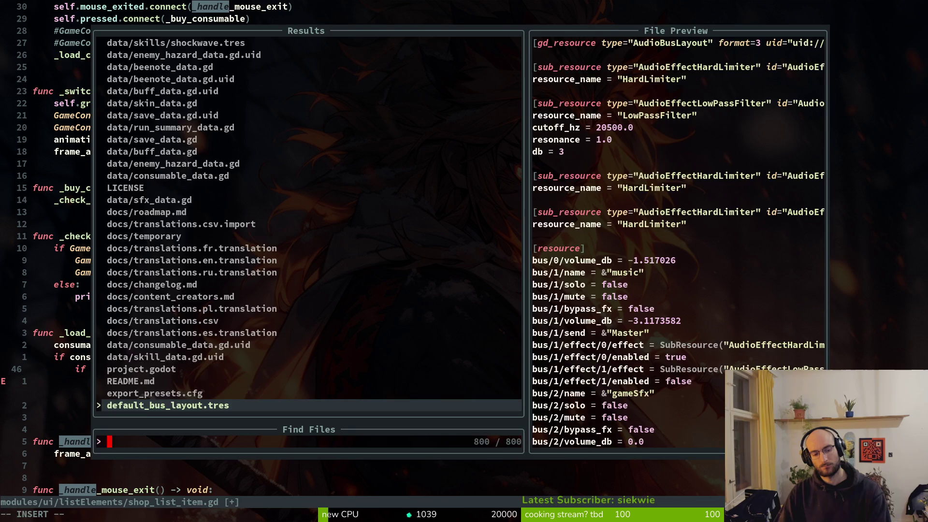
pyautogui.press('Return')
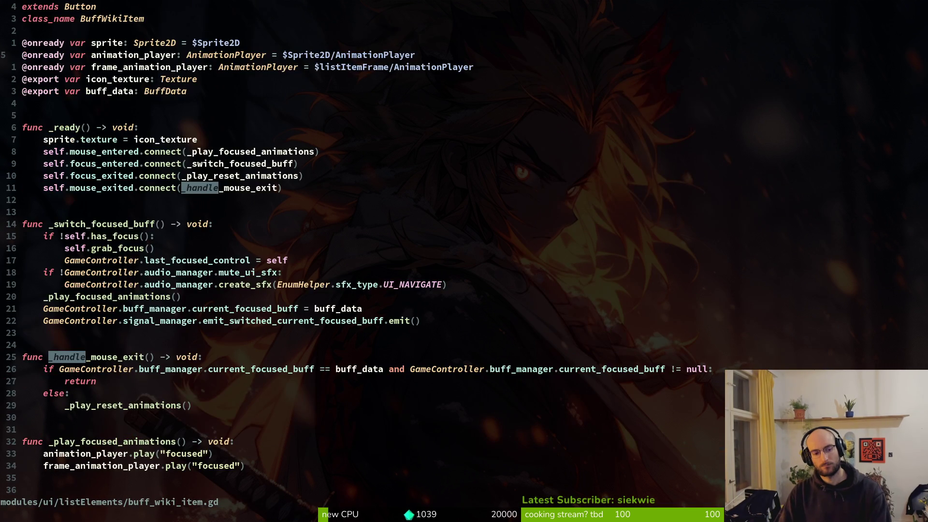
pyautogui.hotkey('ctrl', 'd')
pyautogui.hotkey('ctrl', 'u')
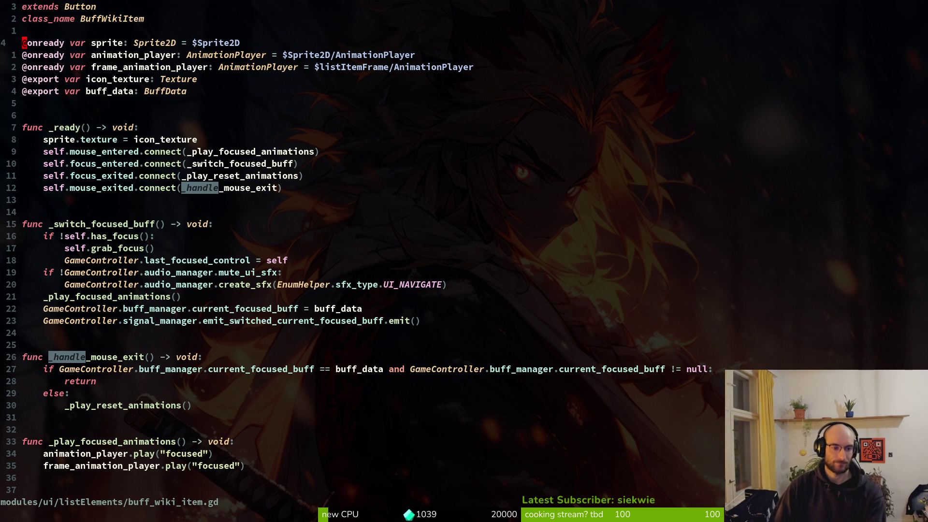
pyautogui.hotkey('ctrl', '6')
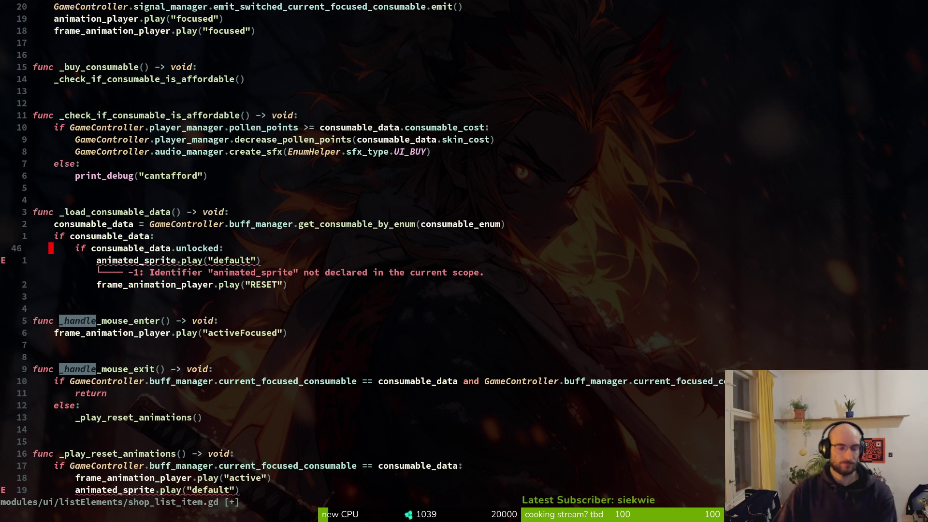
pyautogui.hotkey('ctrl', '6')
pyautogui.hotkey('ctrl', '6')
pyautogui.press('k')
pyautogui.press('k')
pyautogui.press('k')
pyautogui.press('V')
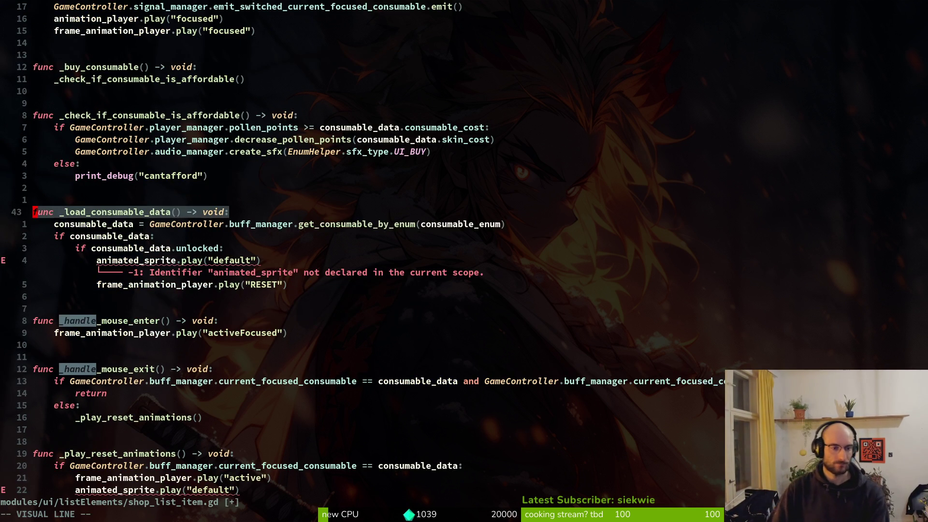
pyautogui.press('j')
pyautogui.press('j')
pyautogui.press('j')
pyautogui.press('j')
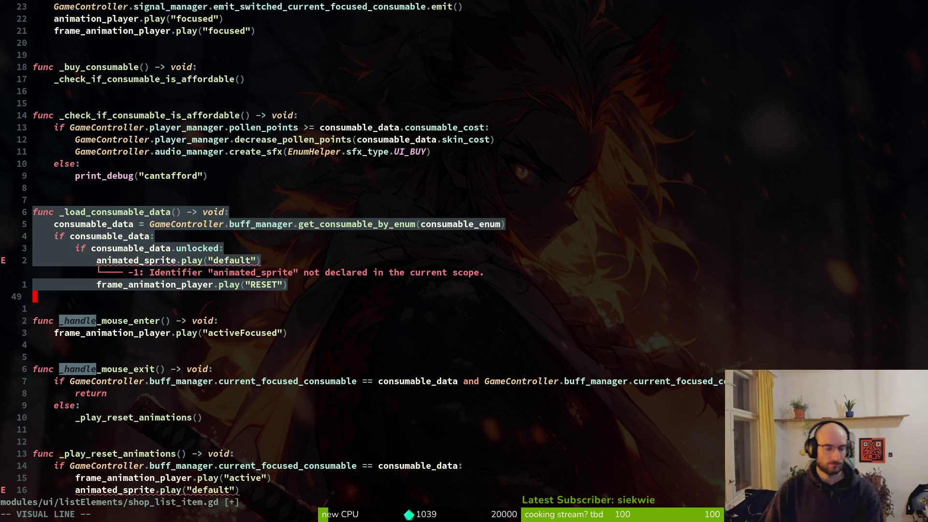
pyautogui.press('y')
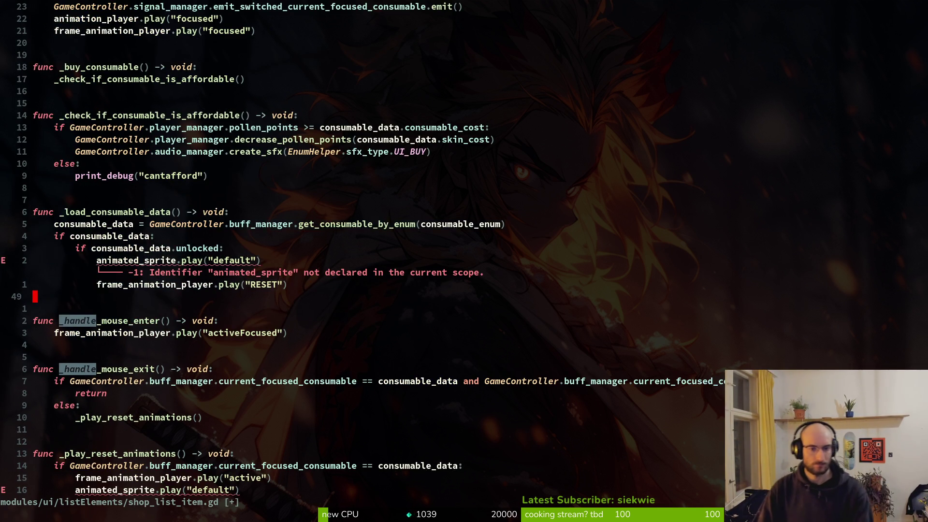
pyautogui.hotkey('ctrl', '6')
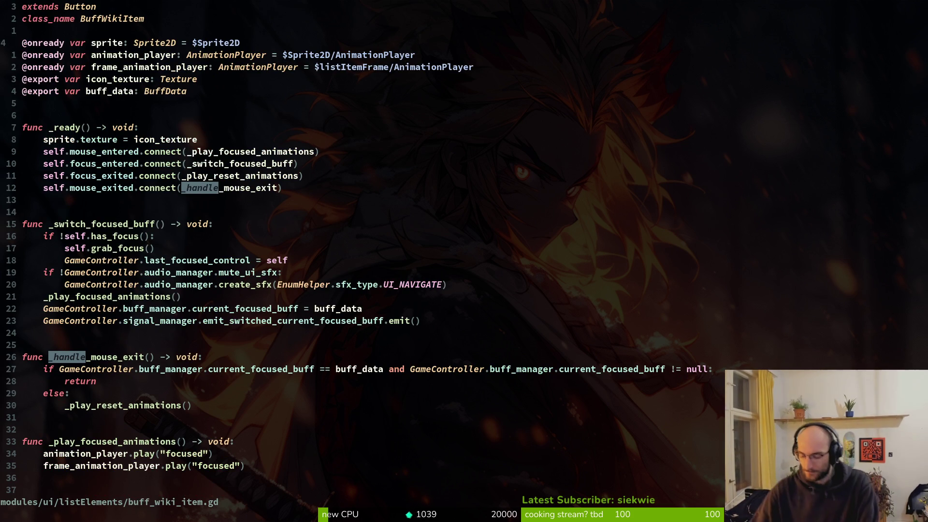
pyautogui.press('space')
pyautogui.press('f')
pyautogui.press('f')
pyautogui.write('buff')
pyautogui.press('Escape')
pyautogui.hotkey('ctrl', '6')
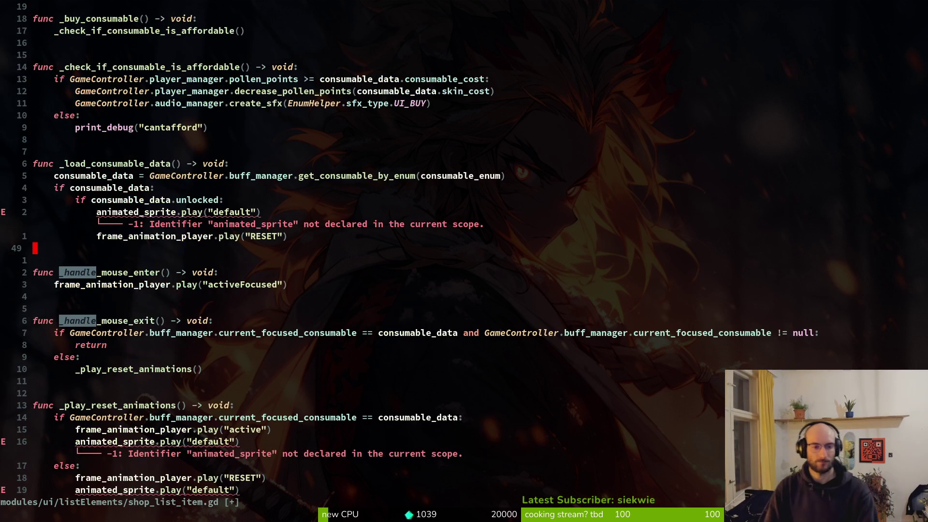